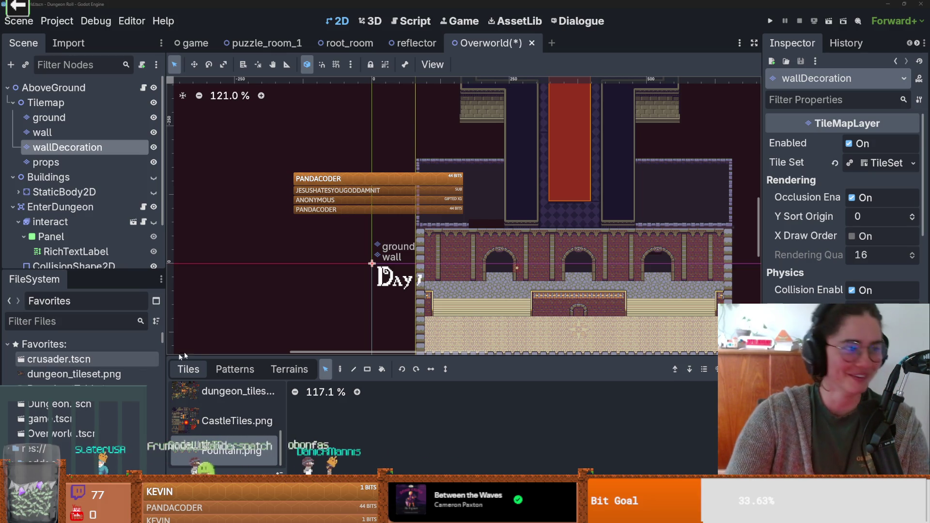
Pan and zoom to bring the red carpet and the upper corridor doorway into view.
{"action": "scroll", "coordinate": [354, 293], "scroll_direction": "up", "scroll_amount": 1}
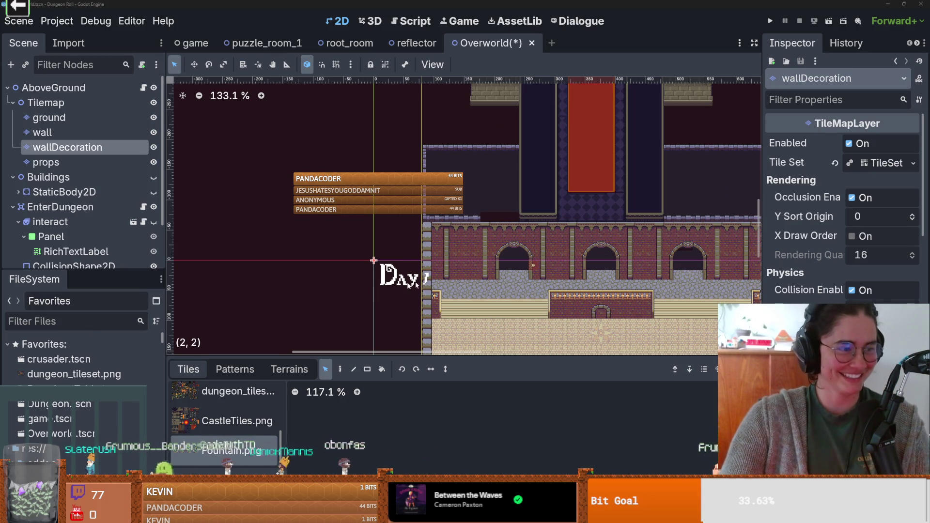
{"action": "scroll", "coordinate": [668, 286], "scroll_direction": "up", "scroll_amount": 1}
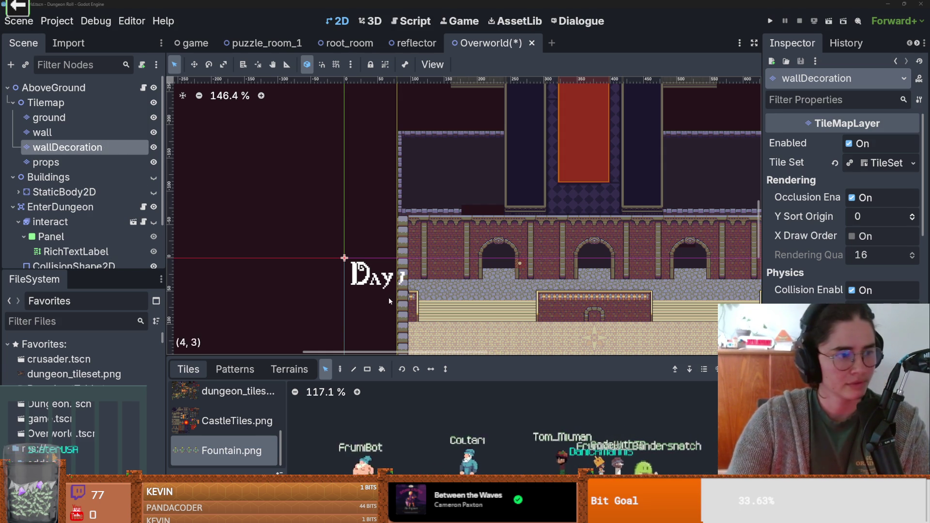
{"action": "left_click_drag", "start_coordinate": [555, 148], "coordinate": [449, 206]}
{"action": "scroll", "coordinate": [449, 206], "scroll_direction": "down", "scroll_amount": 3}
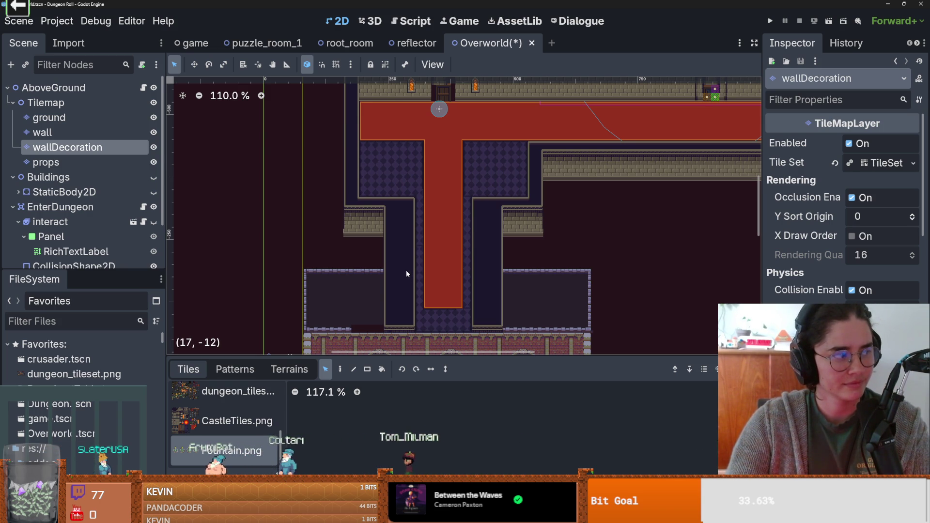
{"action": "left_click_drag", "start_coordinate": [428, 98], "coordinate": [386, 192]}
{"action": "scroll", "coordinate": [386, 192], "scroll_direction": "up", "scroll_amount": 7}
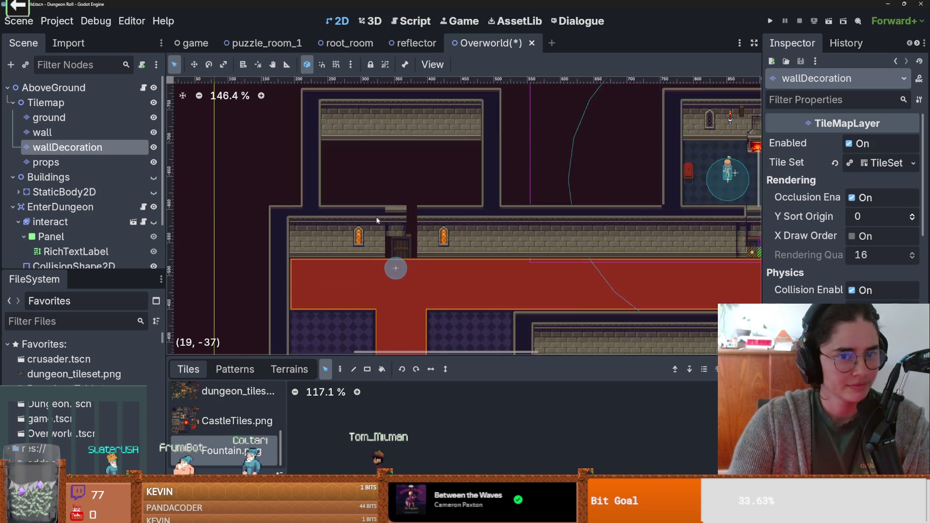
{"action": "scroll", "coordinate": [432, 235], "scroll_direction": "down", "scroll_amount": 1}
{"action": "scroll", "coordinate": [406, 246], "scroll_direction": "down", "scroll_amount": 1}
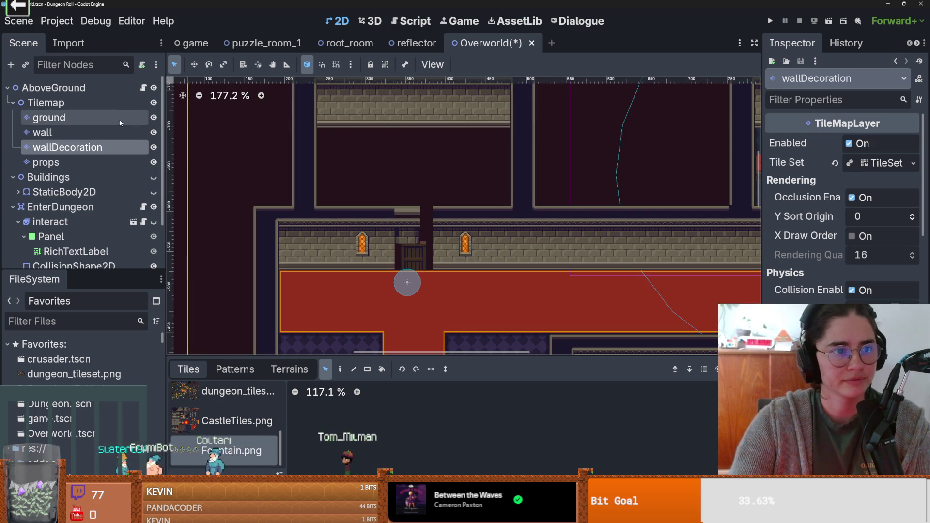
Centre the view on the layer origin and frame the whole dungeon building.
{"action": "key", "text": "f"}
{"action": "scroll", "coordinate": [412, 212], "scroll_direction": "down", "scroll_amount": 10}
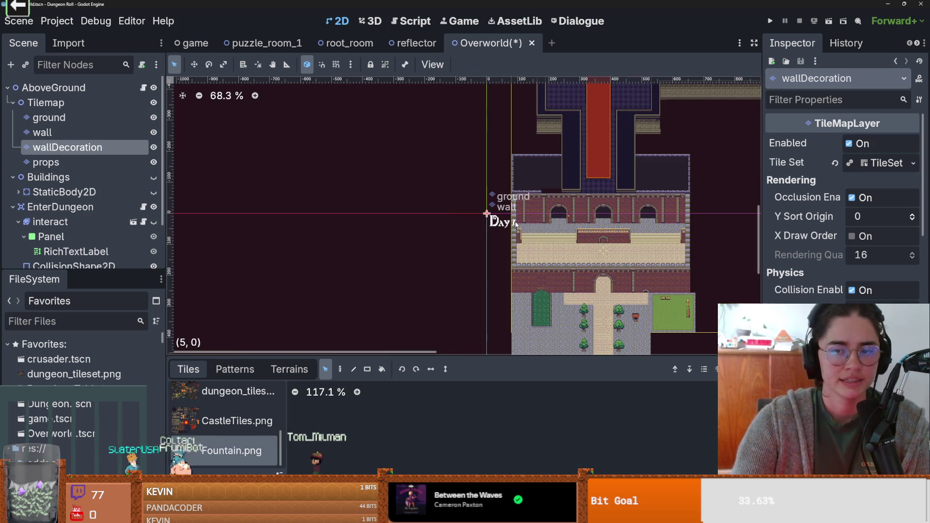
{"action": "left_click_drag", "start_coordinate": [378, 160], "coordinate": [180, 291]}
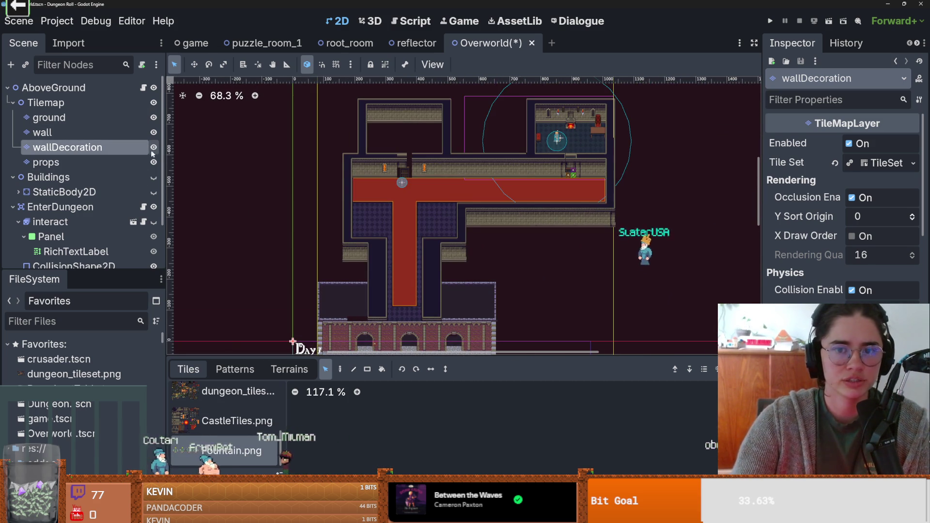
{"action": "scroll", "coordinate": [560, 169], "scroll_direction": "up", "scroll_amount": 12}
{"action": "scroll", "coordinate": [560, 227], "scroll_direction": "up", "scroll_amount": 1}
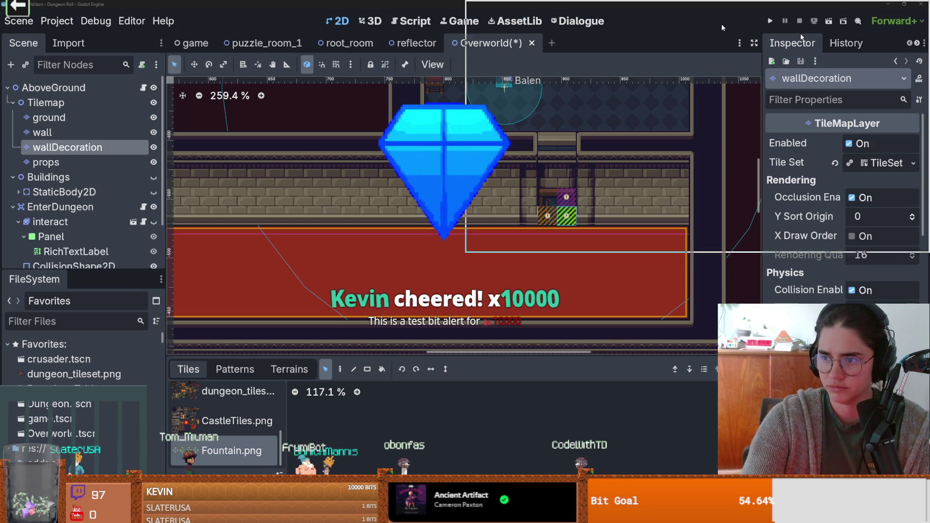
Switch from Godot to the Streamlabs Alert Box settings page in the browser.
{"action": "key", "text": "alt+Tab"}
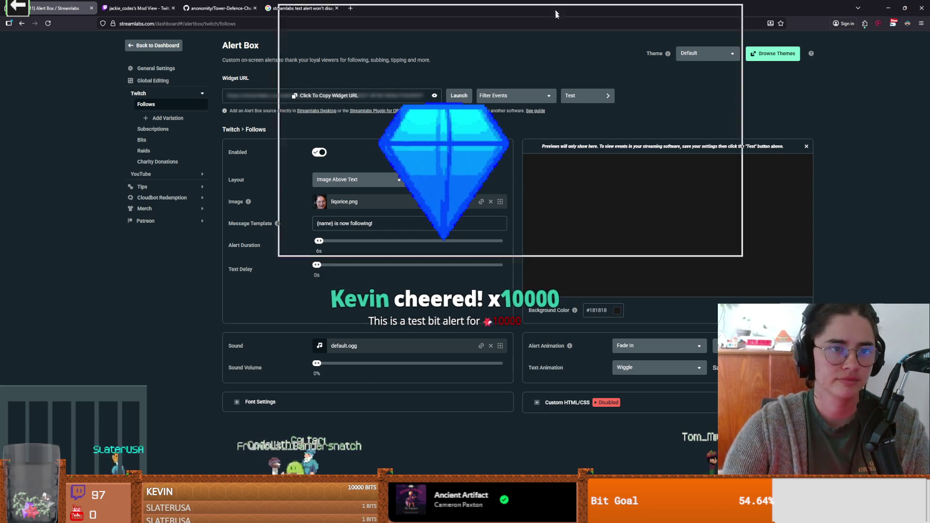
Return from Streamlabs to the Godot editor showing the Overworld scene.
{"action": "key", "text": "alt+Tab"}
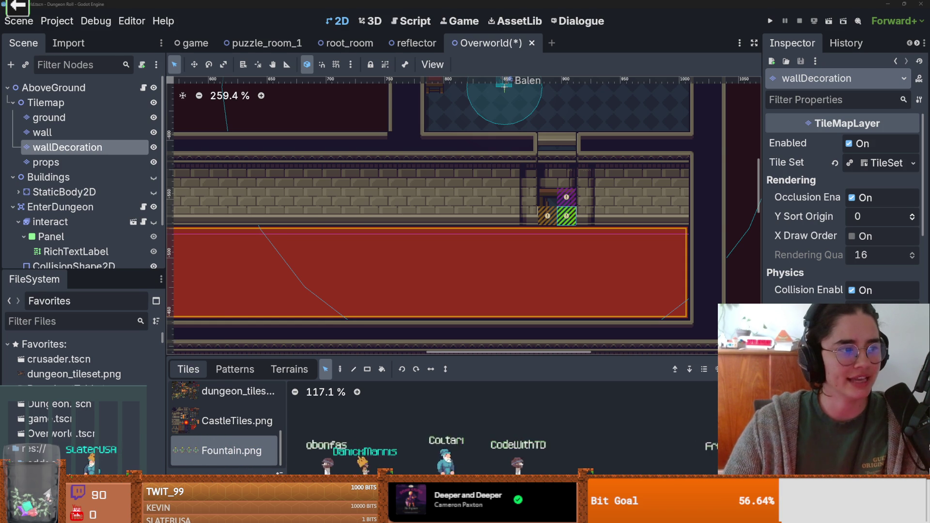
Save the Overworld scene and zoom in on the doorway's placeholder tiles.
{"action": "key", "text": "ctrl+s"}
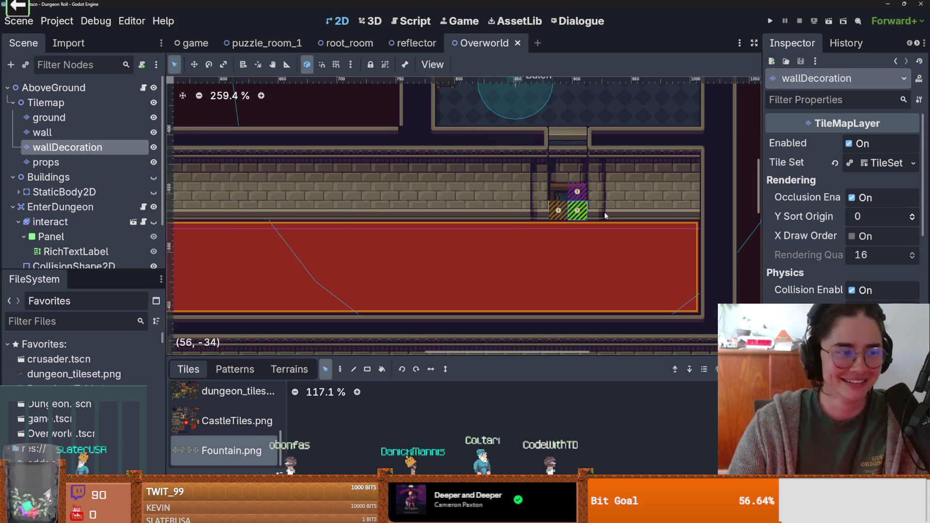
{"action": "scroll", "coordinate": [535, 213], "scroll_direction": "up", "scroll_amount": 2}
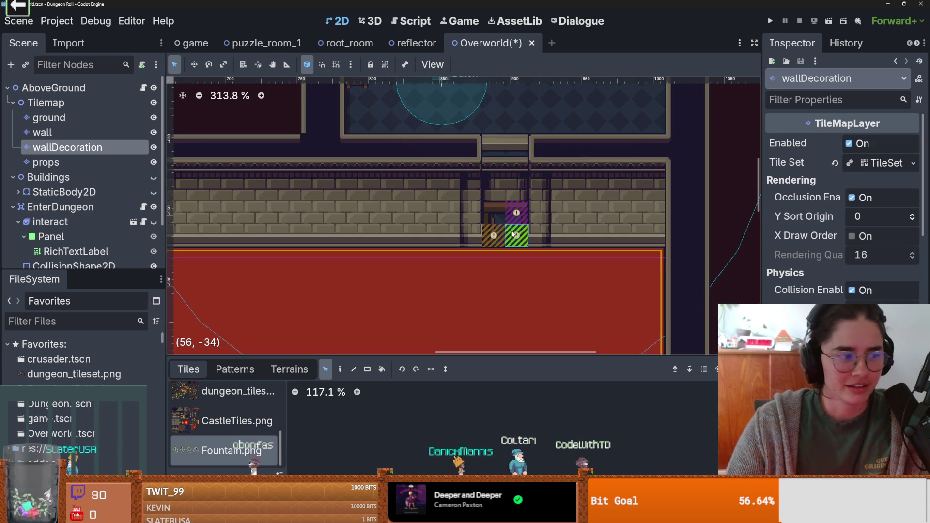
{"action": "scroll", "coordinate": [591, 217], "scroll_direction": "up", "scroll_amount": 2}
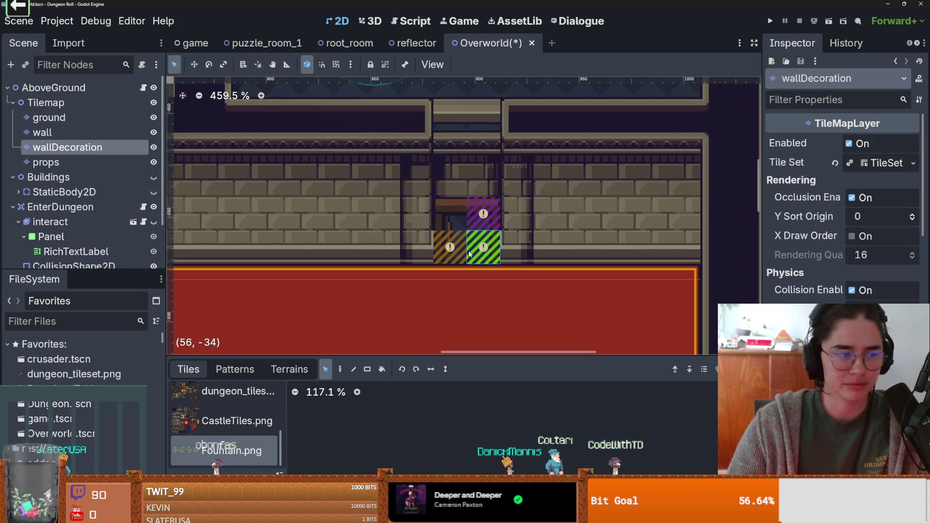
Erase the green-striped doorway tile, move the orange striped tile up one cell, and save again.
{"action": "key", "text": "Delete"}
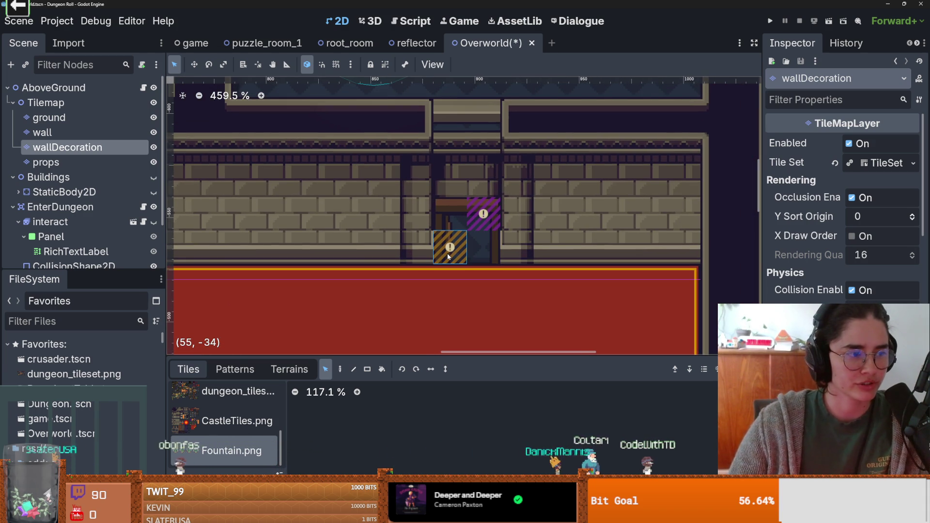
{"action": "left_click_drag", "start_coordinate": [448, 255], "coordinate": [483, 215]}
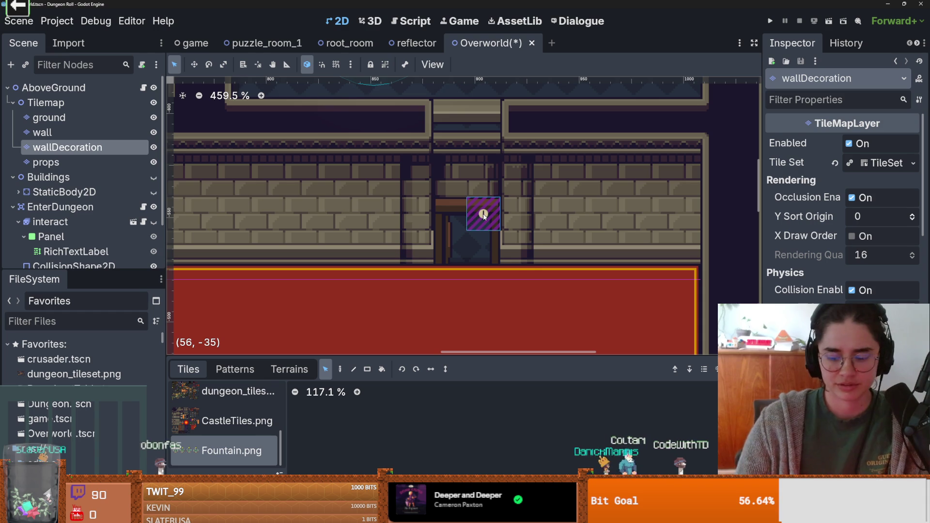
{"action": "scroll", "coordinate": [450, 218], "scroll_direction": "left", "scroll_amount": 5}
{"action": "key", "text": "ctrl+s"}
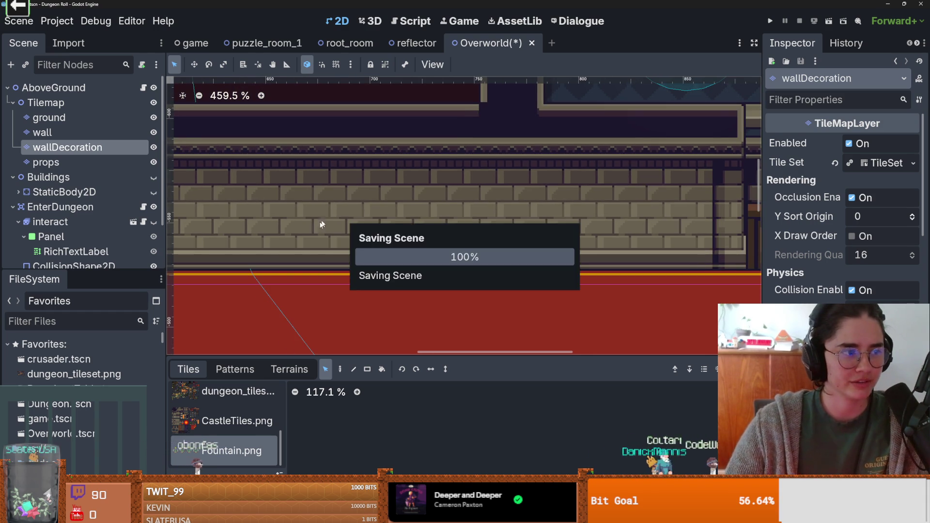
{"action": "scroll", "coordinate": [304, 229], "scroll_direction": "up", "scroll_amount": 1}
{"action": "scroll", "coordinate": [403, 239], "scroll_direction": "down", "scroll_amount": 2}
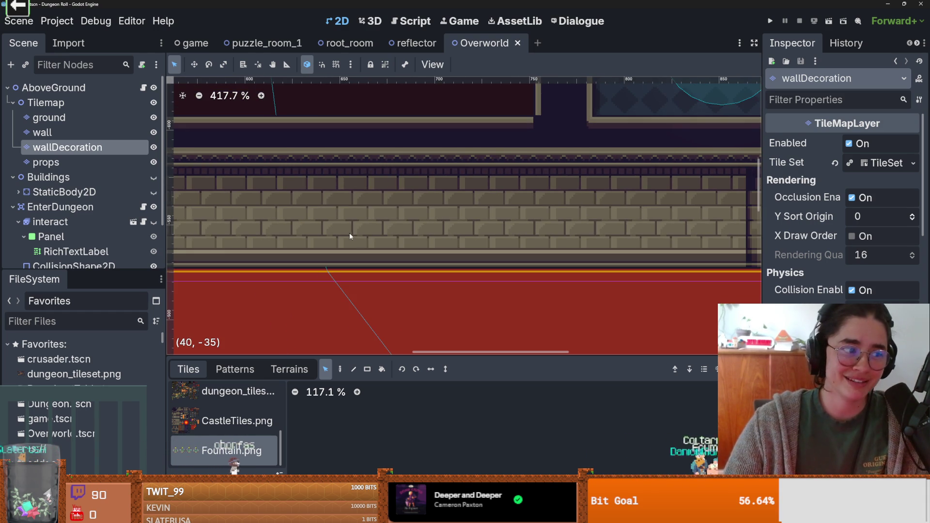
{"action": "left_click_drag", "start_coordinate": [349, 233], "coordinate": [461, 227]}
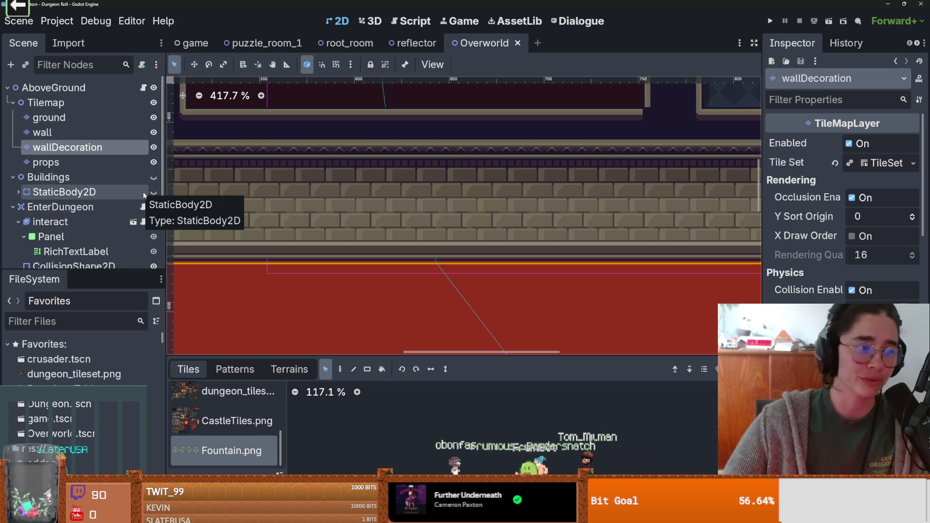
{"action": "scroll", "coordinate": [562, 234], "scroll_direction": "down", "scroll_amount": 3}
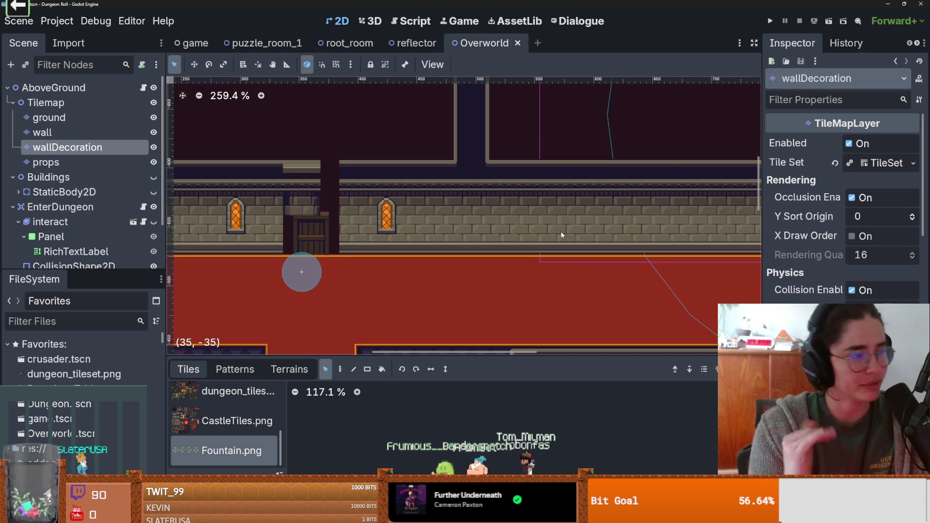
Place wall tiles above the left and right doorways on the wall layer, then return to wallDecoration.
{"action": "scroll", "coordinate": [308, 330], "scroll_direction": "up", "scroll_amount": 1}
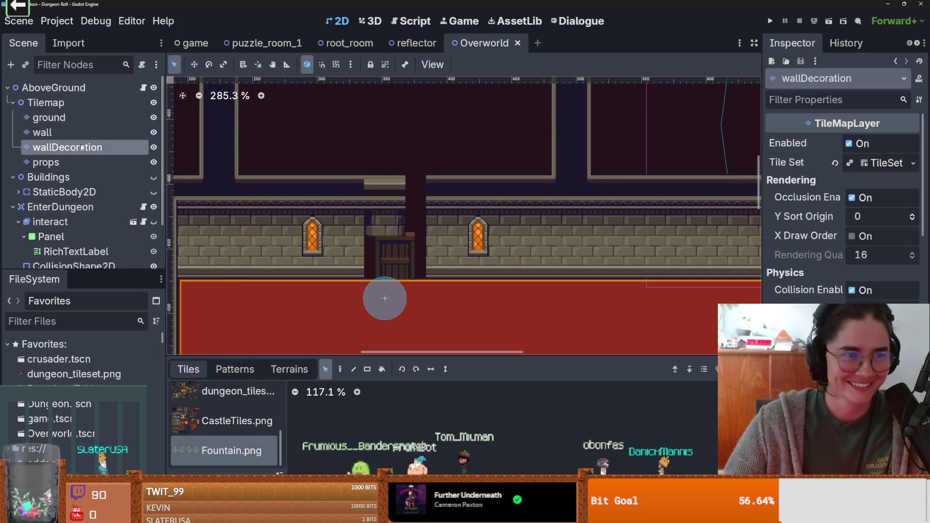
{"action": "left_click", "coordinate": [372, 178]}
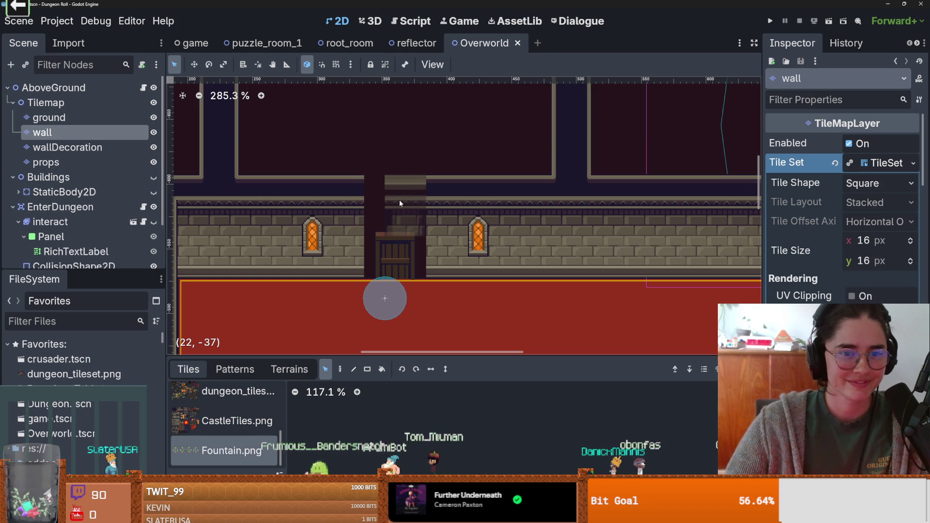
{"action": "left_click", "coordinate": [393, 204]}
{"action": "scroll", "coordinate": [419, 199], "scroll_direction": "down", "scroll_amount": 10}
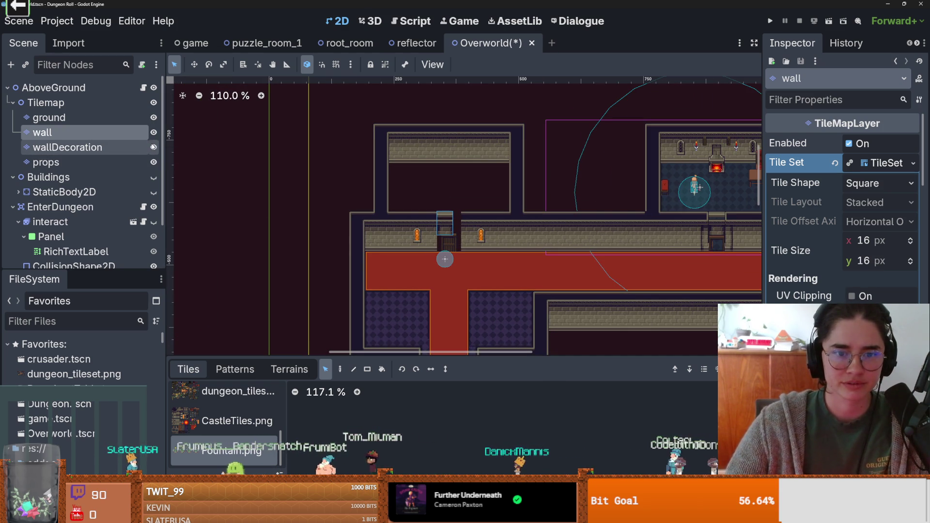
{"action": "scroll", "coordinate": [677, 243], "scroll_direction": "up", "scroll_amount": 5}
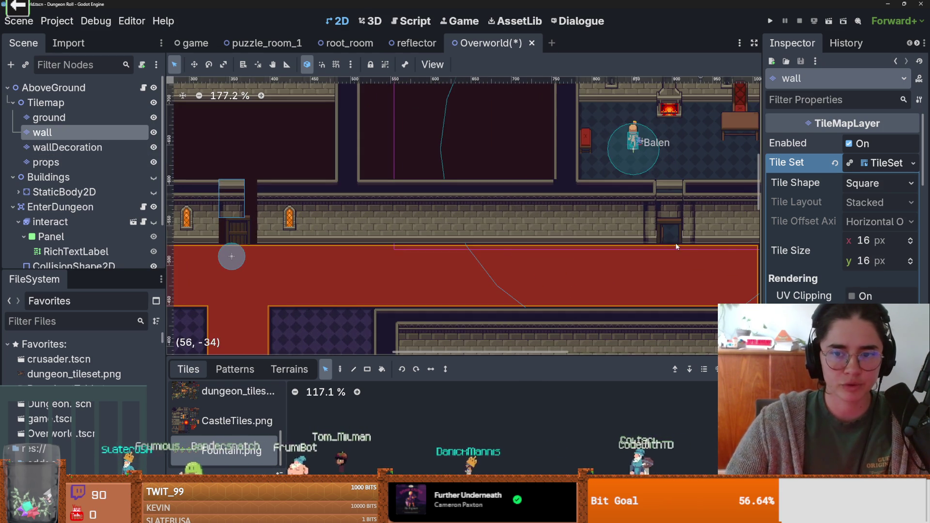
{"action": "left_click", "coordinate": [657, 254]}
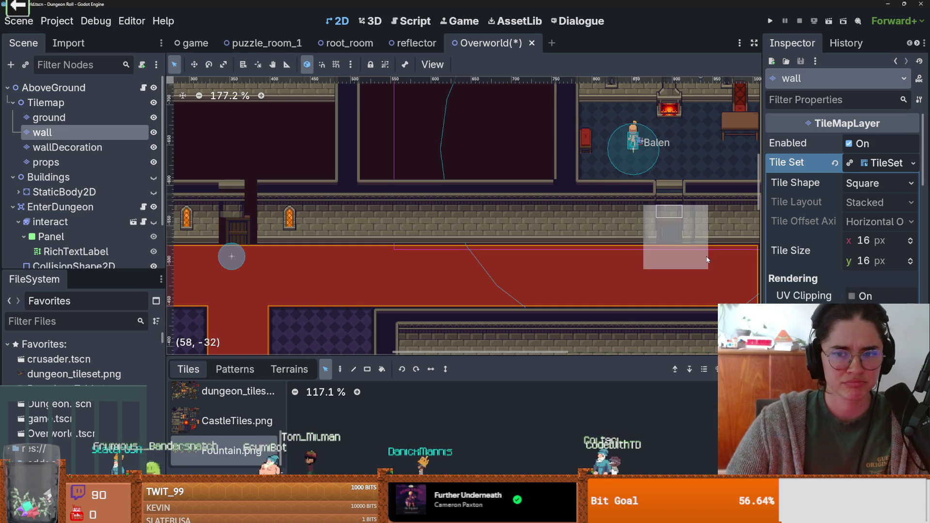
{"action": "left_click", "coordinate": [100, 147]}
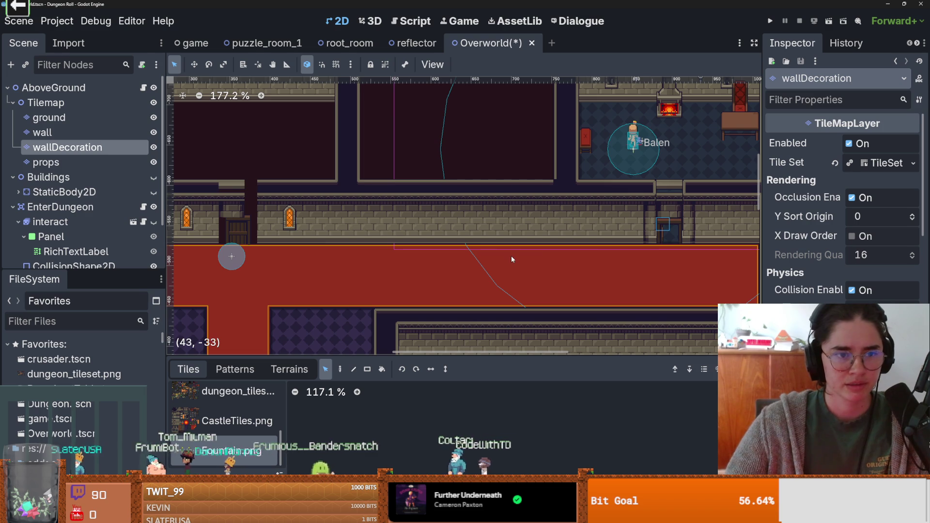
Centre the map on the world origin and zoom to frame the T-shaped carpet corridor.
{"action": "scroll", "coordinate": [225, 216], "scroll_direction": "up", "scroll_amount": 1}
{"action": "scroll", "coordinate": [429, 226], "scroll_direction": "left", "scroll_amount": 2}
{"action": "scroll", "coordinate": [324, 213], "scroll_direction": "up", "scroll_amount": 1}
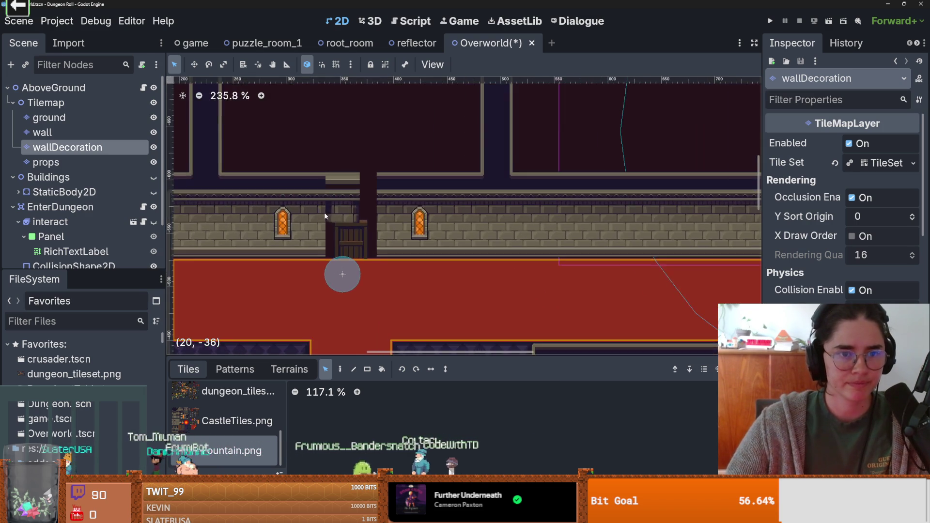
{"action": "scroll", "coordinate": [324, 212], "scroll_direction": "down", "scroll_amount": 2}
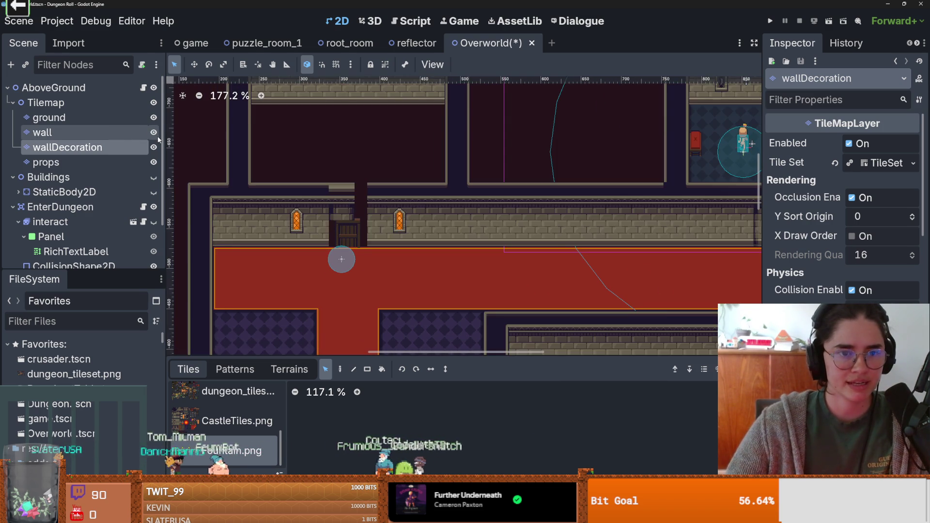
{"action": "scroll", "coordinate": [260, 191], "scroll_direction": "down", "scroll_amount": 2}
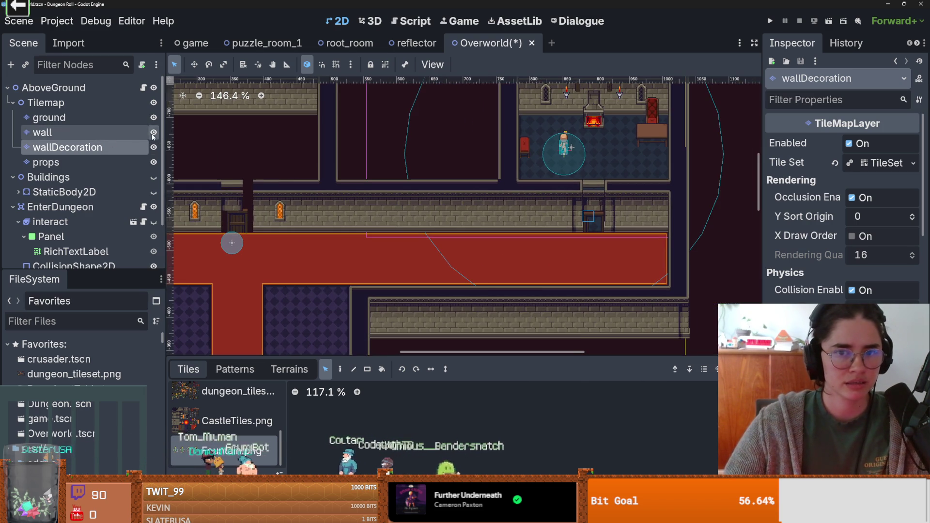
{"action": "key", "text": "f"}
{"action": "scroll", "coordinate": [351, 190], "scroll_direction": "down", "scroll_amount": 4}
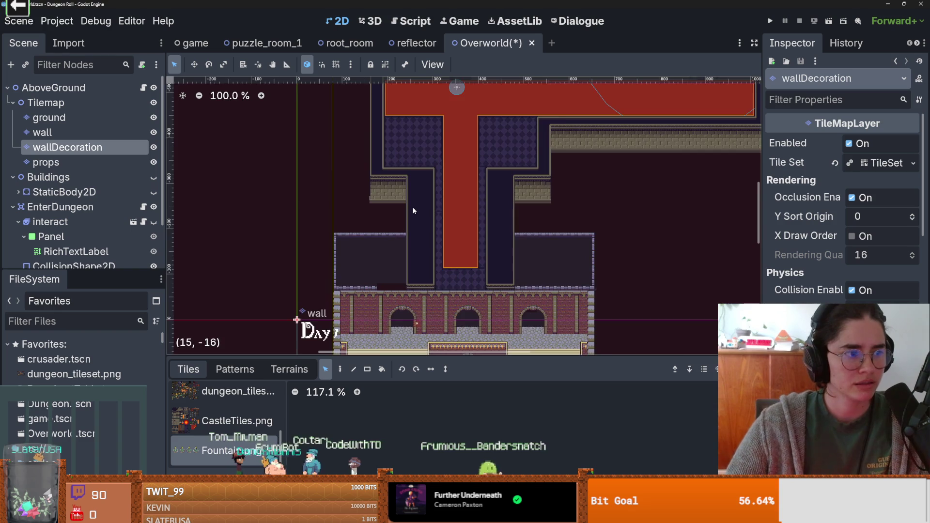
Zoom in closely on the door above the red carpet in the upper rooms.
{"action": "scroll", "coordinate": [406, 237], "scroll_direction": "up", "scroll_amount": 2}
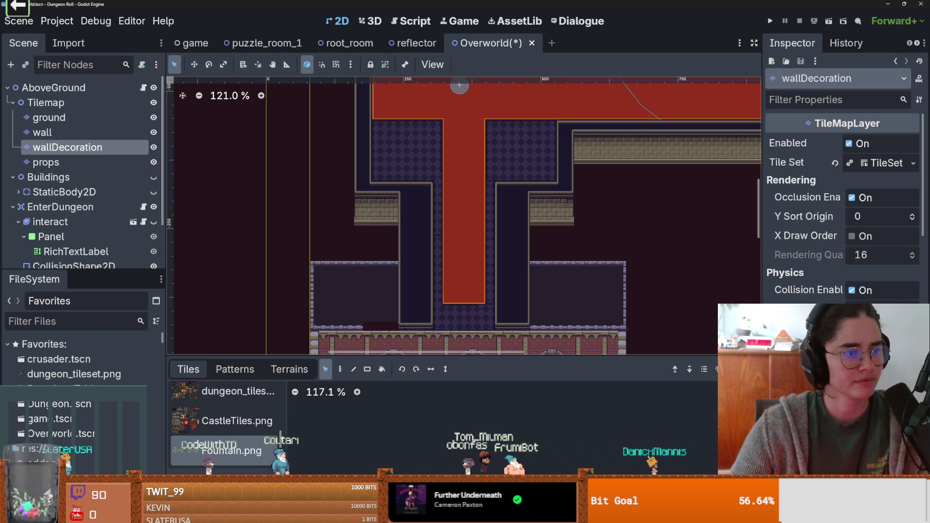
{"action": "scroll", "coordinate": [434, 220], "scroll_direction": "up", "scroll_amount": 1}
{"action": "scroll", "coordinate": [376, 249], "scroll_direction": "down", "scroll_amount": 1}
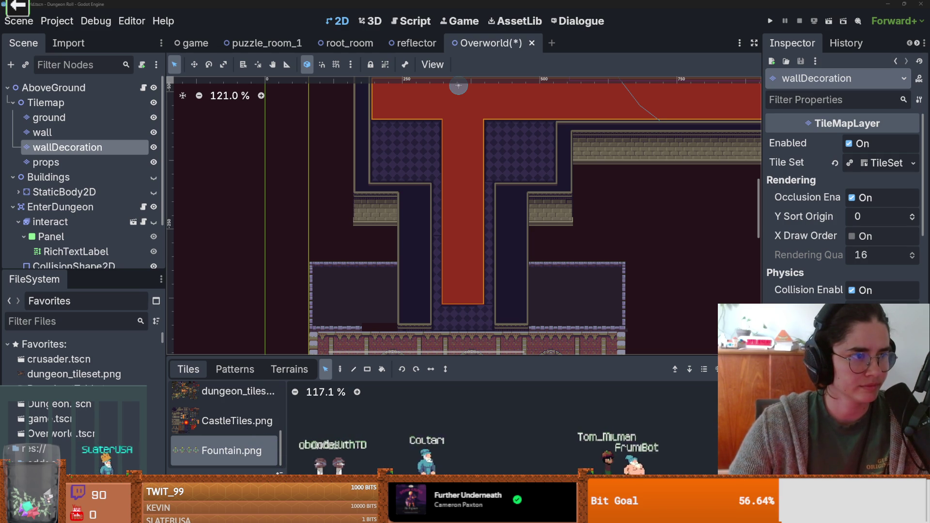
{"action": "scroll", "coordinate": [445, 235], "scroll_direction": "up", "scroll_amount": 5}
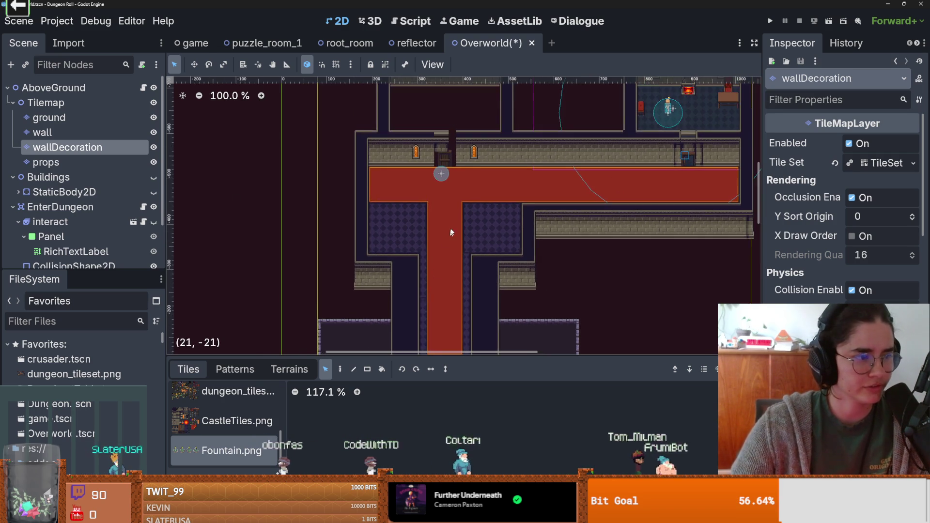
{"action": "scroll", "coordinate": [439, 222], "scroll_direction": "up", "scroll_amount": 6}
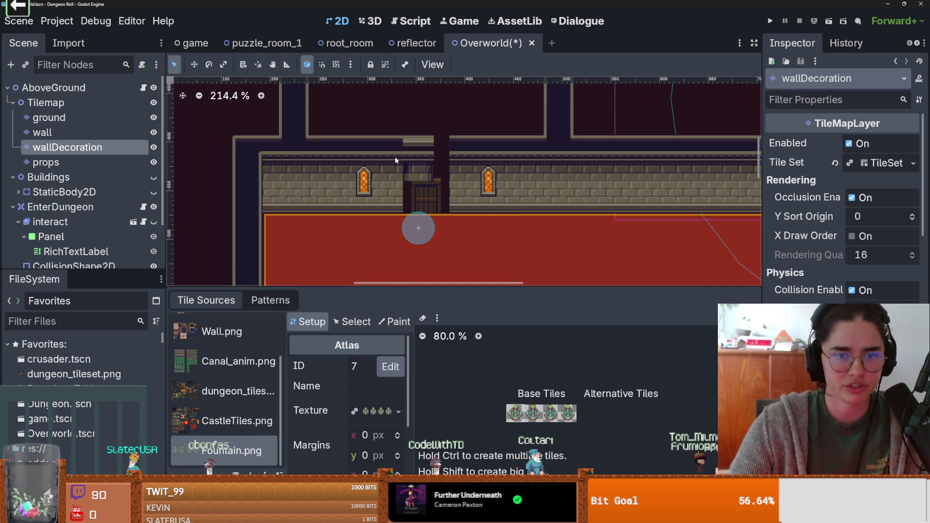
Paint wall_1 terrain on the wall layer over the door column and a two-tile strip beside it.
{"action": "scroll", "coordinate": [408, 155], "scroll_direction": "down", "scroll_amount": 2}
{"action": "scroll", "coordinate": [350, 180], "scroll_direction": "up", "scroll_amount": 8}
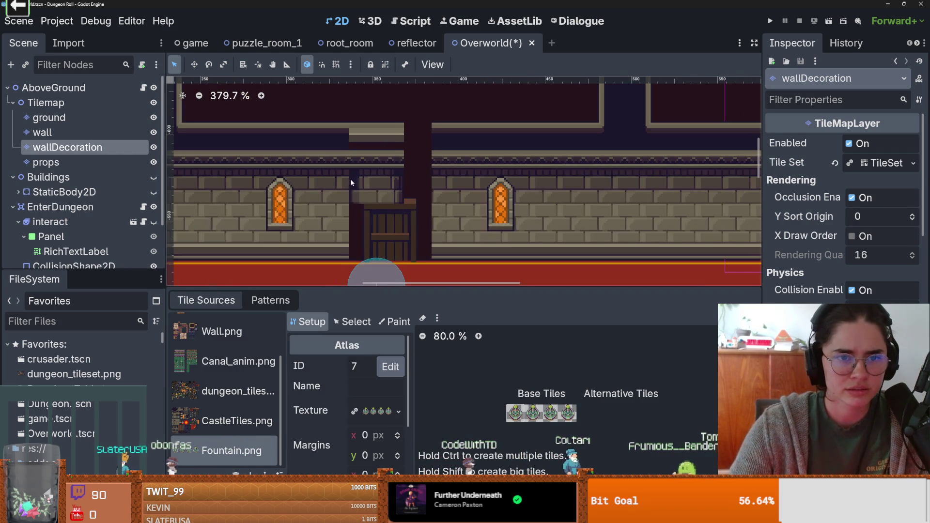
{"action": "scroll", "coordinate": [365, 171], "scroll_direction": "up", "scroll_amount": 1}
{"action": "left_click", "coordinate": [300, 198]}
{"action": "left_click", "coordinate": [290, 369]}
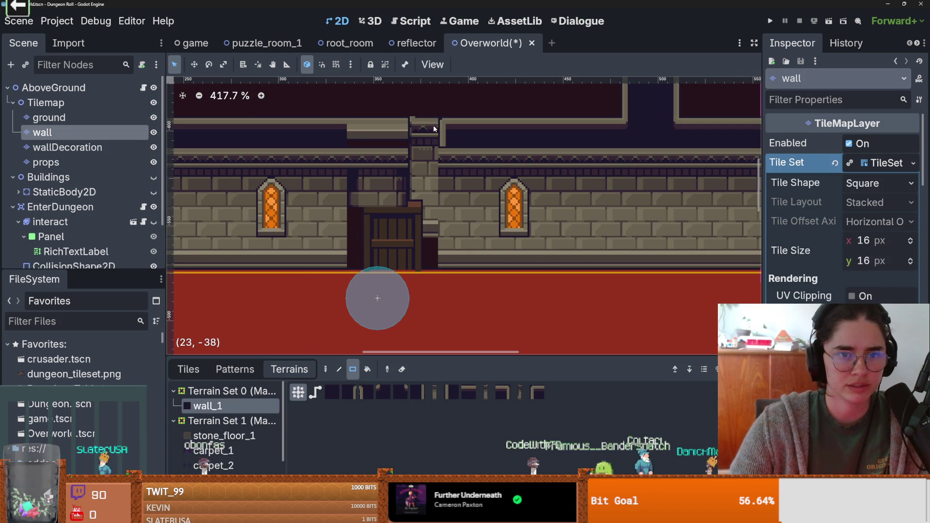
{"action": "scroll", "coordinate": [427, 150], "scroll_direction": "down", "scroll_amount": 1}
{"action": "left_click_drag", "start_coordinate": [426, 154], "coordinate": [426, 155]}
{"action": "left_click_drag", "start_coordinate": [504, 173], "coordinate": [507, 141]}
{"action": "scroll", "coordinate": [469, 201], "scroll_direction": "up", "scroll_amount": 1}
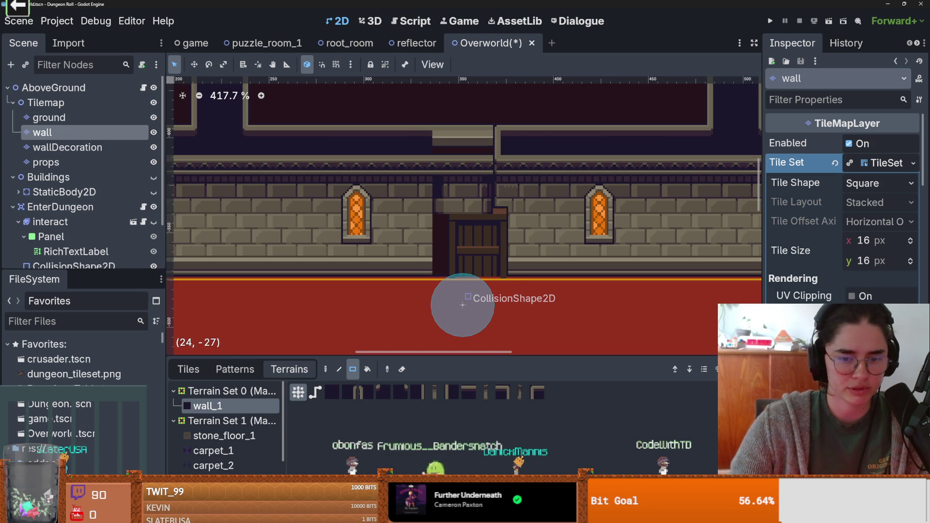
Show the dungeon_tileset atlas in a maximised TileSet editor.
{"action": "key", "text": "alt+t"}
{"action": "key", "text": "shift+F12"}
{"action": "left_click", "coordinate": [240, 252]}
{"action": "scroll", "coordinate": [543, 325], "scroll_direction": "up", "scroll_amount": 1}
{"action": "scroll", "coordinate": [548, 323], "scroll_direction": "down", "scroll_amount": 2}
Pan the dungeon_tileset atlas toward the door tiles, briefly checking Aseprite.
{"action": "left_click_drag", "start_coordinate": [555, 320], "coordinate": [582, 329]}
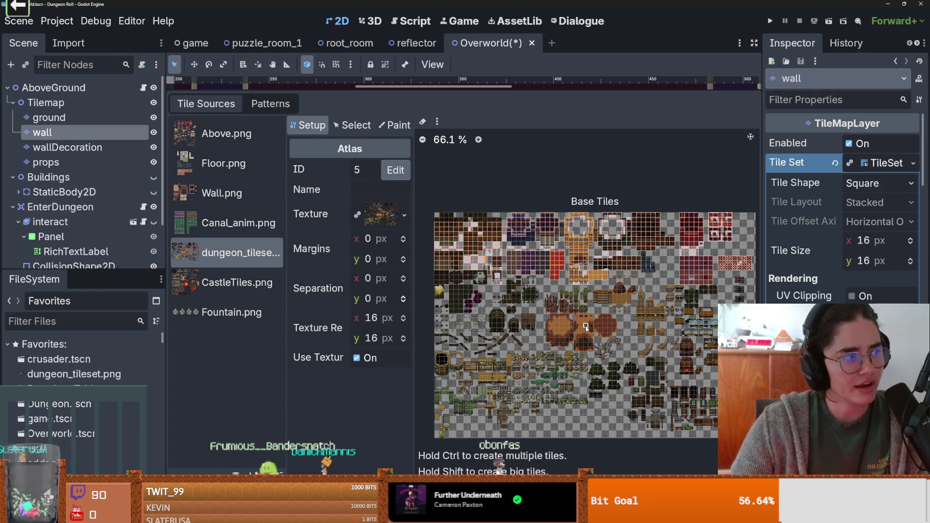
{"action": "scroll", "coordinate": [585, 326], "scroll_direction": "up", "scroll_amount": 1}
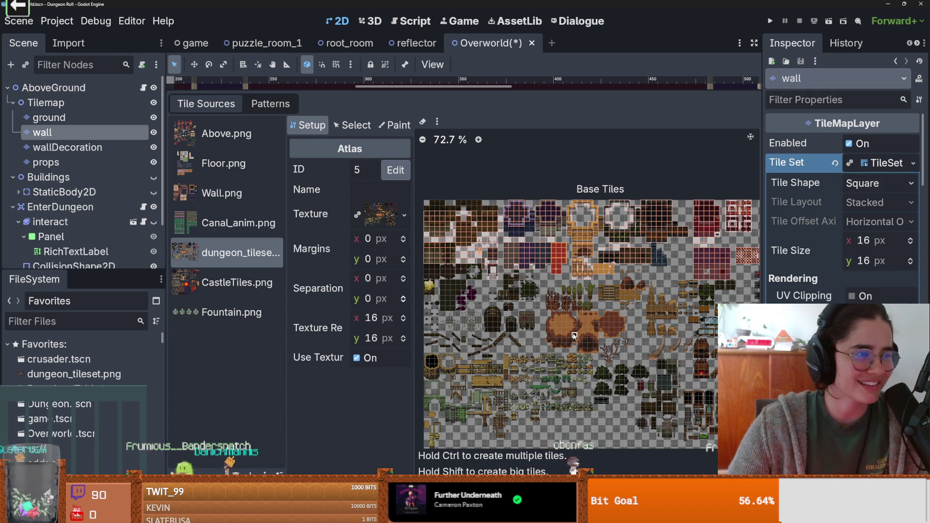
{"action": "scroll", "coordinate": [573, 344], "scroll_direction": "up", "scroll_amount": 1}
{"action": "scroll", "coordinate": [573, 344], "scroll_direction": "down", "scroll_amount": 1}
{"action": "scroll", "coordinate": [661, 253], "scroll_direction": "up", "scroll_amount": 3}
{"action": "left_click_drag", "start_coordinate": [662, 252], "coordinate": [562, 329]}
{"action": "scroll", "coordinate": [559, 331], "scroll_direction": "up", "scroll_amount": 2}
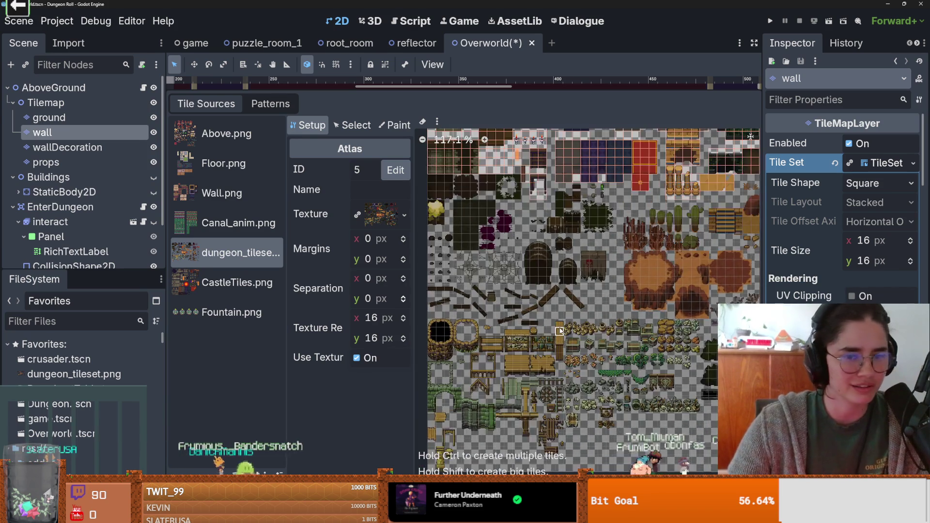
{"action": "scroll", "coordinate": [560, 331], "scroll_direction": "up", "scroll_amount": 1}
{"action": "scroll", "coordinate": [503, 383], "scroll_direction": "up", "scroll_amount": 1}
{"action": "left_click_drag", "start_coordinate": [555, 373], "coordinate": [493, 386]}
{"action": "key", "text": "alt+Tab"}
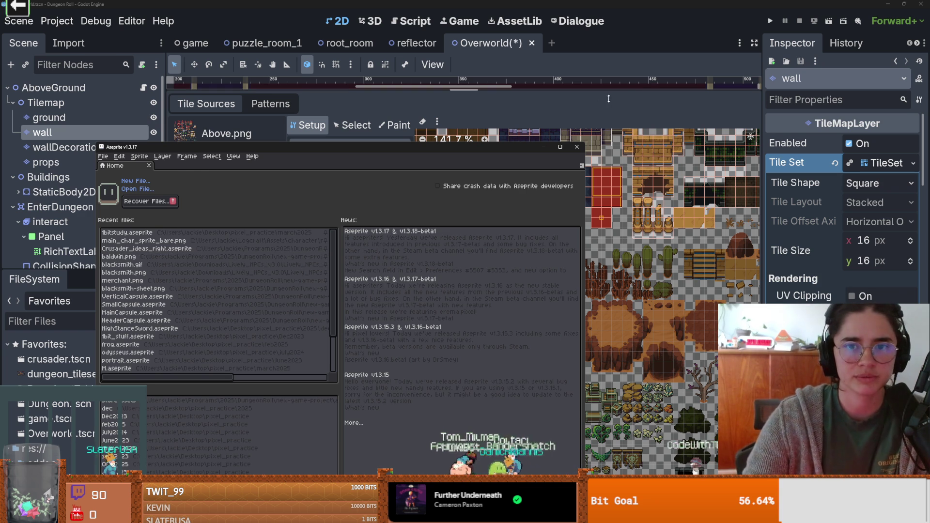
{"action": "key", "text": "alt+Tab"}
{"action": "scroll", "coordinate": [514, 223], "scroll_direction": "up", "scroll_amount": 5}
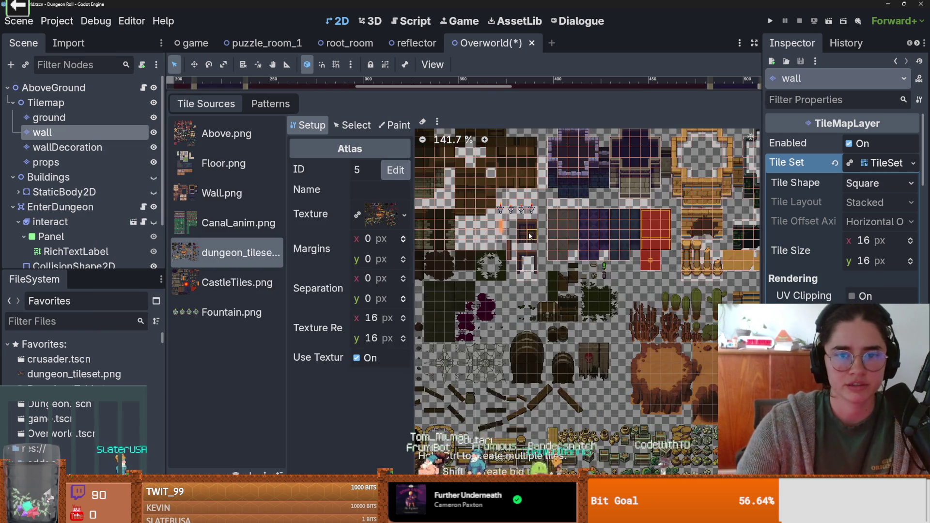
Move the atlas view onto the door tile and inspect its context actions without choosing one.
{"action": "scroll", "coordinate": [562, 271], "scroll_direction": "up", "scroll_amount": 4}
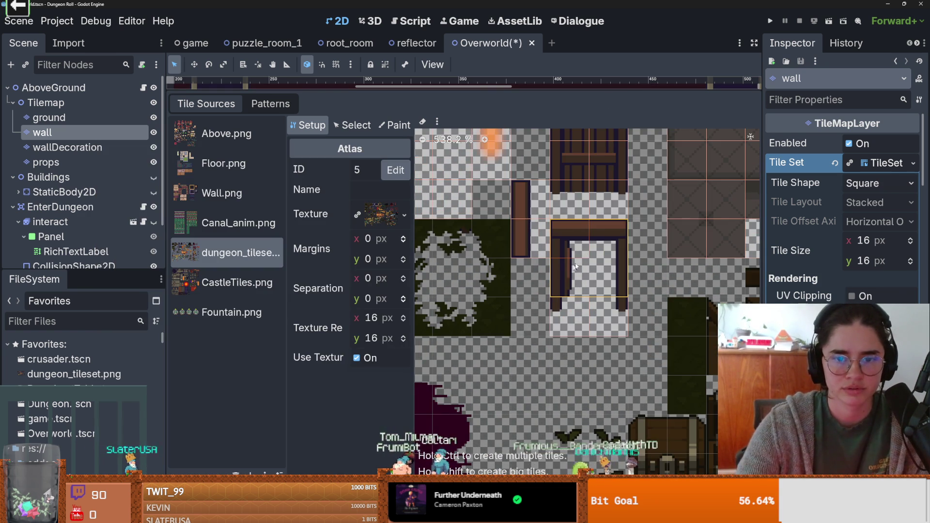
{"action": "left_click_drag", "start_coordinate": [571, 259], "coordinate": [509, 310]}
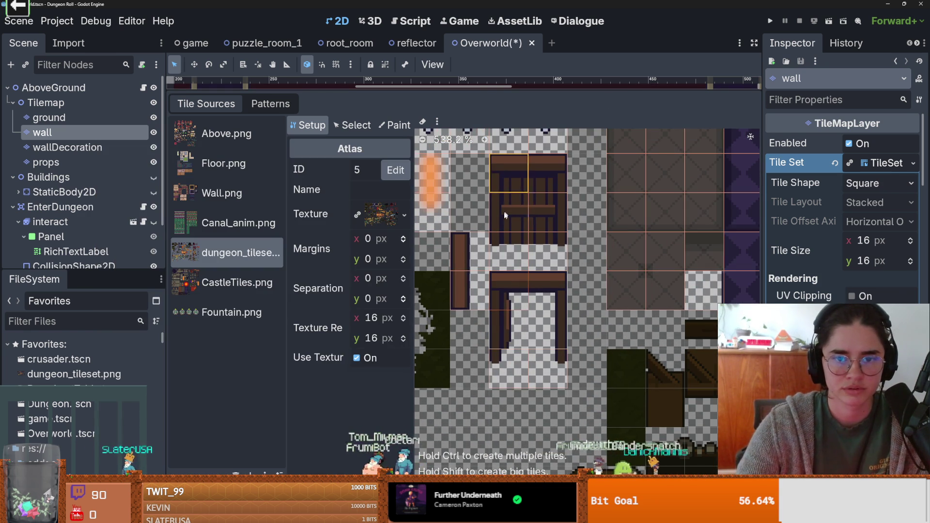
{"action": "right_click", "coordinate": [513, 230]}
{"action": "key", "text": "Escape"}
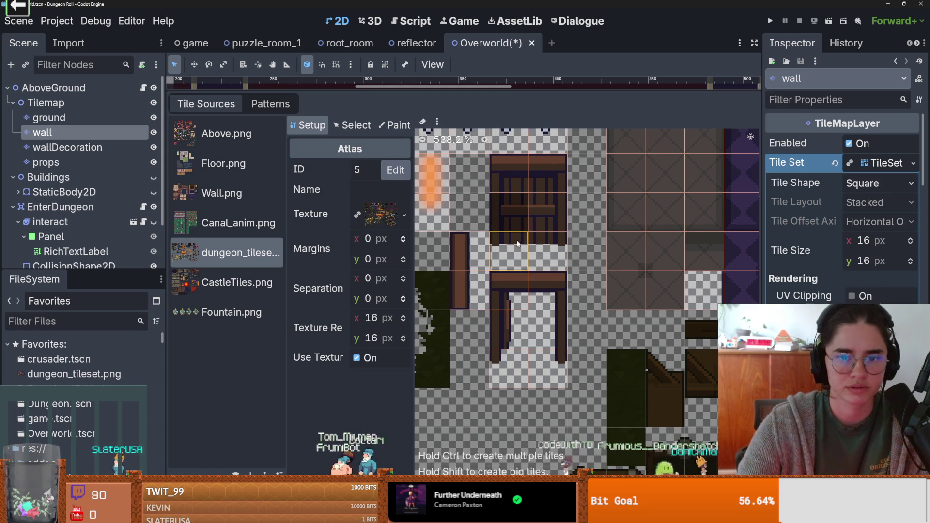
{"action": "right_click", "coordinate": [546, 226]}
{"action": "key", "text": "Escape"}
In Select mode, stretch door tile 12, 9 to span 2 by 3, then restore the panel size.
{"action": "left_click", "coordinate": [352, 125]}
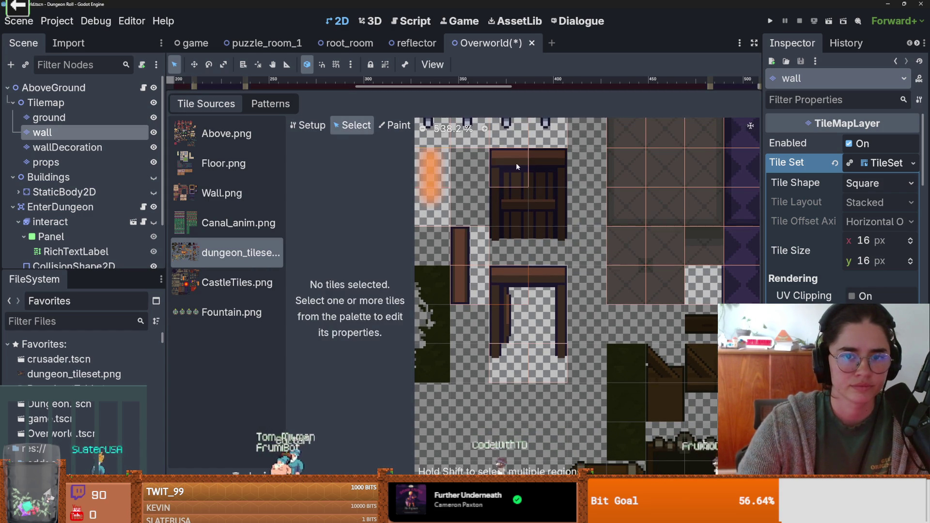
{"action": "left_click", "coordinate": [489, 188]}
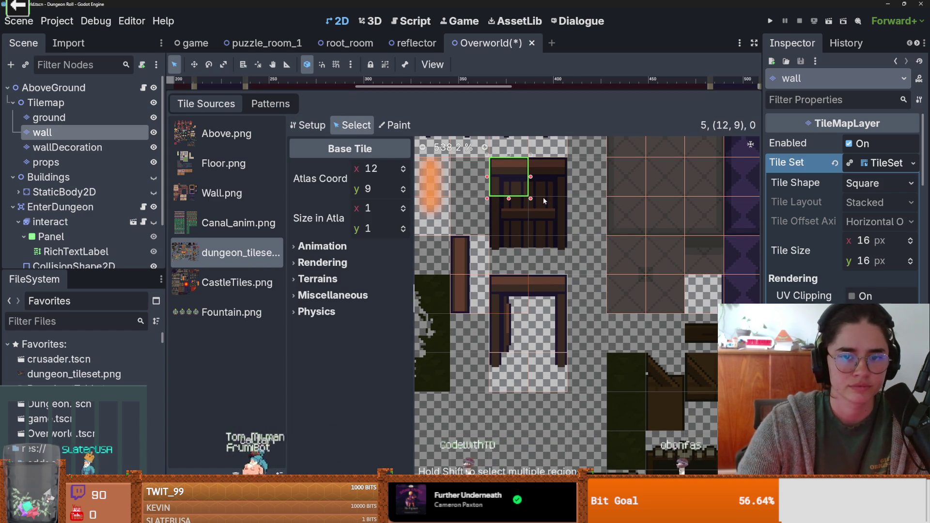
{"action": "mouse_move", "coordinate": [531, 198]}
{"action": "left_mouse_down"}
{"action": "mouse_move", "coordinate": [565, 235]}
{"action": "mouse_move", "coordinate": [567, 275]}
{"action": "left_mouse_up"}
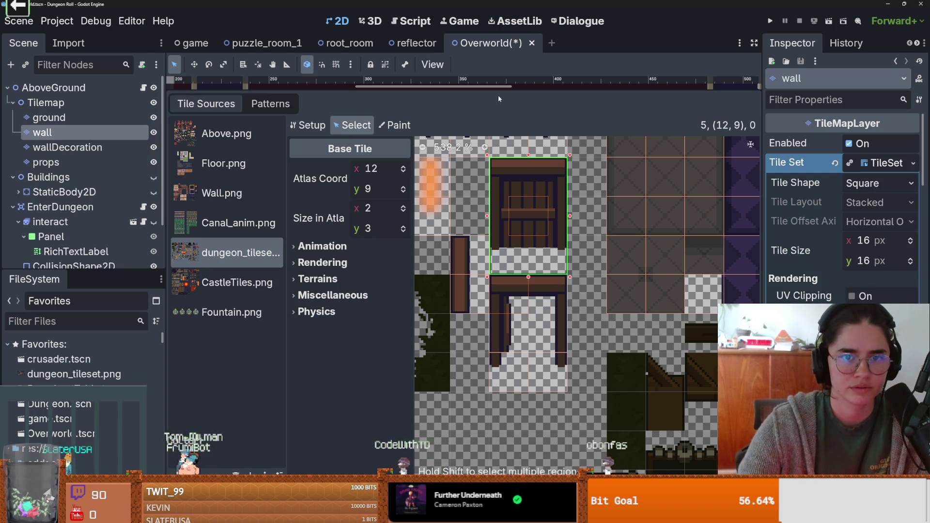
{"action": "key", "text": "shift+F12"}
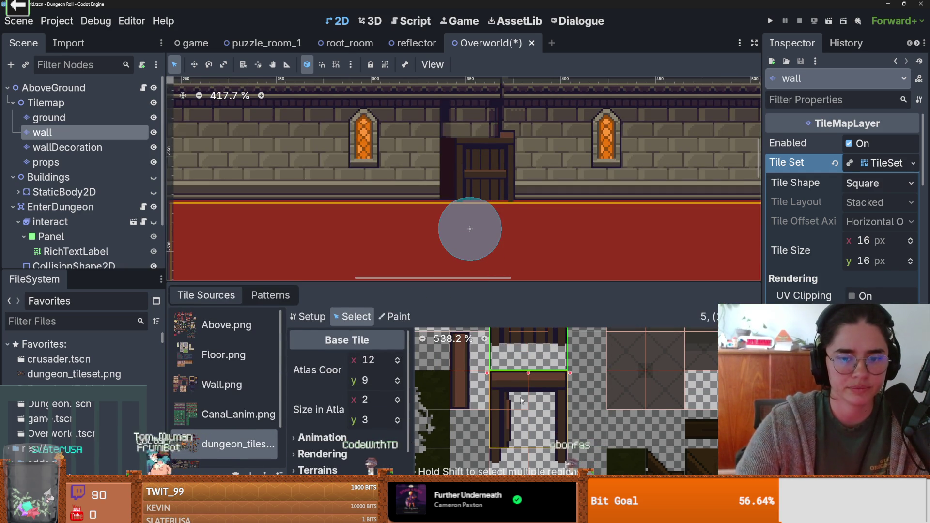
{"action": "scroll", "coordinate": [521, 408], "scroll_direction": "up", "scroll_amount": 2}
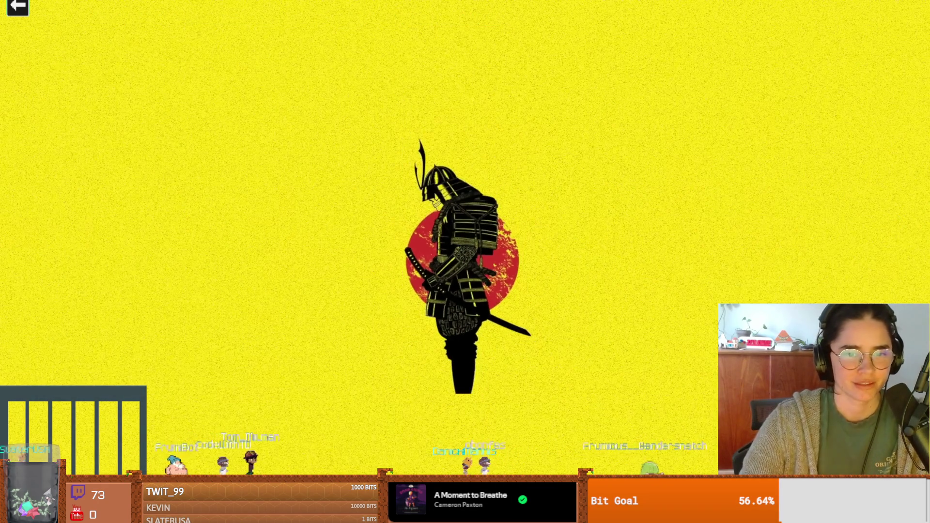
Exit the fullscreen music video and return to the Godot editor.
{"action": "mouse_move", "coordinate": [684, 216]}
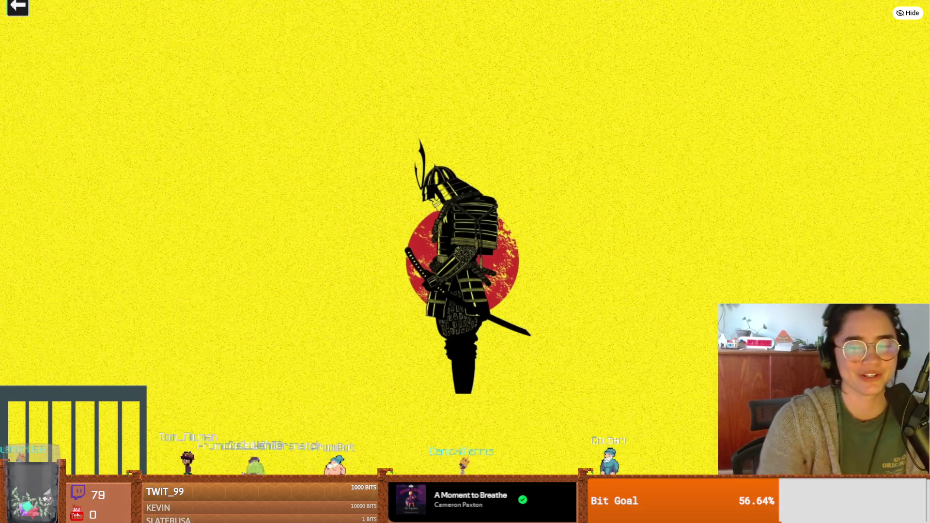
{"action": "mouse_move", "coordinate": [557, 38]}
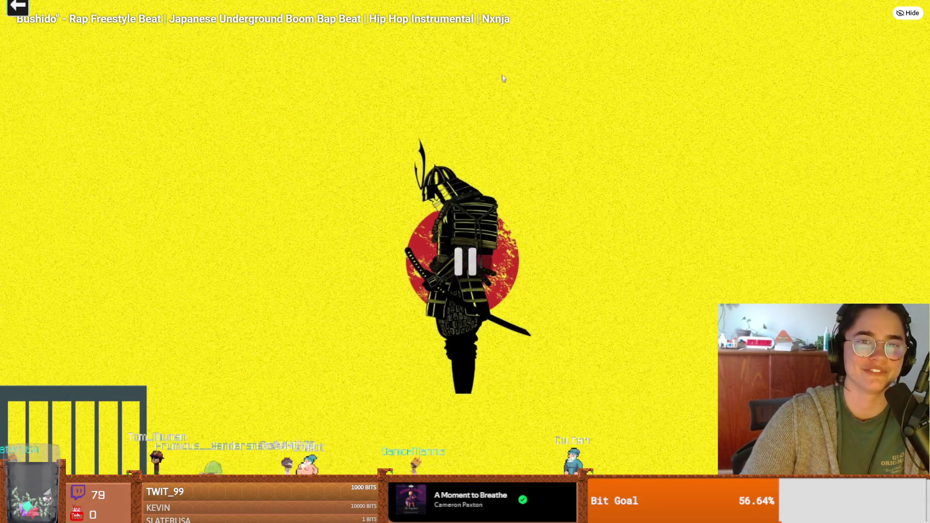
{"action": "key", "text": "Escape"}
{"action": "key", "text": "alt+Tab"}
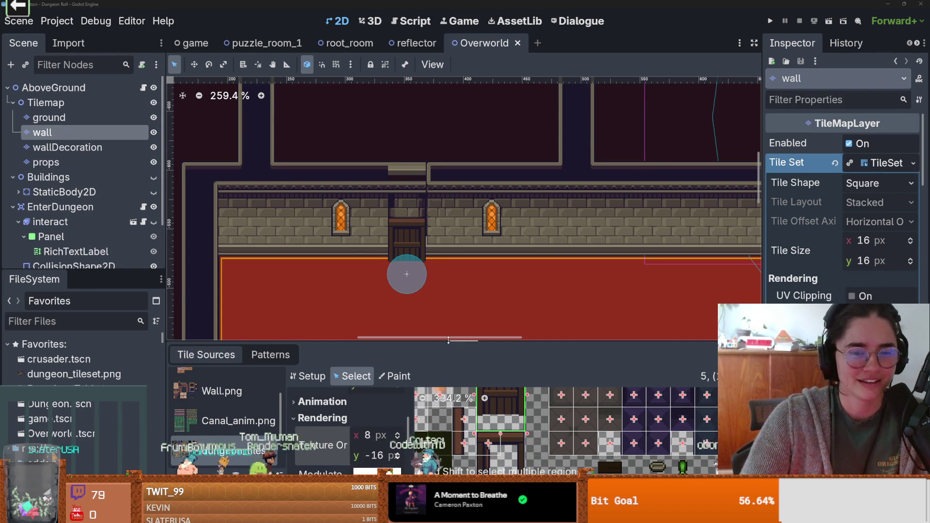
Enlarge the map view, frame the door area, and save the Overworld scene.
{"action": "left_click_drag", "start_coordinate": [485, 342], "coordinate": [484, 388]}
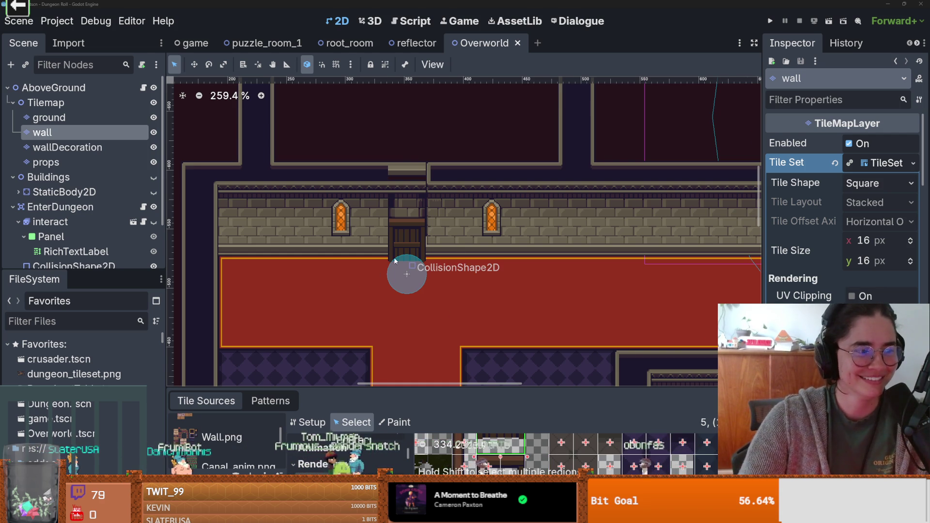
{"action": "scroll", "coordinate": [407, 274], "scroll_direction": "up", "scroll_amount": 3}
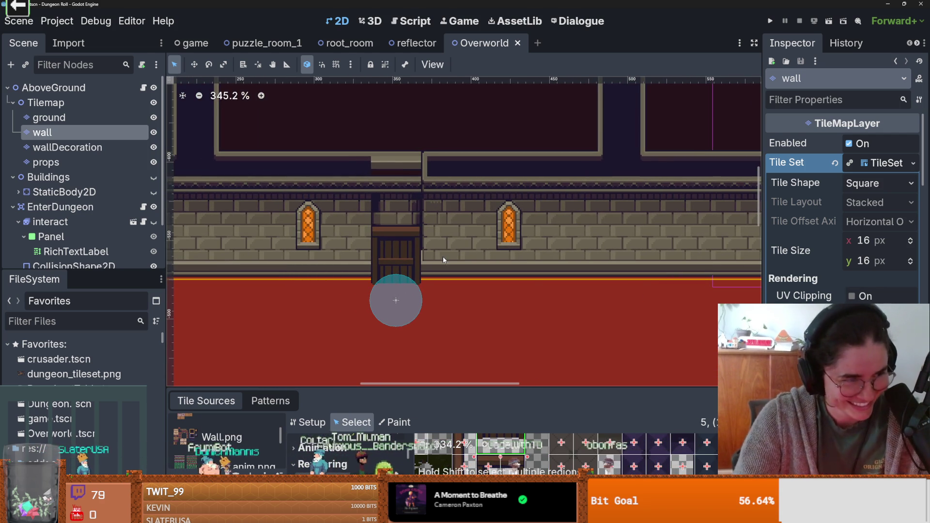
{"action": "scroll", "coordinate": [432, 268], "scroll_direction": "up", "scroll_amount": 2}
{"action": "left_click_drag", "start_coordinate": [433, 268], "coordinate": [407, 287]}
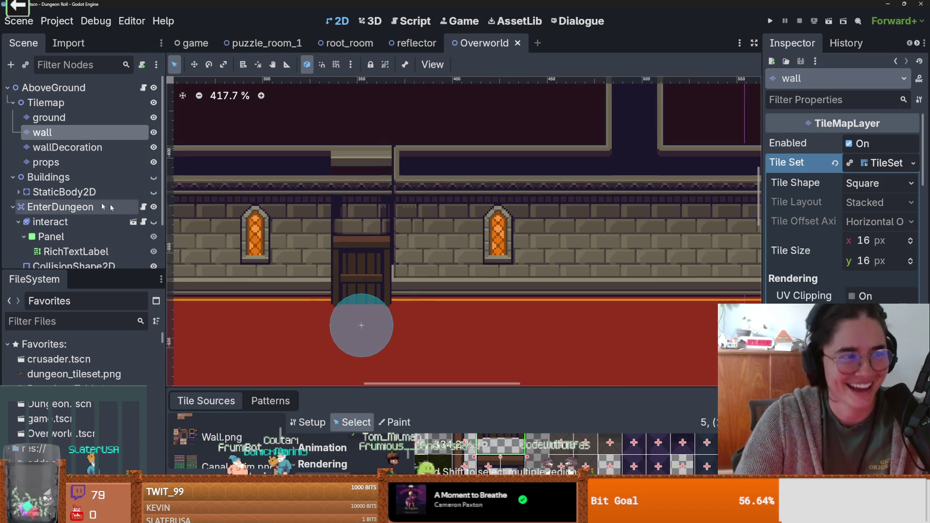
{"action": "scroll", "coordinate": [436, 242], "scroll_direction": "up", "scroll_amount": 2}
{"action": "key", "text": "ctrl+s"}
{"action": "scroll", "coordinate": [443, 241], "scroll_direction": "down", "scroll_amount": 1}
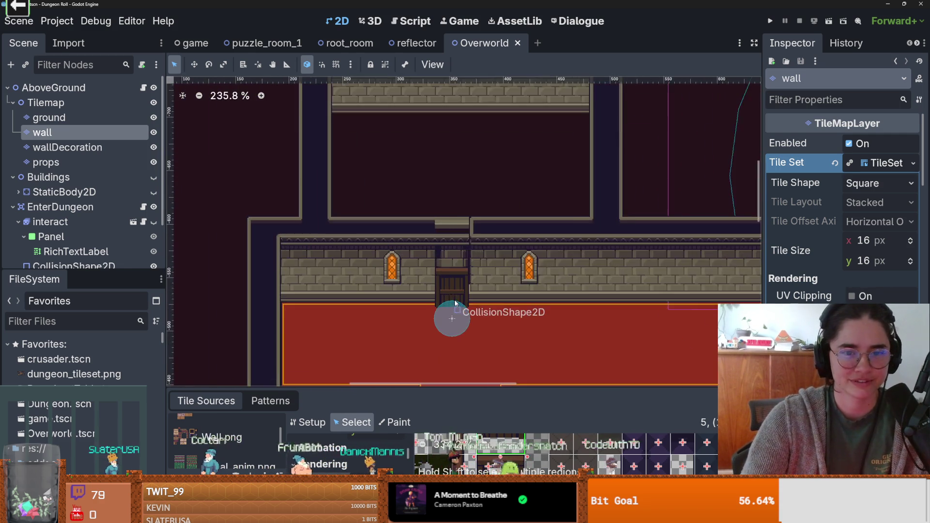
{"action": "scroll", "coordinate": [453, 302], "scroll_direction": "up", "scroll_amount": 1}
Select the ground layer and pick the carpet_2 terrain in the Terrains list.
{"action": "left_click", "coordinate": [67, 148]}
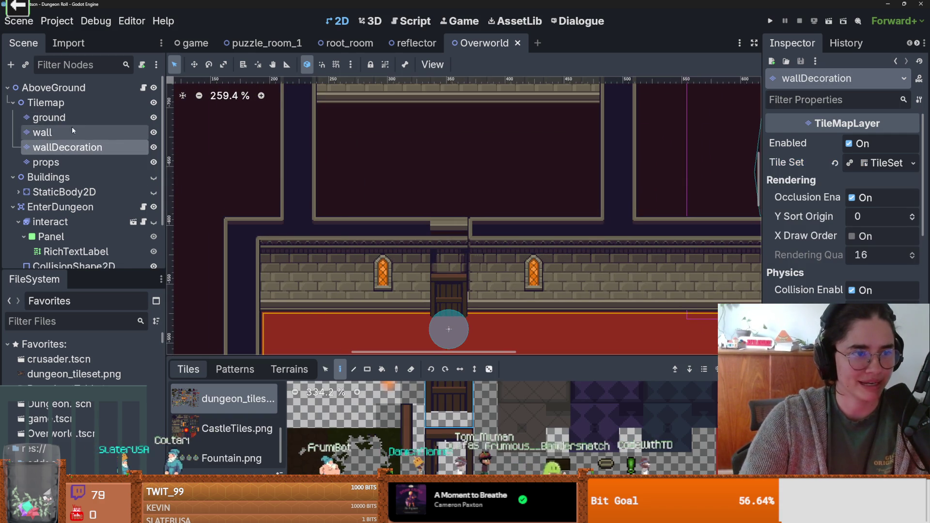
{"action": "left_click", "coordinate": [74, 121]}
{"action": "left_click_drag", "start_coordinate": [422, 356], "coordinate": [422, 116]}
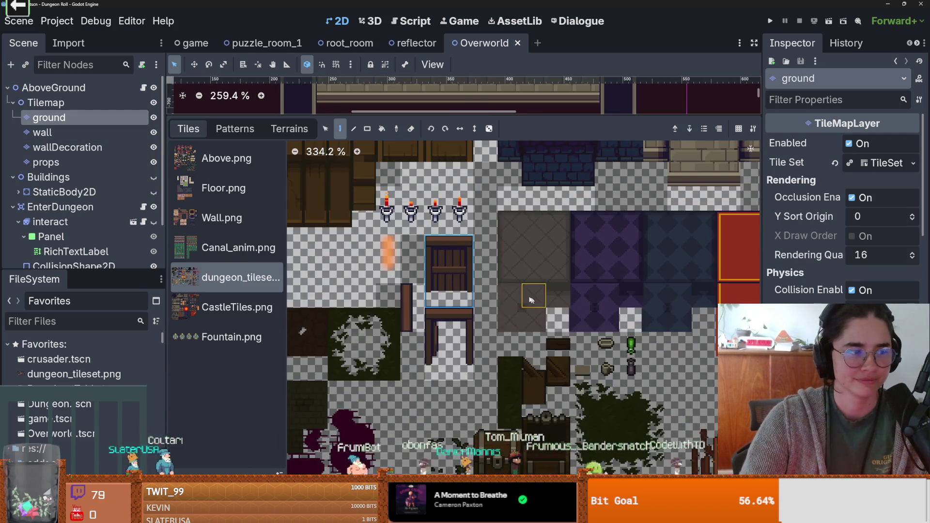
{"action": "scroll", "coordinate": [541, 345], "scroll_direction": "down", "scroll_amount": 2}
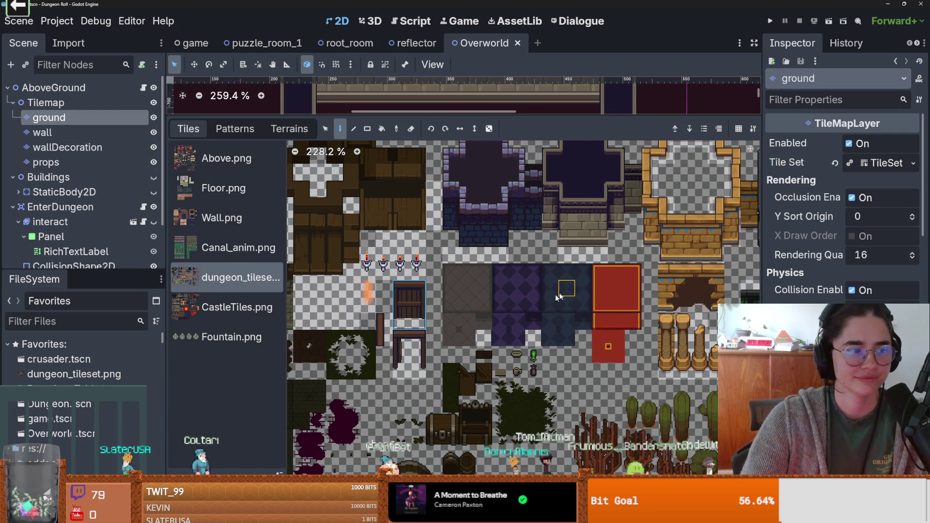
{"action": "left_click", "coordinate": [289, 129]}
{"action": "left_click", "coordinate": [213, 224]}
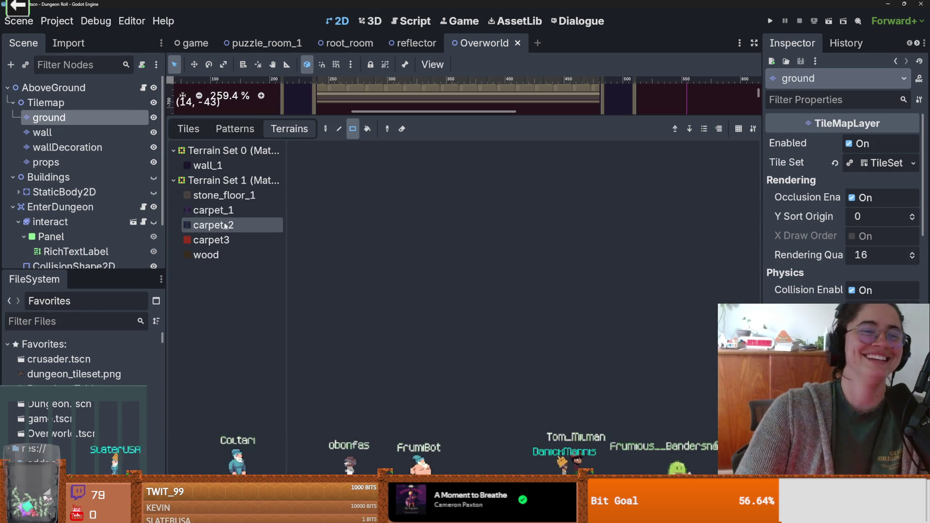
Rect-fill the upper room's interior with carpet_2 terrain.
{"action": "left_click_drag", "start_coordinate": [403, 111], "coordinate": [402, 356]}
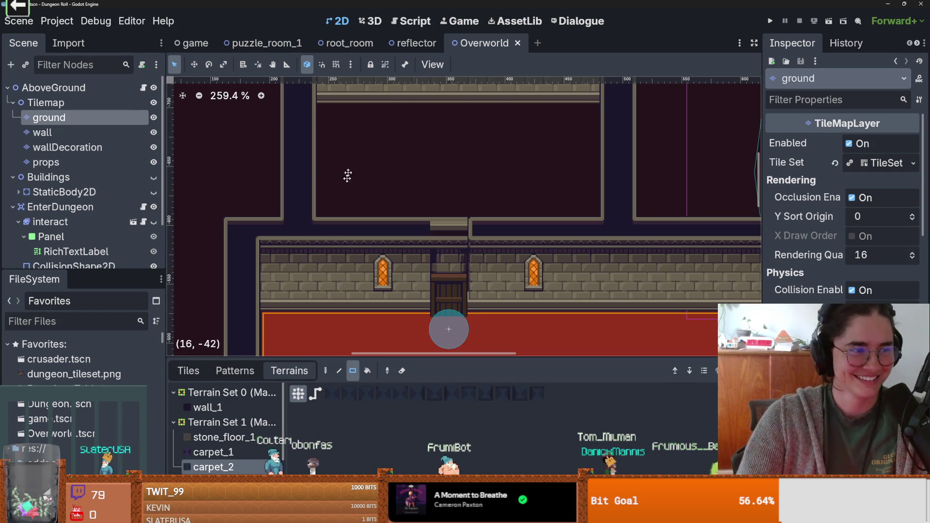
{"action": "scroll", "coordinate": [301, 144], "scroll_direction": "down", "scroll_amount": 1}
{"action": "mouse_move", "coordinate": [302, 144]}
{"action": "left_mouse_down"}
{"action": "mouse_move", "coordinate": [501, 233]}
{"action": "mouse_move", "coordinate": [570, 250]}
{"action": "left_mouse_up"}
{"action": "scroll", "coordinate": [499, 234], "scroll_direction": "down", "scroll_amount": 1}
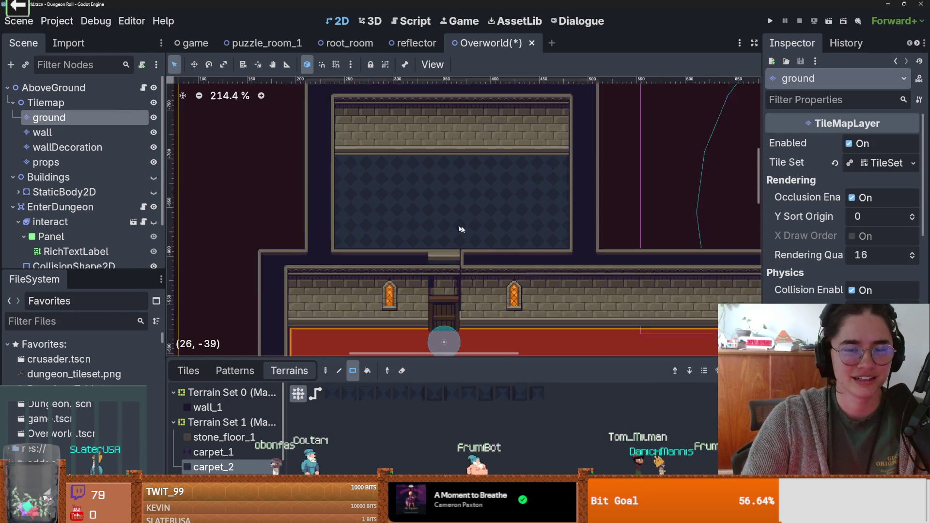
{"action": "scroll", "coordinate": [443, 221], "scroll_direction": "up", "scroll_amount": 3}
{"action": "scroll", "coordinate": [443, 221], "scroll_direction": "down", "scroll_amount": 5}
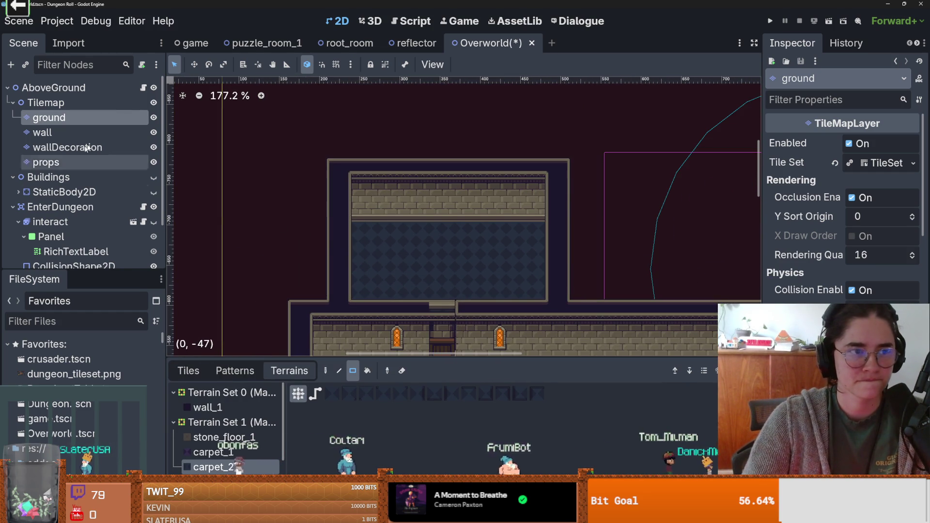
{"action": "left_click", "coordinate": [90, 137]}
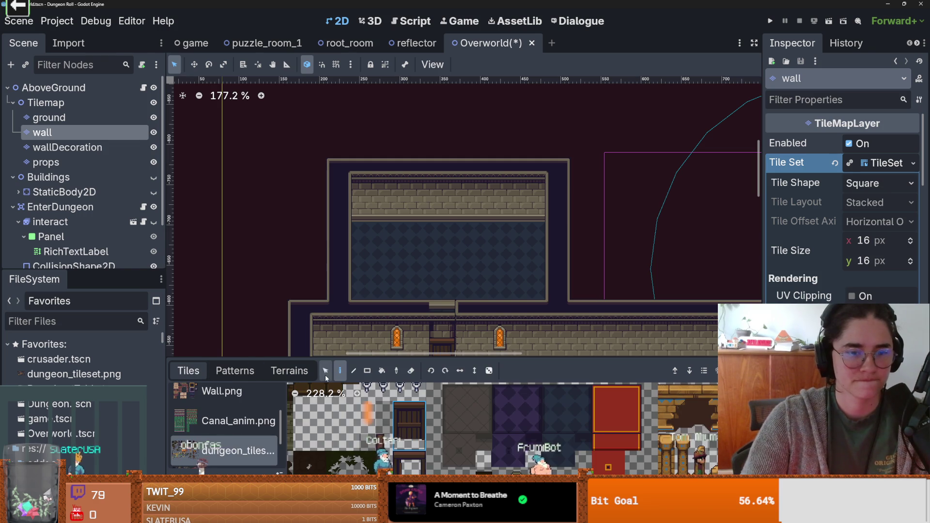
Move the upper room's top wall up and fill the left and right wall gaps with wall_1.
{"action": "mouse_move", "coordinate": [337, 157]}
{"action": "left_mouse_down"}
{"action": "mouse_move", "coordinate": [546, 208]}
{"action": "mouse_move", "coordinate": [569, 195]}
{"action": "left_mouse_up"}
{"action": "left_click_drag", "start_coordinate": [440, 181], "coordinate": [440, 112]}
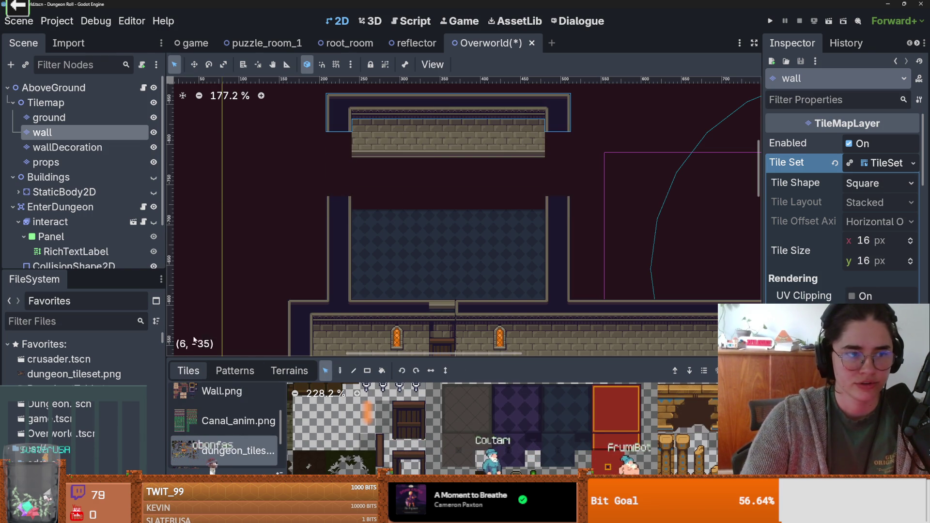
{"action": "left_click", "coordinate": [290, 371]}
{"action": "scroll", "coordinate": [240, 429], "scroll_direction": "down", "scroll_amount": 1}
{"action": "scroll", "coordinate": [223, 397], "scroll_direction": "up", "scroll_amount": 1}
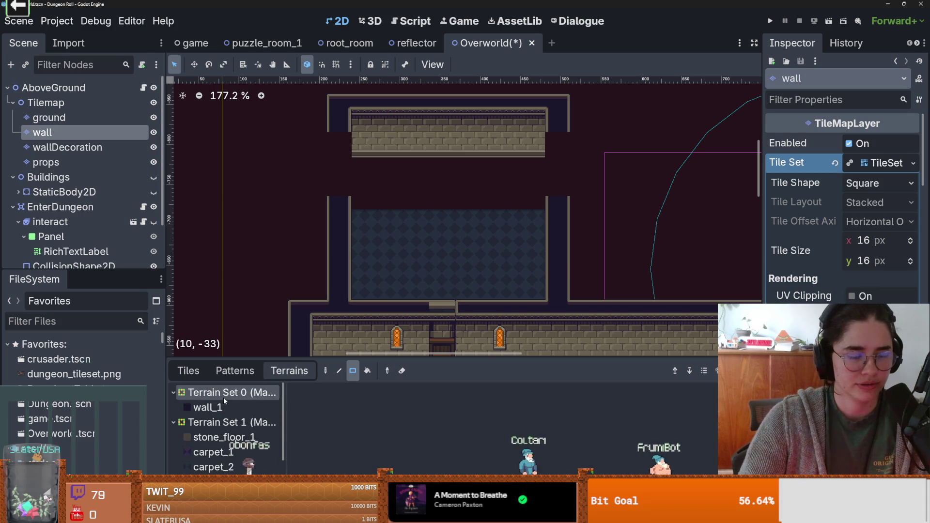
{"action": "left_click_drag", "start_coordinate": [333, 130], "coordinate": [336, 194]}
{"action": "left_click_drag", "start_coordinate": [562, 132], "coordinate": [560, 191]}
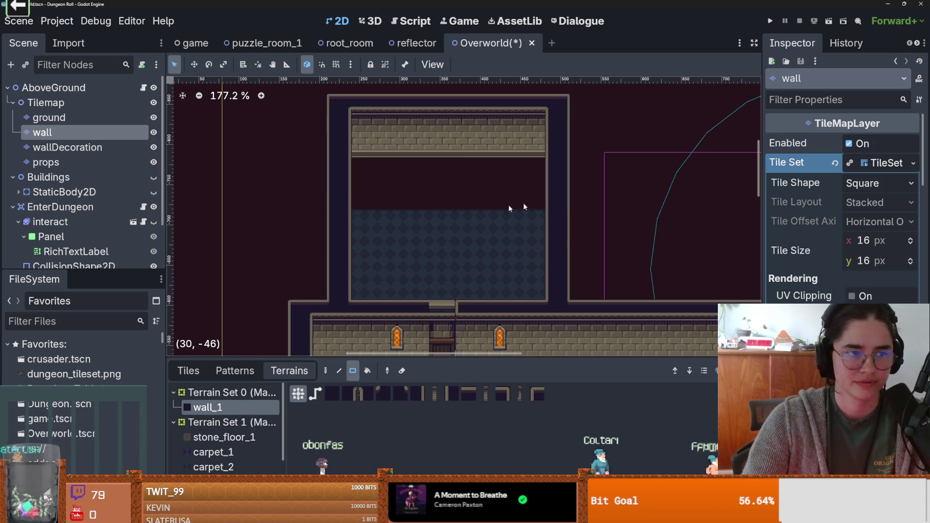
{"action": "left_click", "coordinate": [67, 118]}
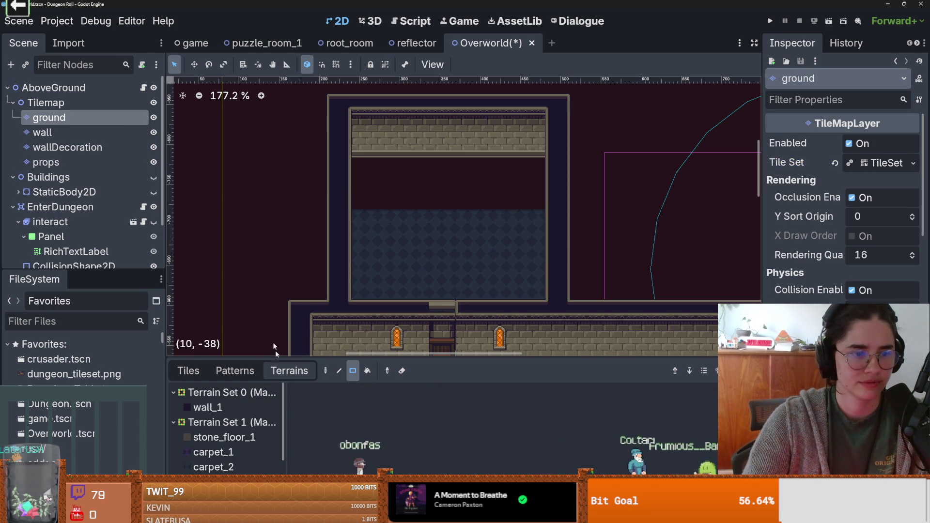
Carpet the newly opened floor with carpet_2, save the Overworld scene, and open File Explorer.
{"action": "left_click", "coordinate": [213, 467]}
{"action": "mouse_move", "coordinate": [543, 216]}
{"action": "left_mouse_down"}
{"action": "mouse_move", "coordinate": [506, 191]}
{"action": "mouse_move", "coordinate": [349, 150]}
{"action": "left_mouse_up"}
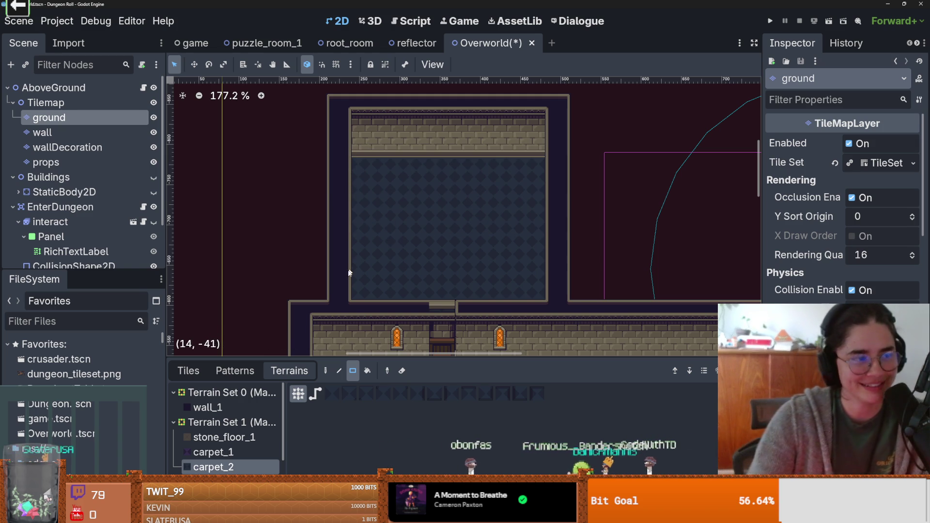
{"action": "scroll", "coordinate": [453, 205], "scroll_direction": "up", "scroll_amount": 2}
{"action": "scroll", "coordinate": [448, 184], "scroll_direction": "up", "scroll_amount": 1}
{"action": "key", "text": "ctrl+s"}
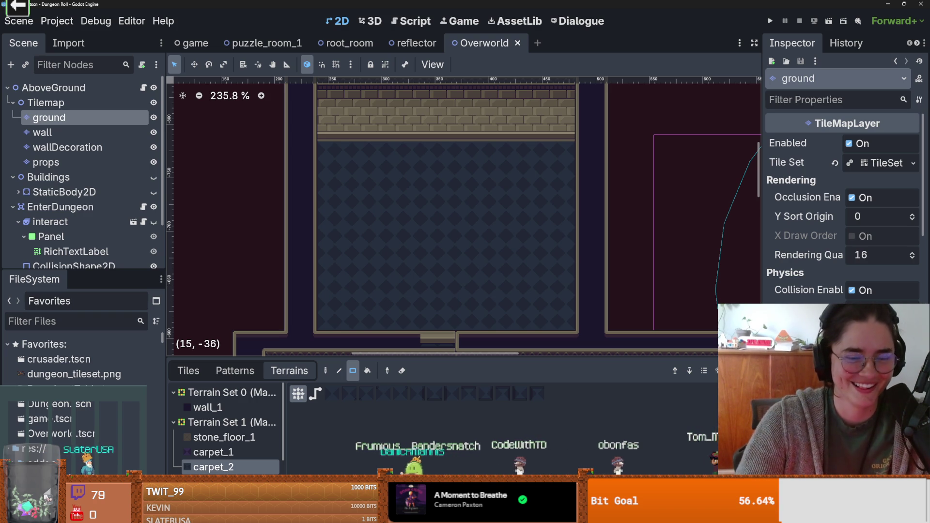
{"action": "key", "text": "super+e"}
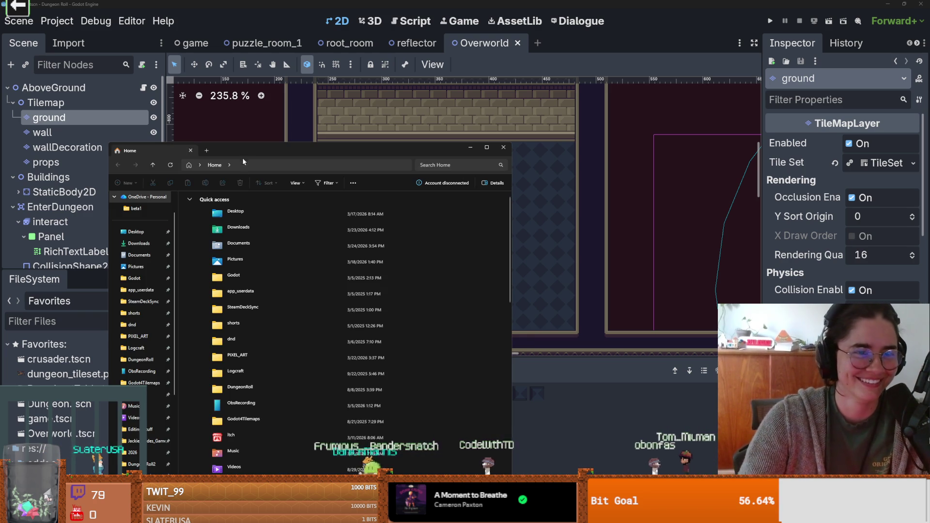
Browse to the Desktop's PIXEL_ART folder in File Explorer, then close the window.
{"action": "left_click_drag", "start_coordinate": [242, 153], "coordinate": [340, 170]}
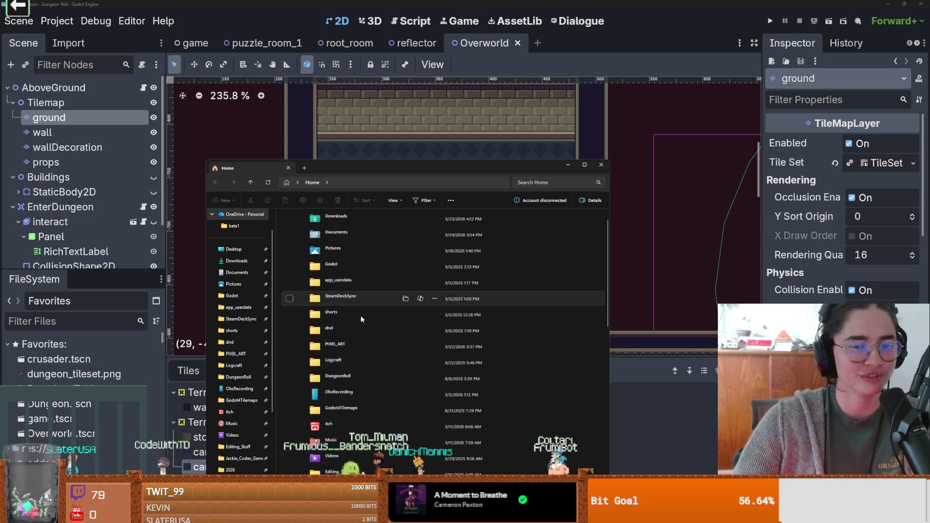
{"action": "scroll", "coordinate": [361, 317], "scroll_direction": "down", "scroll_amount": 1}
{"action": "scroll", "coordinate": [361, 319], "scroll_direction": "up", "scroll_amount": 1}
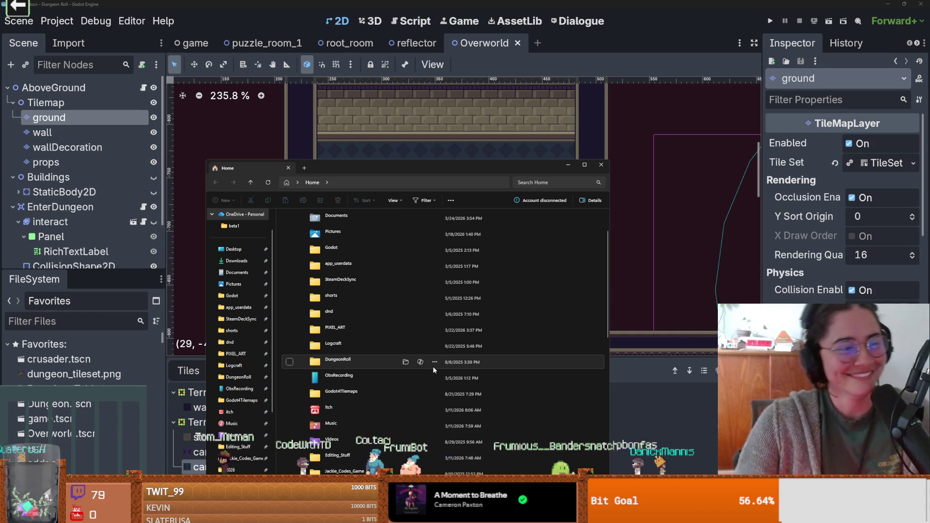
{"action": "scroll", "coordinate": [310, 305], "scroll_direction": "up", "scroll_amount": 2}
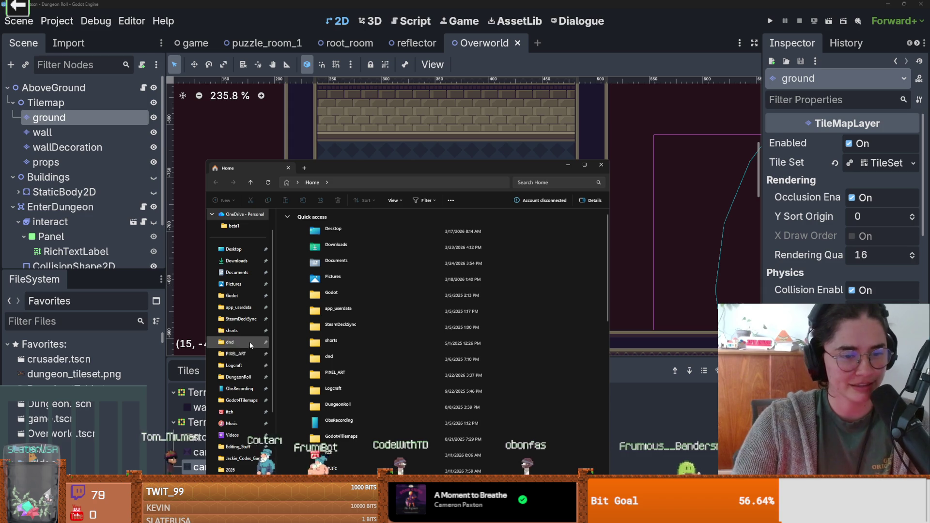
{"action": "scroll", "coordinate": [248, 344], "scroll_direction": "down", "scroll_amount": 2}
{"action": "scroll", "coordinate": [243, 376], "scroll_direction": "down", "scroll_amount": 2}
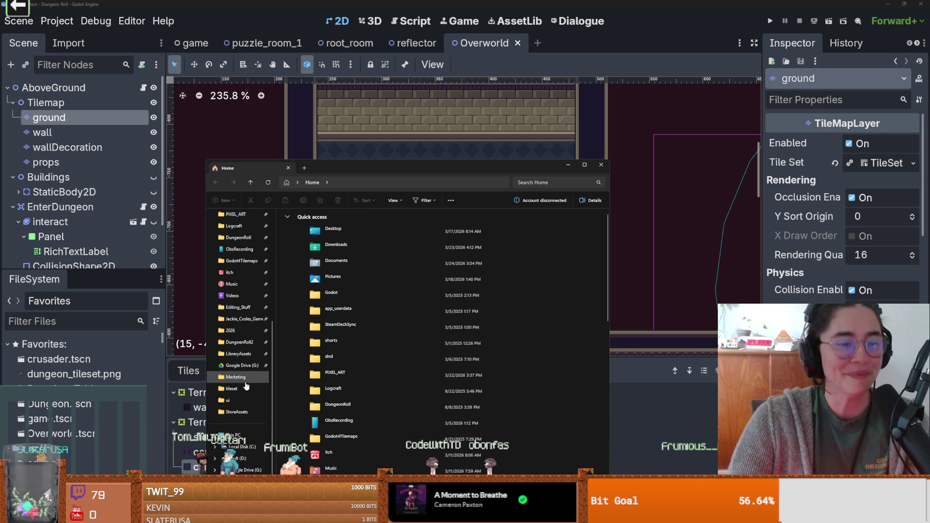
{"action": "scroll", "coordinate": [243, 383], "scroll_direction": "up", "scroll_amount": 5}
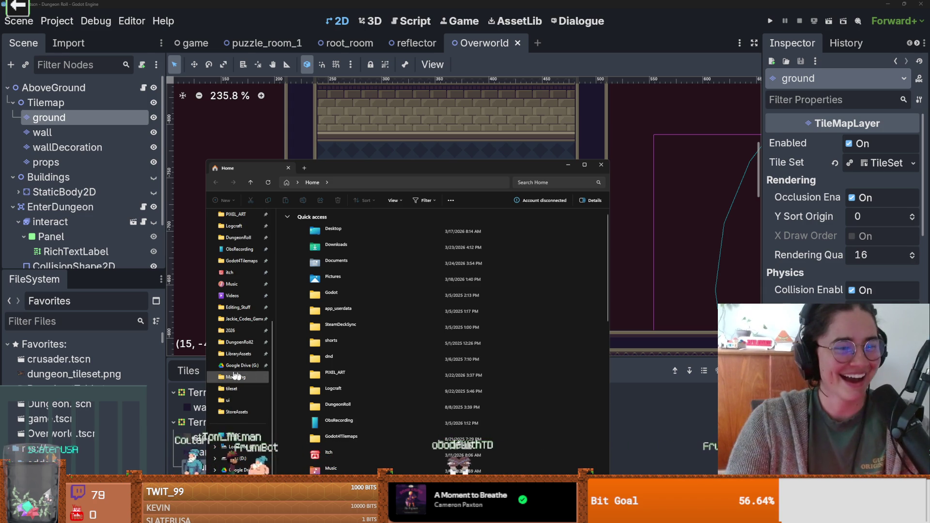
{"action": "scroll", "coordinate": [243, 382], "scroll_direction": "up", "scroll_amount": 3}
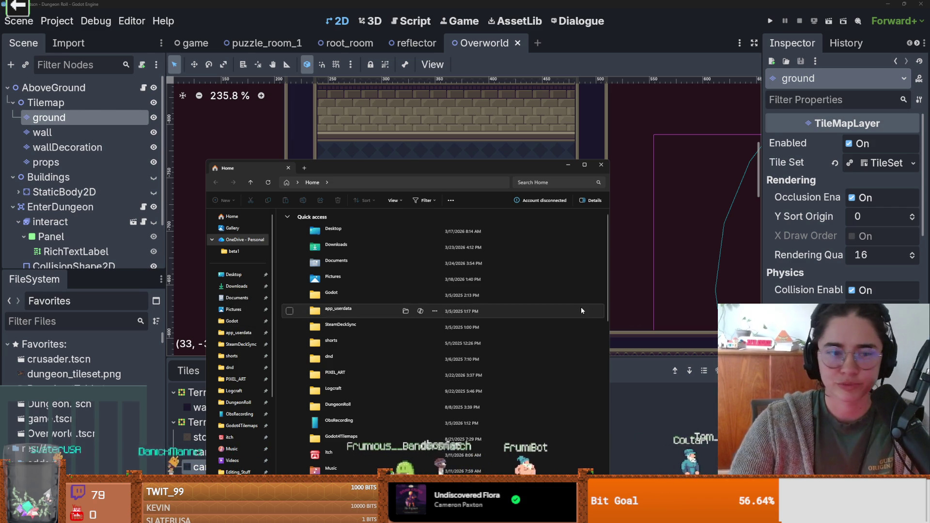
{"action": "left_click", "coordinate": [240, 379]}
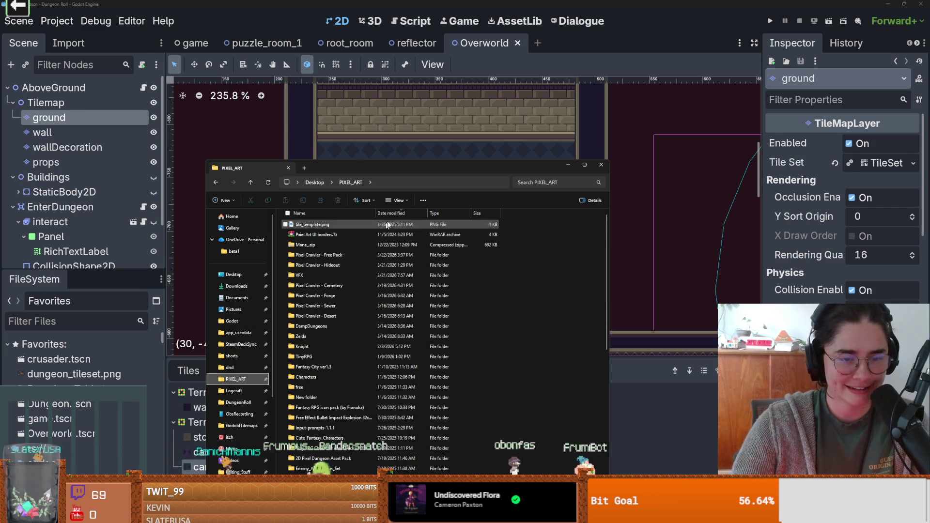
{"action": "left_click", "coordinate": [406, 150]}
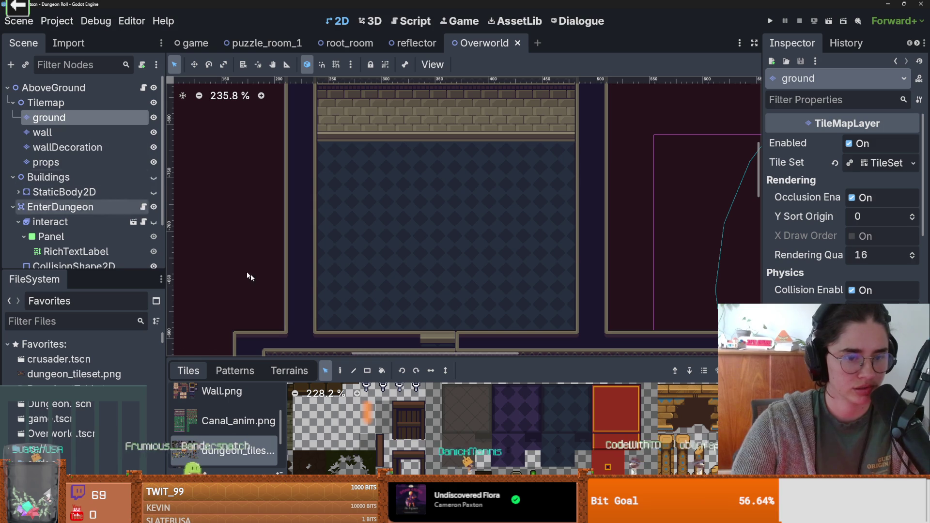
Expand the tile panel and scroll through the dungeon_tileset atlas.
{"action": "left_click_drag", "start_coordinate": [401, 356], "coordinate": [407, 88]}
{"action": "scroll", "coordinate": [533, 268], "scroll_direction": "down", "scroll_amount": 1}
{"action": "scroll", "coordinate": [522, 334], "scroll_direction": "down", "scroll_amount": 2}
{"action": "scroll", "coordinate": [522, 334], "scroll_direction": "down", "scroll_amount": 5}
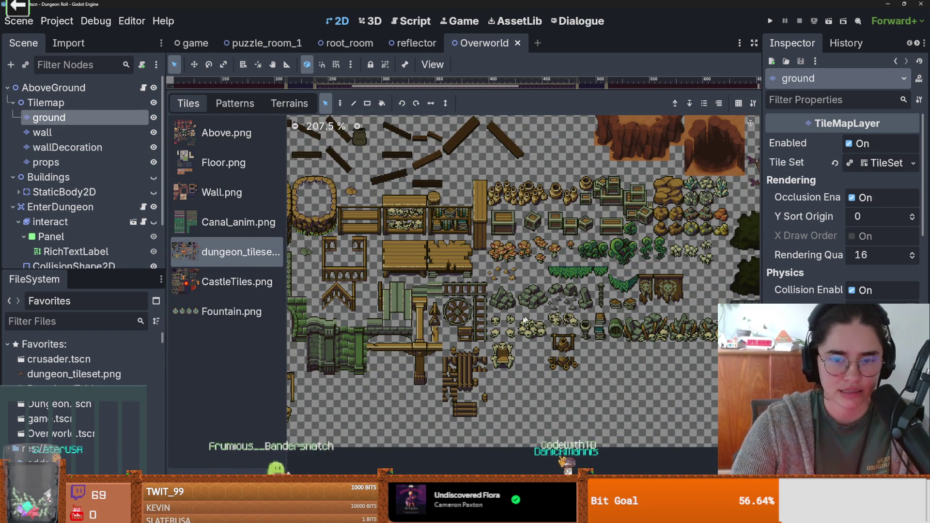
{"action": "scroll", "coordinate": [499, 324], "scroll_direction": "up", "scroll_amount": 1}
{"action": "scroll", "coordinate": [436, 322], "scroll_direction": "right", "scroll_amount": 5}
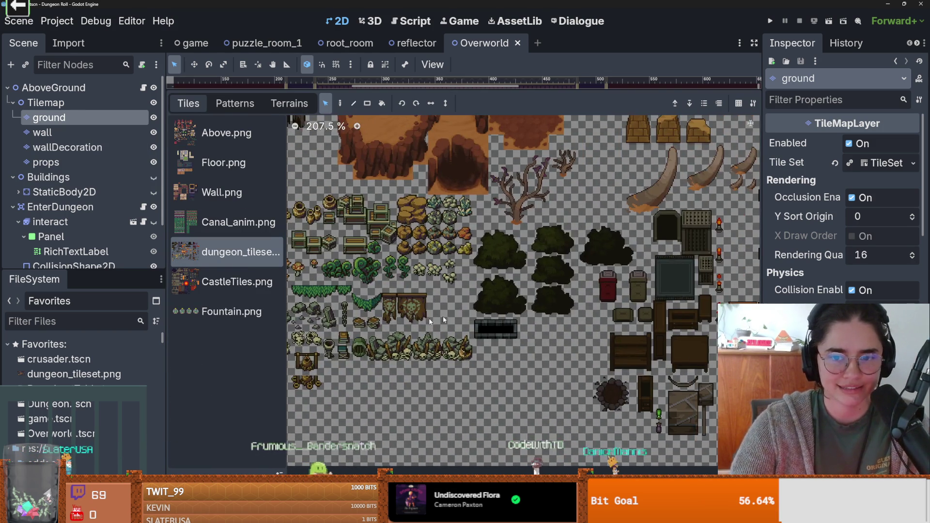
{"action": "scroll", "coordinate": [371, 319], "scroll_direction": "right", "scroll_amount": 4}
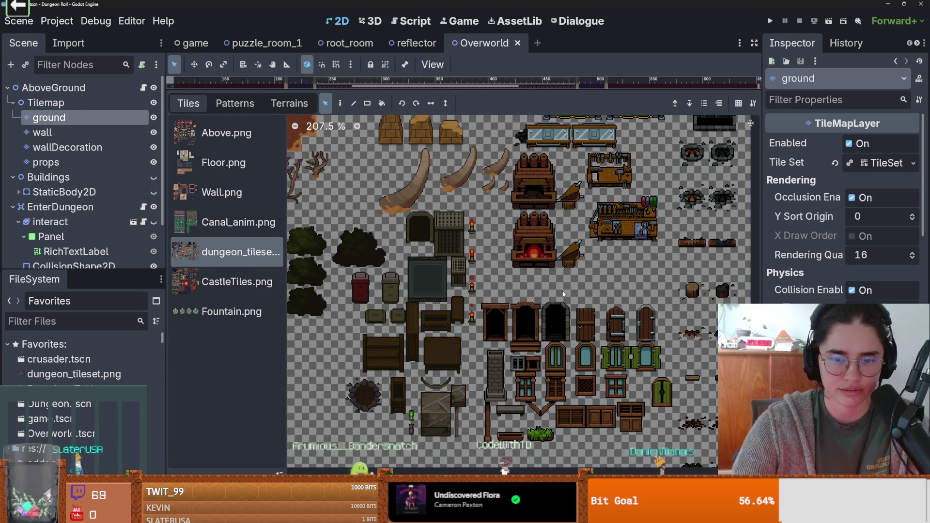
{"action": "scroll", "coordinate": [562, 293], "scroll_direction": "left", "scroll_amount": 5}
{"action": "scroll", "coordinate": [431, 293], "scroll_direction": "up", "scroll_amount": 3}
{"action": "scroll", "coordinate": [431, 292], "scroll_direction": "left", "scroll_amount": 3}
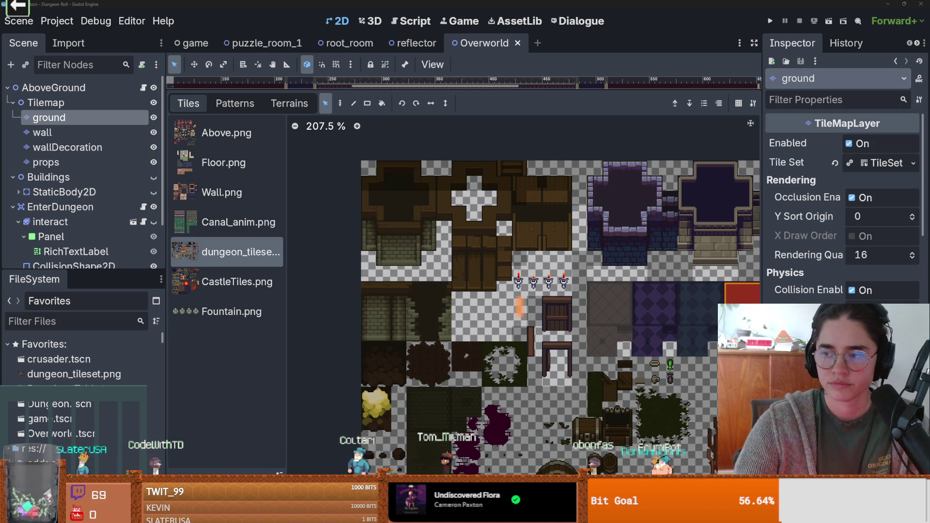
Bring the Aseprite sprite sheets in front of the Godot editor.
{"action": "key", "text": "alt+Tab"}
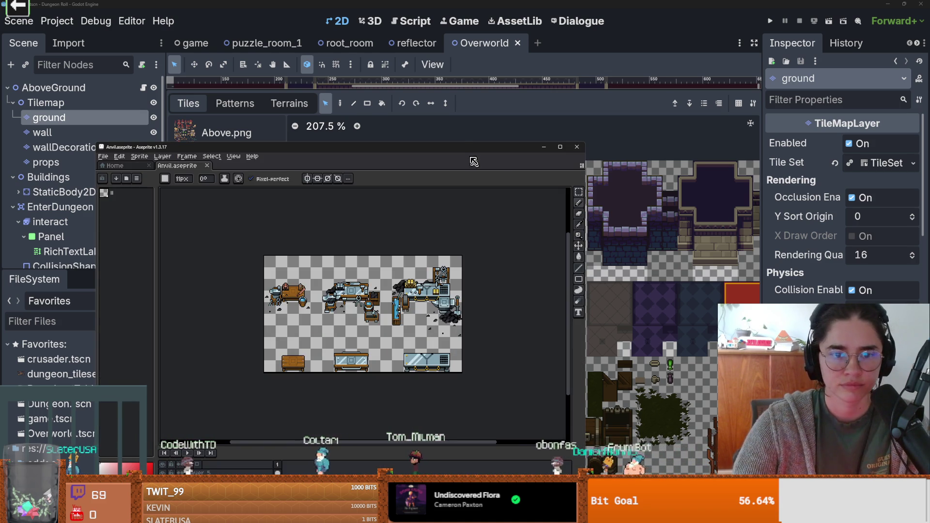
{"action": "key", "text": "alt+Tab"}
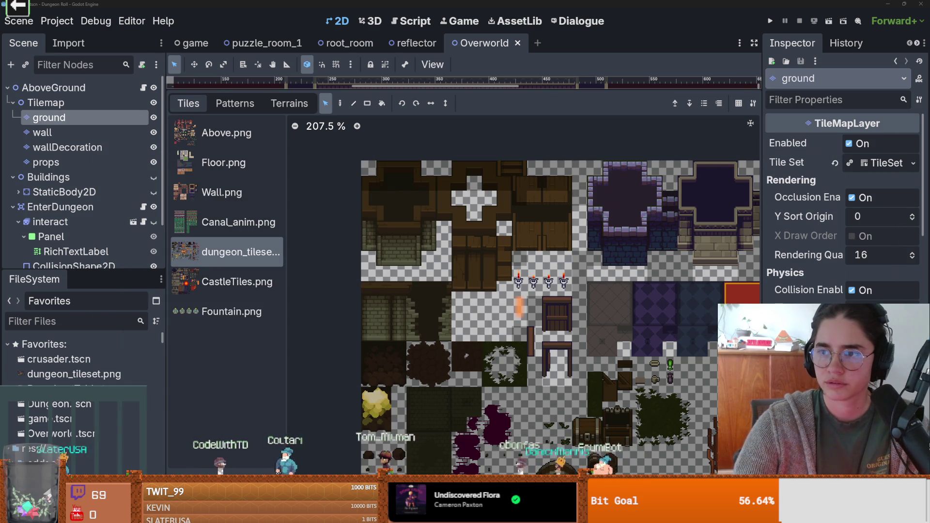
{"action": "key", "text": "alt+Tab"}
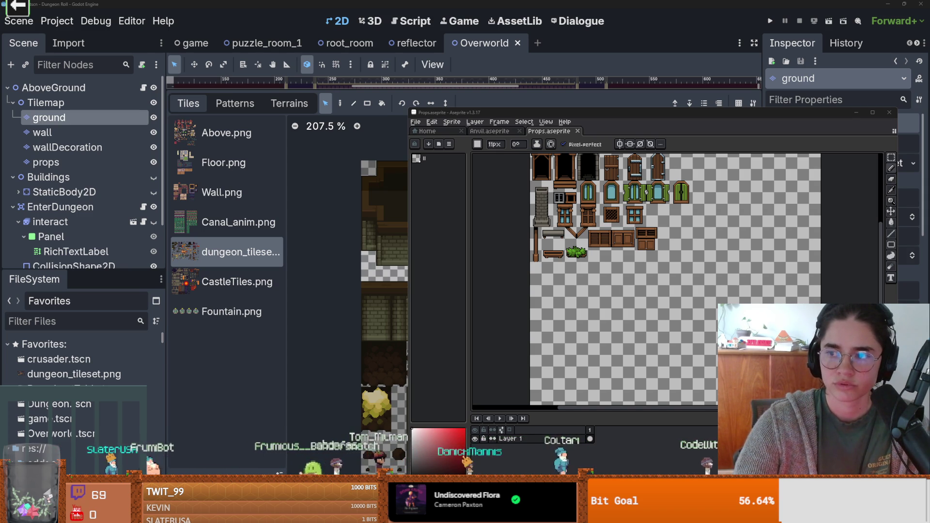
Pan and zoom through the Props, Esoteric, Furniture and Tiles sheets, then return to Godot.
{"action": "left_click_drag", "start_coordinate": [681, 181], "coordinate": [653, 221]}
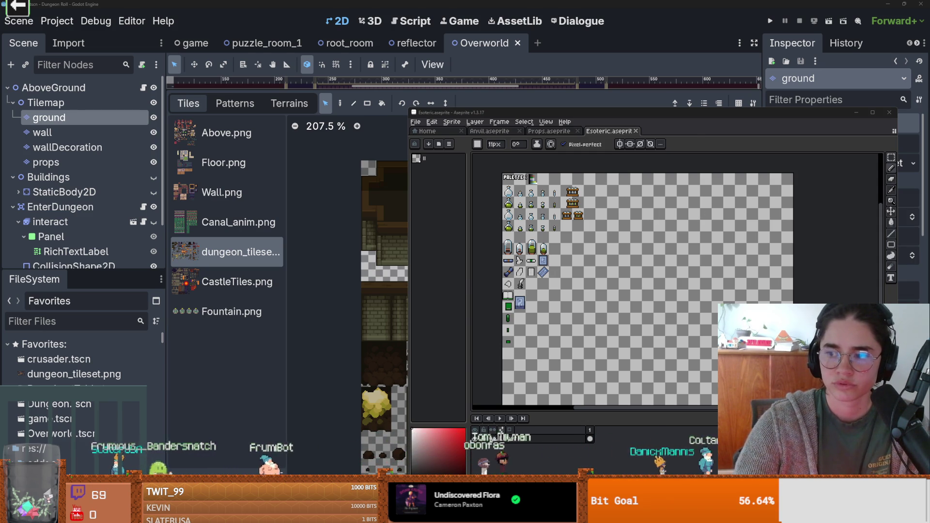
{"action": "scroll", "coordinate": [730, 225], "scroll_direction": "up", "scroll_amount": 3}
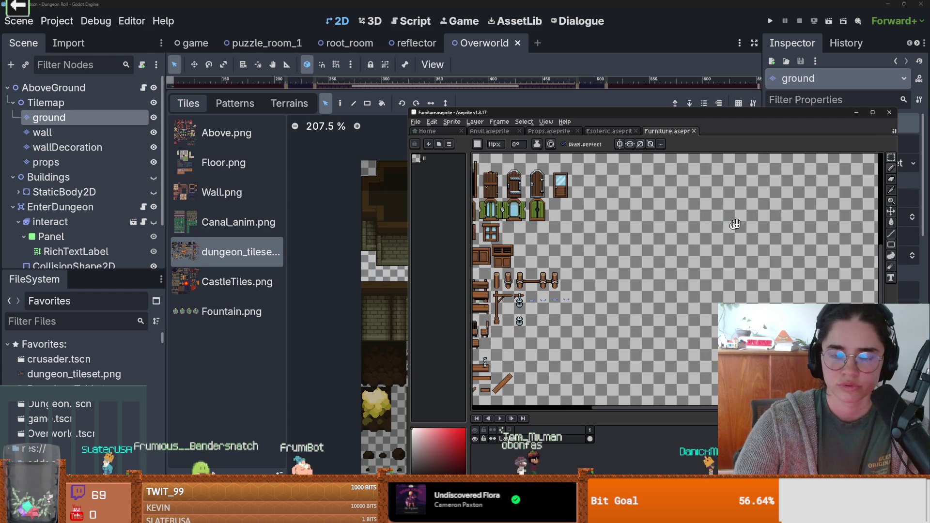
{"action": "scroll", "coordinate": [696, 280], "scroll_direction": "up", "scroll_amount": 3}
{"action": "scroll", "coordinate": [701, 273], "scroll_direction": "down", "scroll_amount": 4}
{"action": "scroll", "coordinate": [706, 264], "scroll_direction": "down", "scroll_amount": 1}
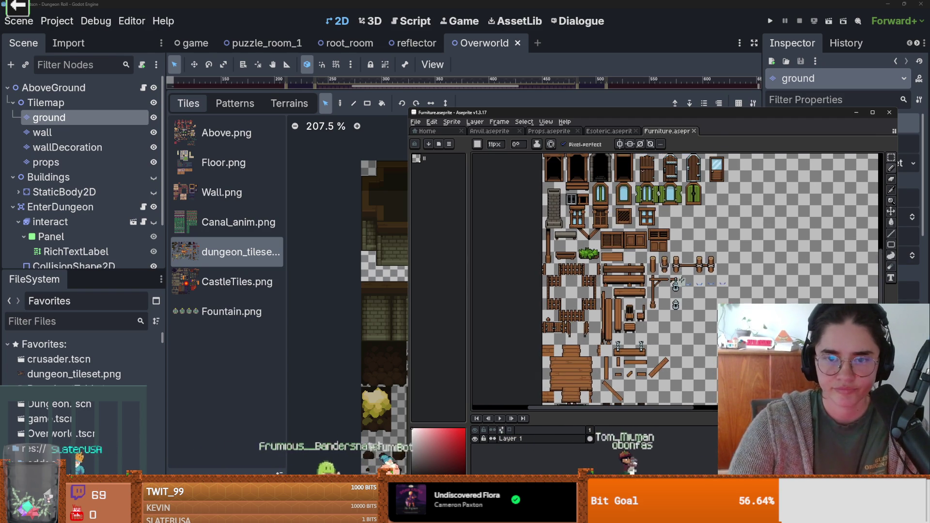
{"action": "scroll", "coordinate": [698, 304], "scroll_direction": "up", "scroll_amount": 1}
{"action": "scroll", "coordinate": [698, 305], "scroll_direction": "up", "scroll_amount": 2}
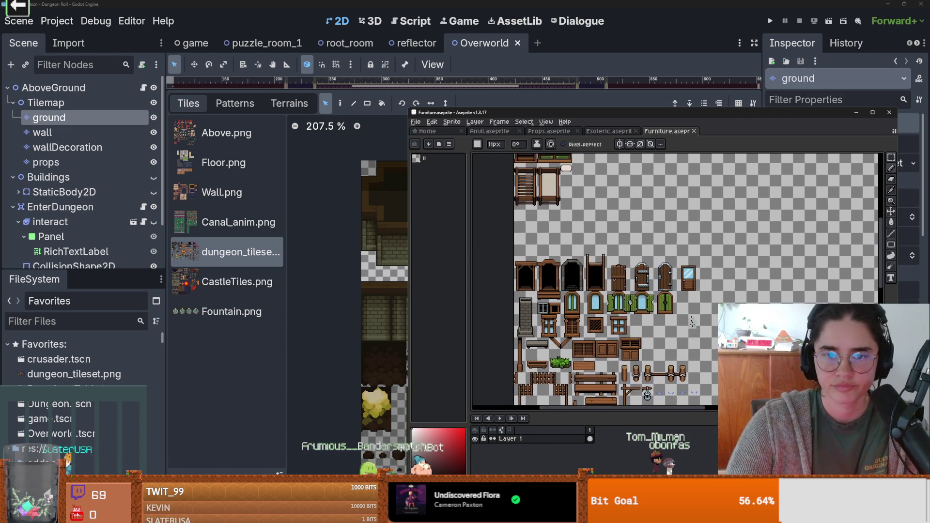
{"action": "scroll", "coordinate": [596, 269], "scroll_direction": "up", "scroll_amount": 2}
{"action": "scroll", "coordinate": [596, 269], "scroll_direction": "down", "scroll_amount": 2}
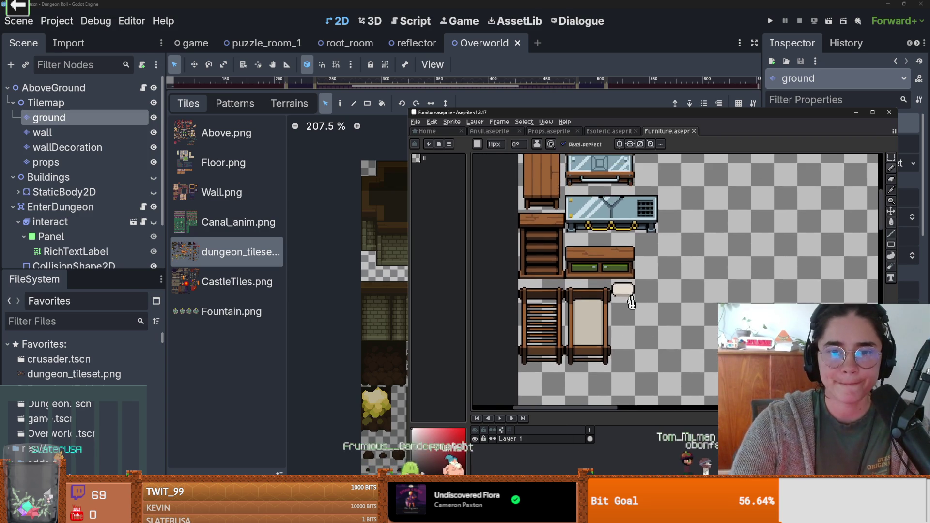
{"action": "scroll", "coordinate": [662, 268], "scroll_direction": "up", "scroll_amount": 2}
{"action": "left_click_drag", "start_coordinate": [662, 267], "coordinate": [662, 208]}
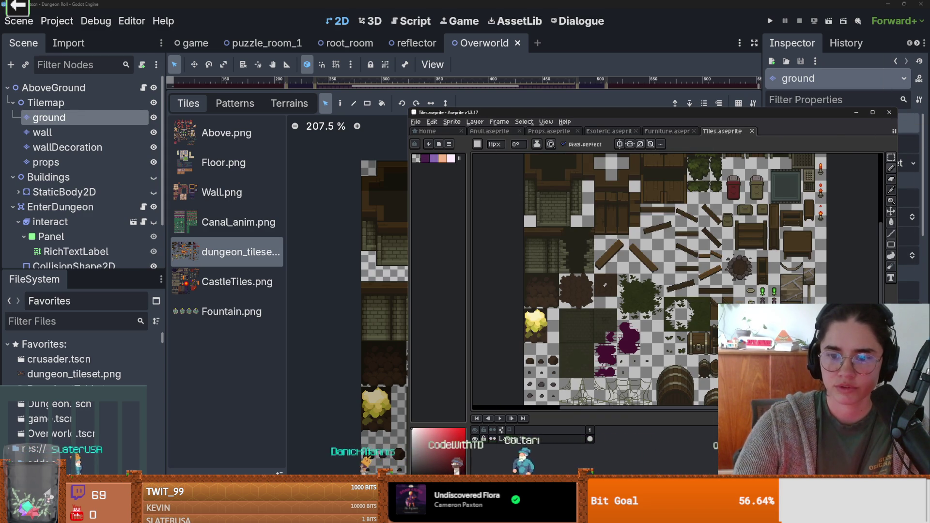
{"action": "key", "text": "alt+Tab"}
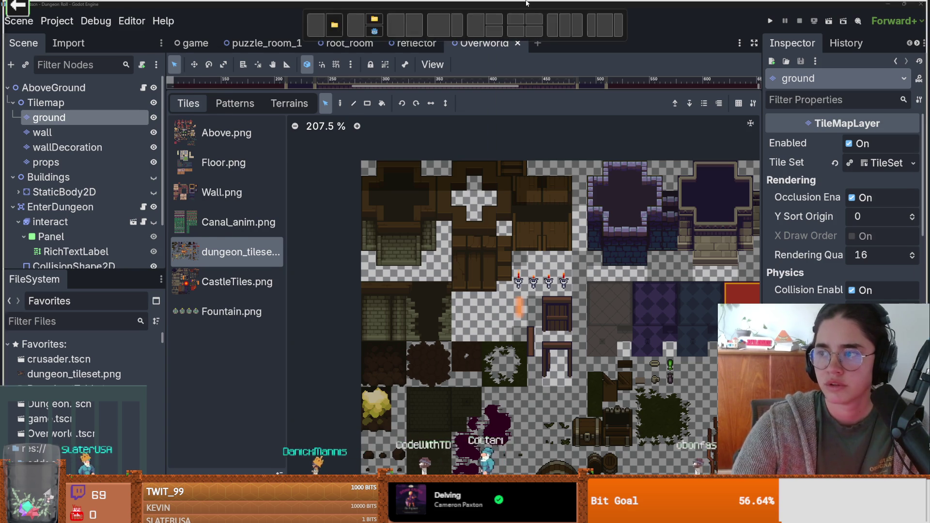
{"action": "key", "text": "alt+Tab"}
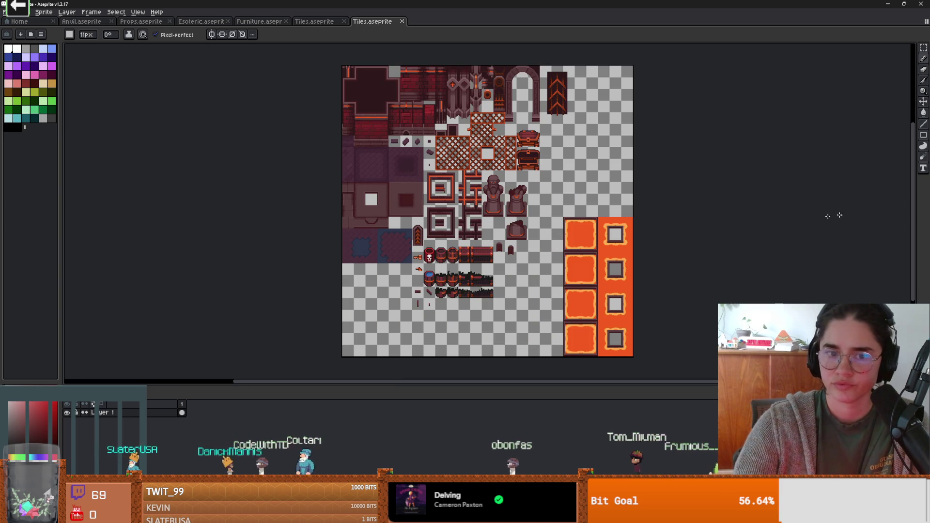
{"action": "left_click_drag", "start_coordinate": [672, 201], "coordinate": [658, 252]}
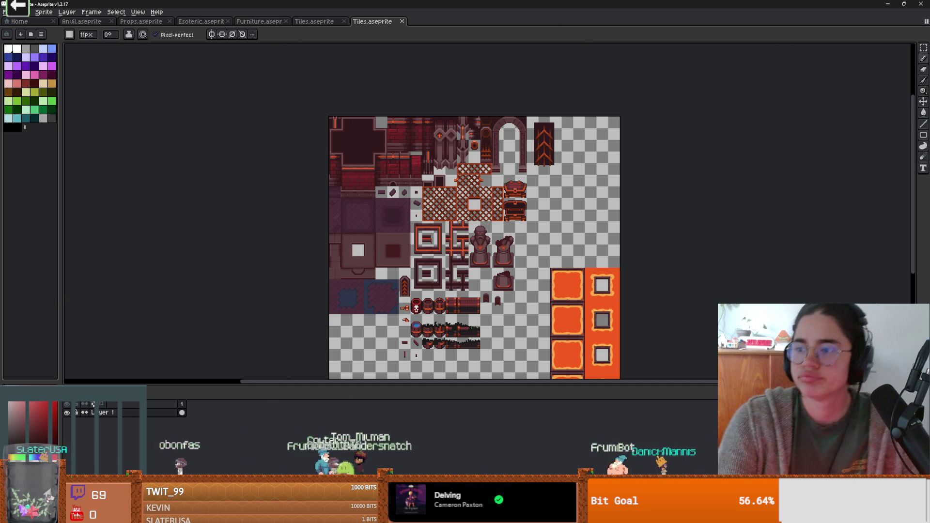
{"action": "key", "text": "alt+Tab"}
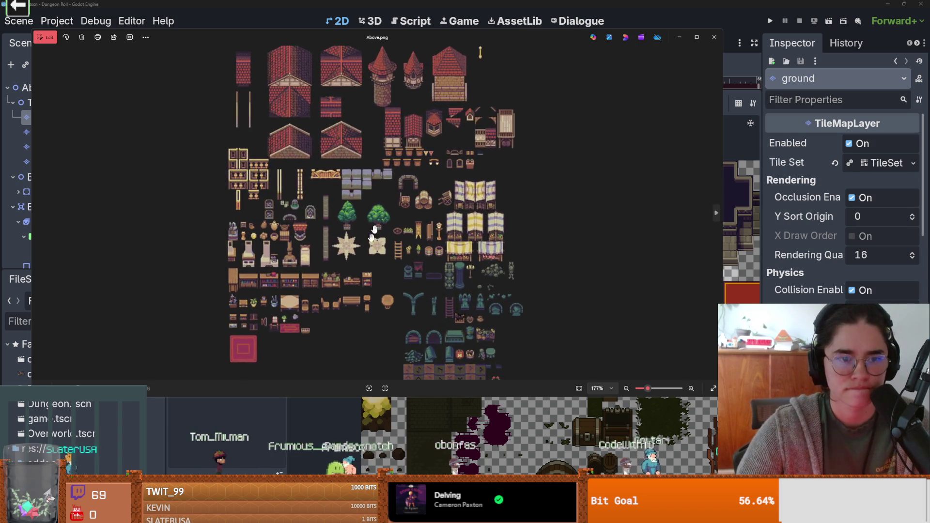
{"action": "scroll", "coordinate": [420, 183], "scroll_direction": "down", "scroll_amount": 1}
{"action": "scroll", "coordinate": [283, 235], "scroll_direction": "up", "scroll_amount": 2}
{"action": "scroll", "coordinate": [313, 193], "scroll_direction": "down", "scroll_amount": 1}
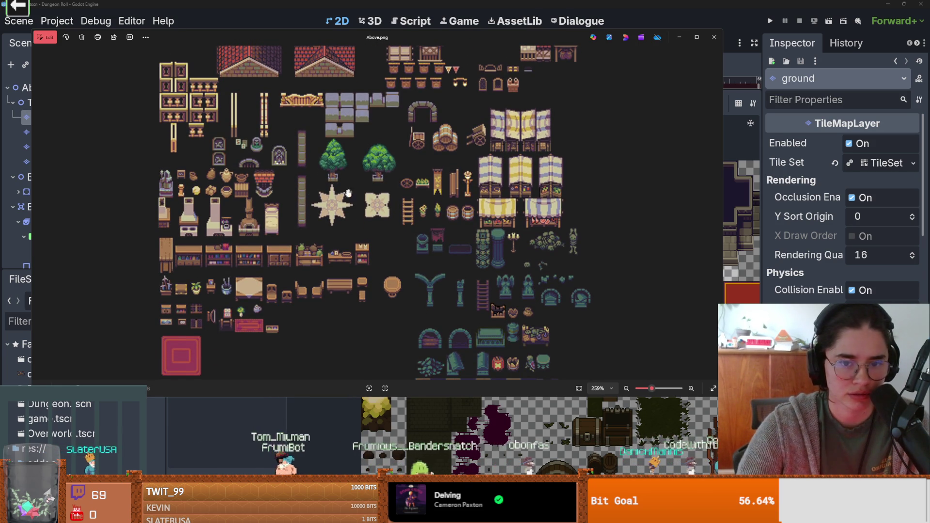
{"action": "scroll", "coordinate": [434, 231], "scroll_direction": "up", "scroll_amount": 4}
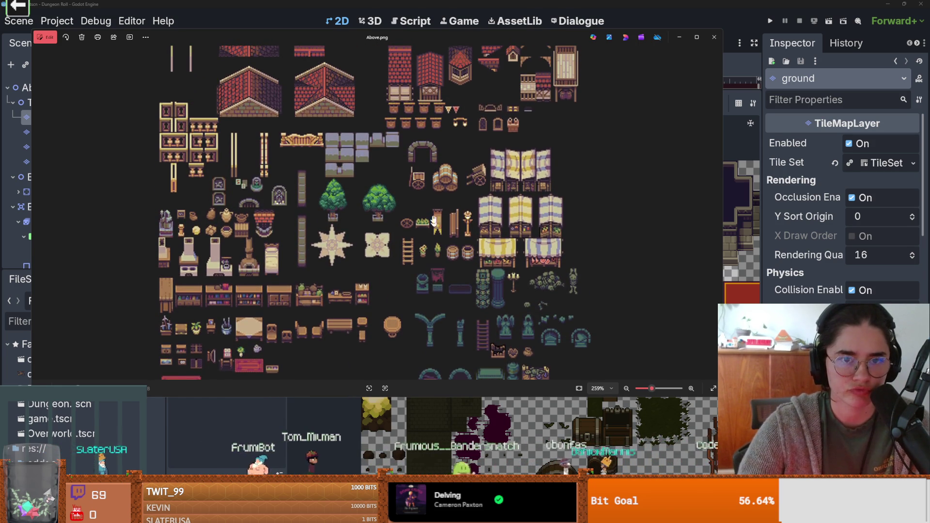
{"action": "scroll", "coordinate": [420, 240], "scroll_direction": "down", "scroll_amount": 2}
{"action": "scroll", "coordinate": [424, 230], "scroll_direction": "up", "scroll_amount": 1}
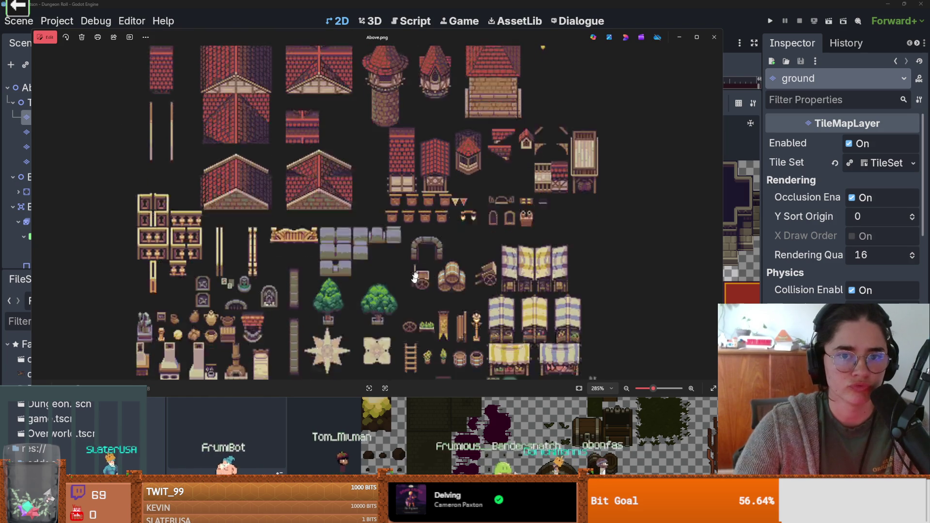
{"action": "scroll", "coordinate": [425, 227], "scroll_direction": "down", "scroll_amount": 4}
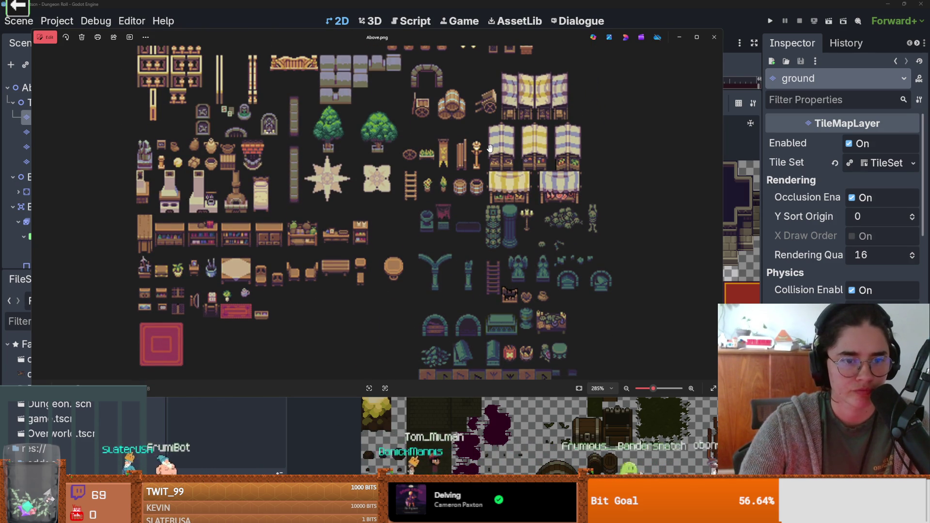
{"action": "left_click_drag", "start_coordinate": [490, 148], "coordinate": [482, 178]}
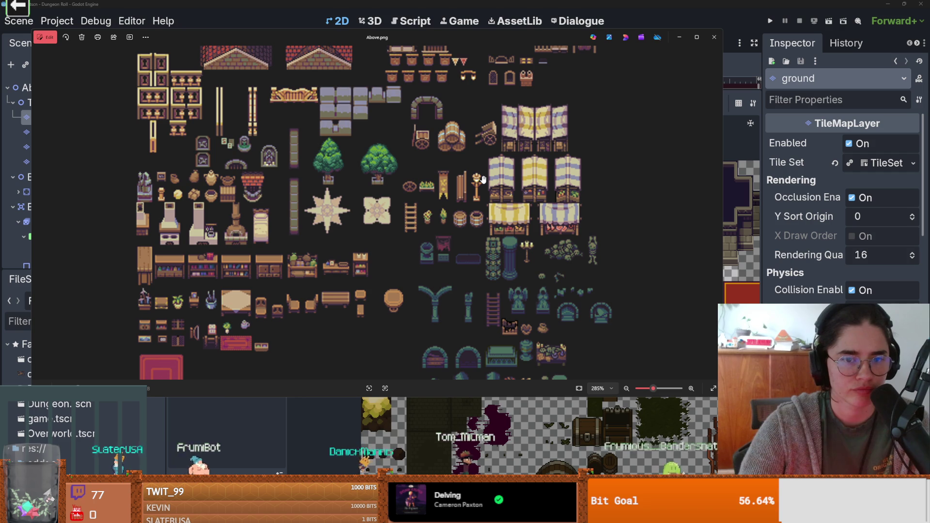
{"action": "mouse_move", "coordinate": [486, 175]}
{"action": "left_mouse_down"}
{"action": "mouse_move", "coordinate": [486, 166]}
{"action": "mouse_move", "coordinate": [486, 243]}
{"action": "left_mouse_up"}
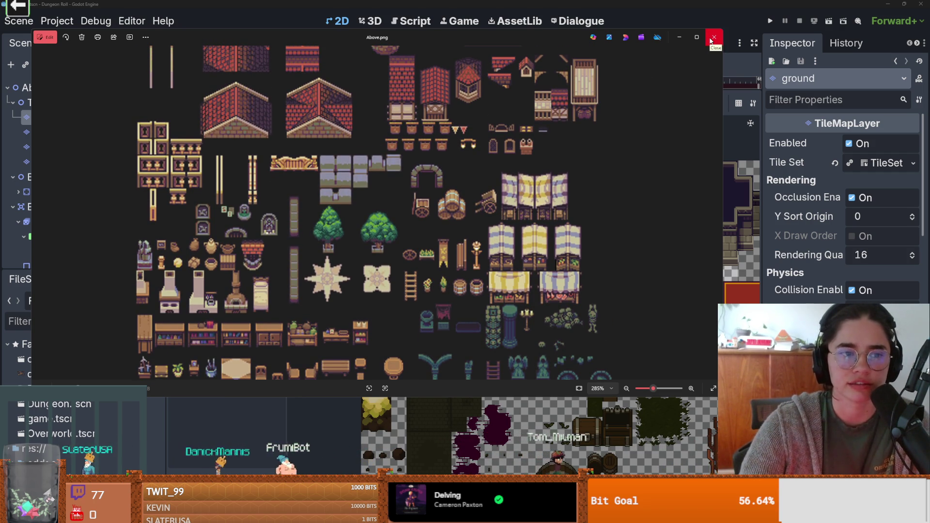
{"action": "left_click", "coordinate": [712, 39]}
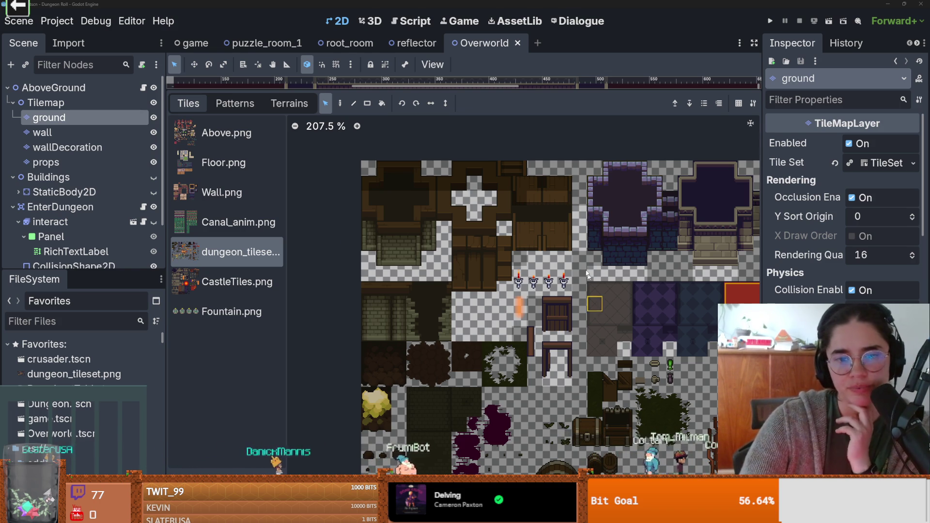
Zoom into the tileset atlas and move the Aseprite window to the left over Godot.
{"action": "scroll", "coordinate": [591, 282], "scroll_direction": "up", "scroll_amount": 1}
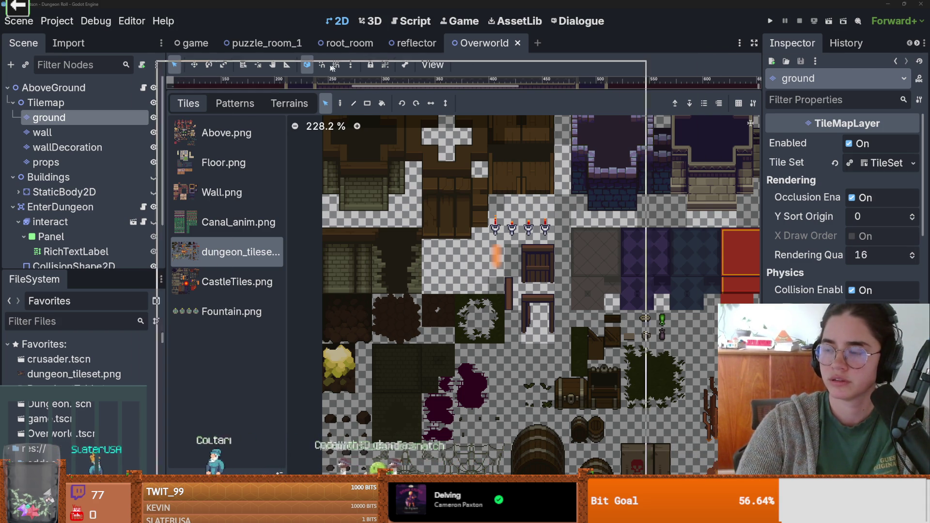
{"action": "left_click_drag", "start_coordinate": [380, 64], "coordinate": [285, 83]}
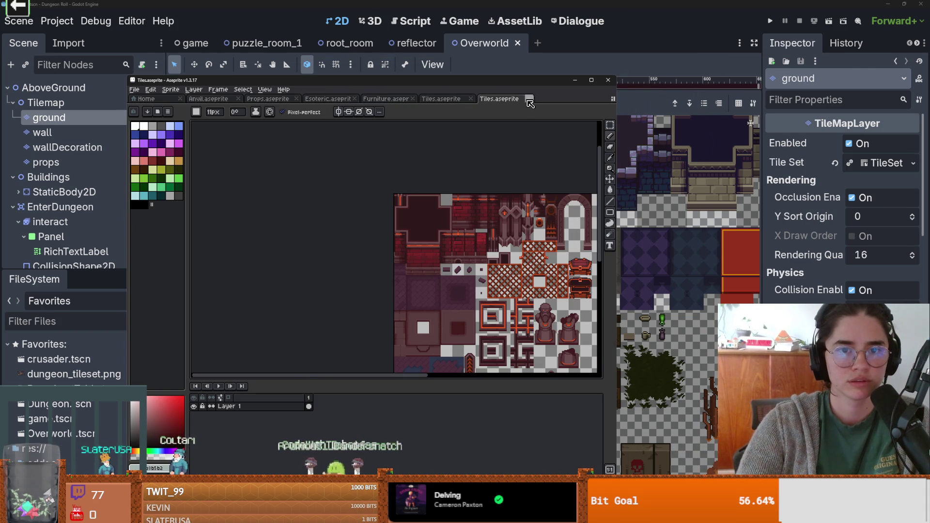
Close the open Tiles, Furniture, Esoteric, Props and Anvil sprite sheets.
{"action": "left_click", "coordinate": [529, 99]}
{"action": "left_click", "coordinate": [471, 98]}
{"action": "left_click", "coordinate": [413, 99]}
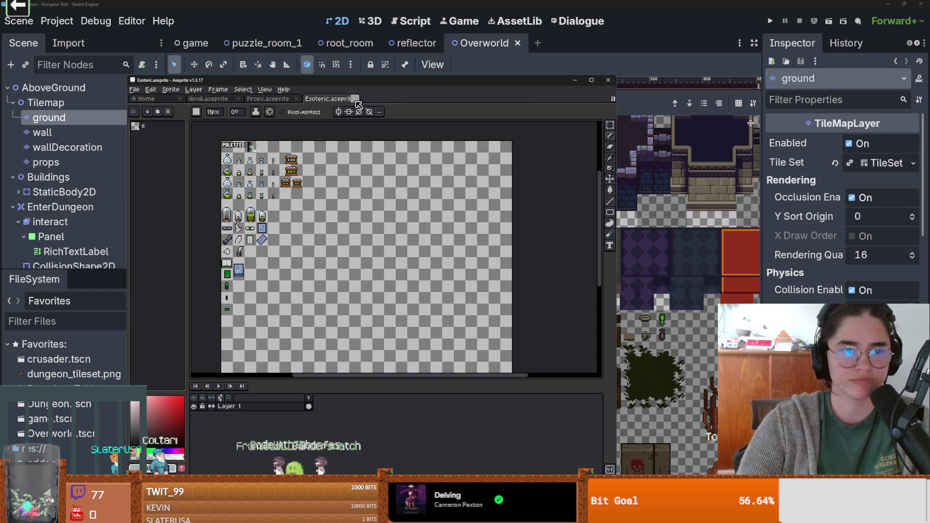
{"action": "left_click", "coordinate": [355, 99]}
{"action": "left_click", "coordinate": [296, 99]}
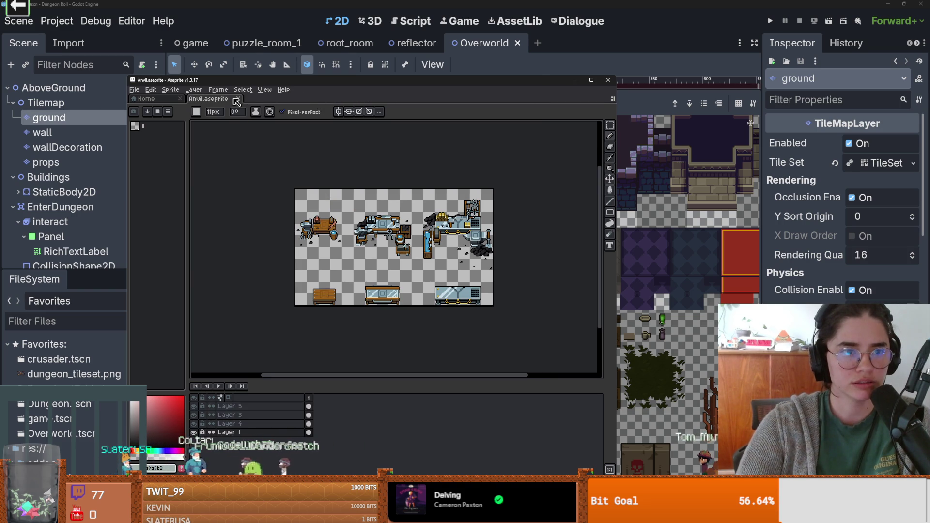
{"action": "left_click", "coordinate": [239, 100]}
Create a new blank Sprite-0001 with default settings and switch to the armour stand image results.
{"action": "left_click", "coordinate": [134, 89]}
{"action": "left_click", "coordinate": [146, 99]}
{"action": "key", "text": "Return"}
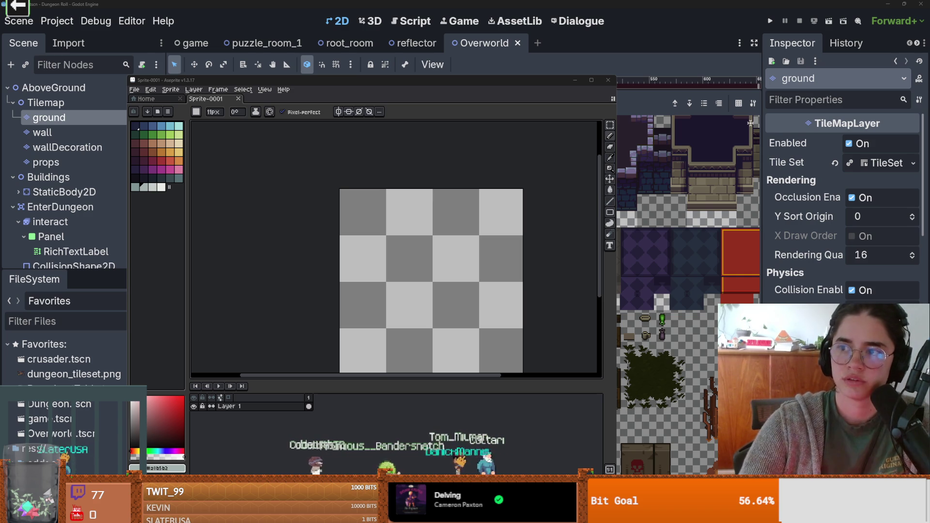
{"action": "left_click_drag", "start_coordinate": [396, 5], "coordinate": [396, 2]}
{"action": "key", "text": "alt+Tab"}
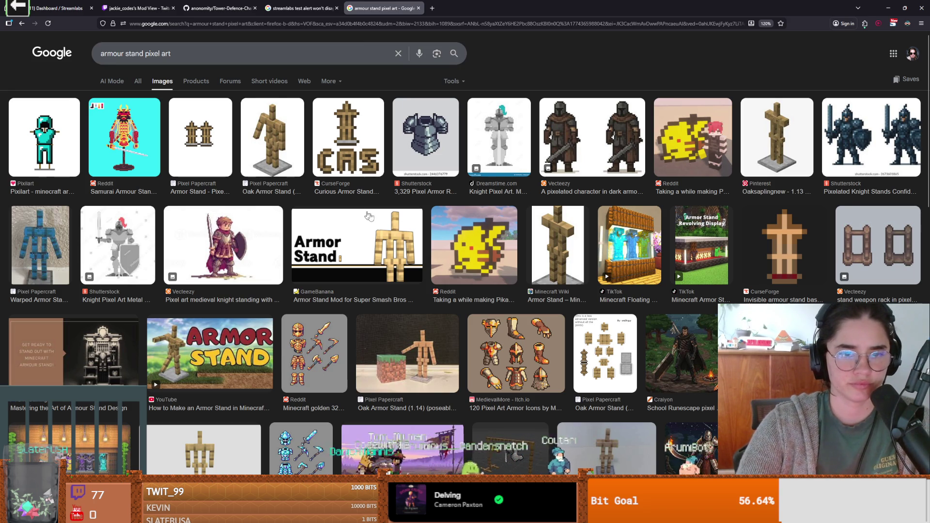
Scroll the armour stand pixel art results, preview the Minecraft floating armour stand, and return to Aseprite.
{"action": "scroll", "coordinate": [368, 214], "scroll_direction": "down", "scroll_amount": 1}
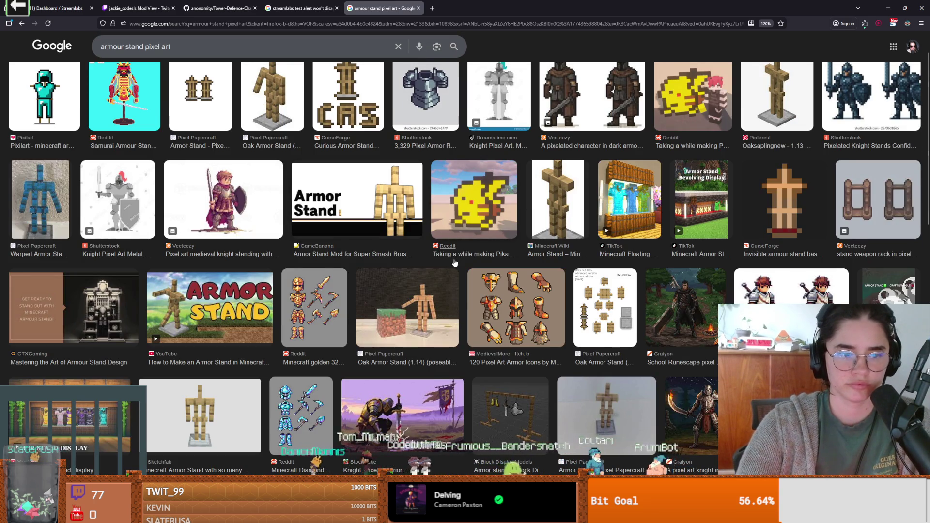
{"action": "scroll", "coordinate": [455, 263], "scroll_direction": "down", "scroll_amount": 3}
{"action": "scroll", "coordinate": [454, 263], "scroll_direction": "up", "scroll_amount": 4}
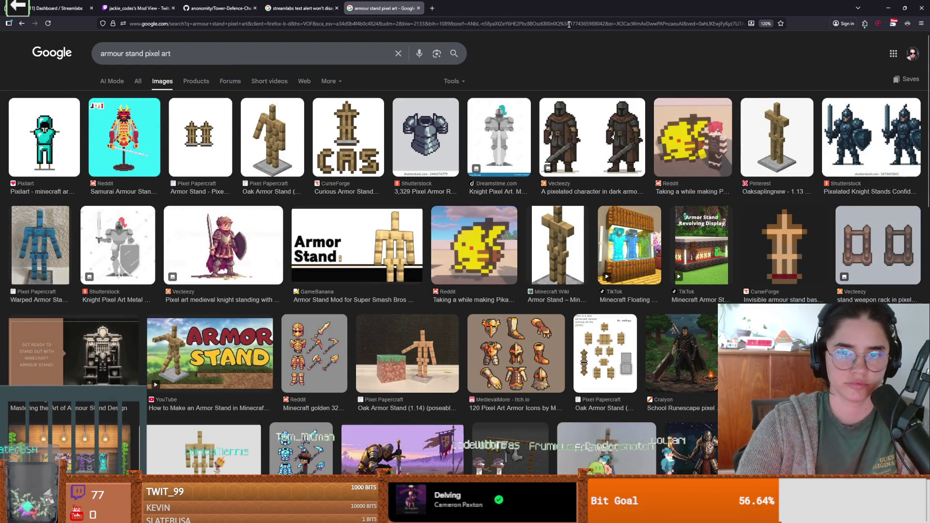
{"action": "left_click", "coordinate": [635, 232]}
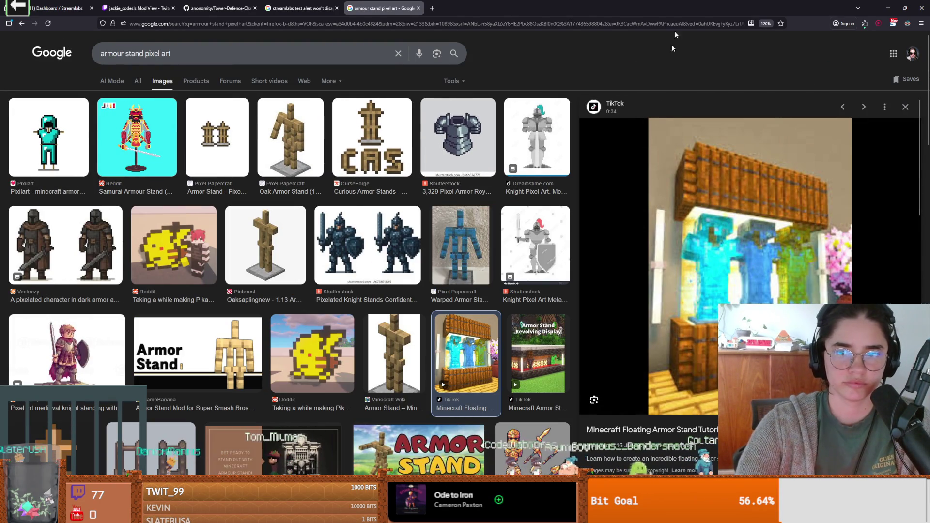
{"action": "key", "text": "alt+Tab"}
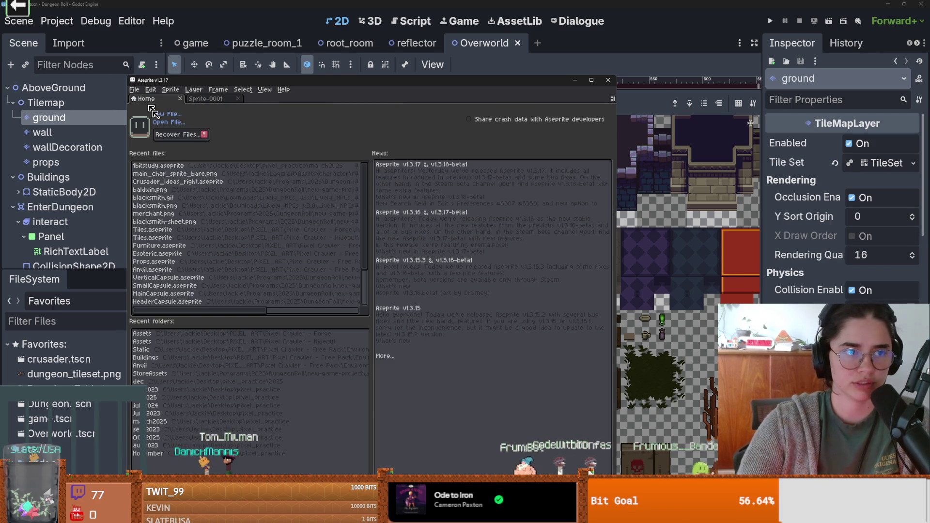
Open Crusader_ideas_right.aseprite from recent files and copy a rectangle selection of the knight's head.
{"action": "left_click", "coordinate": [145, 98]}
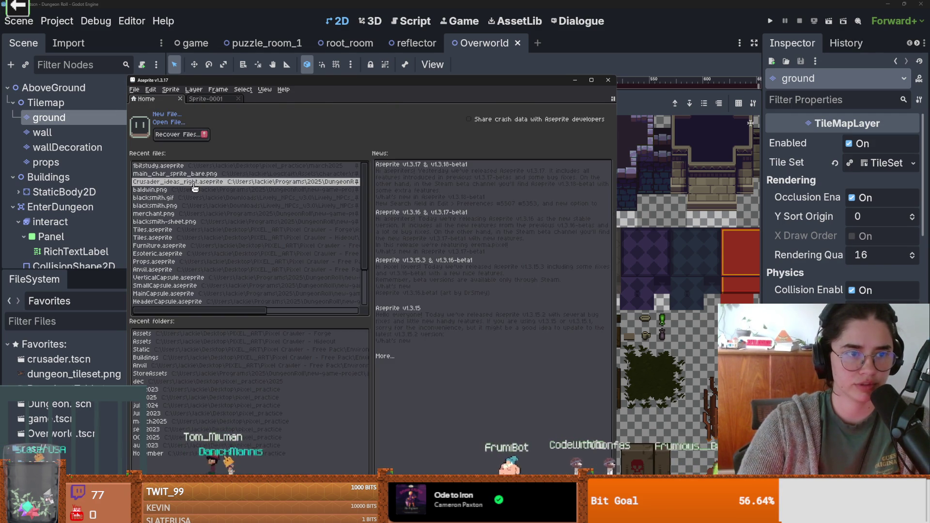
{"action": "left_click", "coordinate": [194, 184]}
{"action": "scroll", "coordinate": [378, 247], "scroll_direction": "up", "scroll_amount": 4}
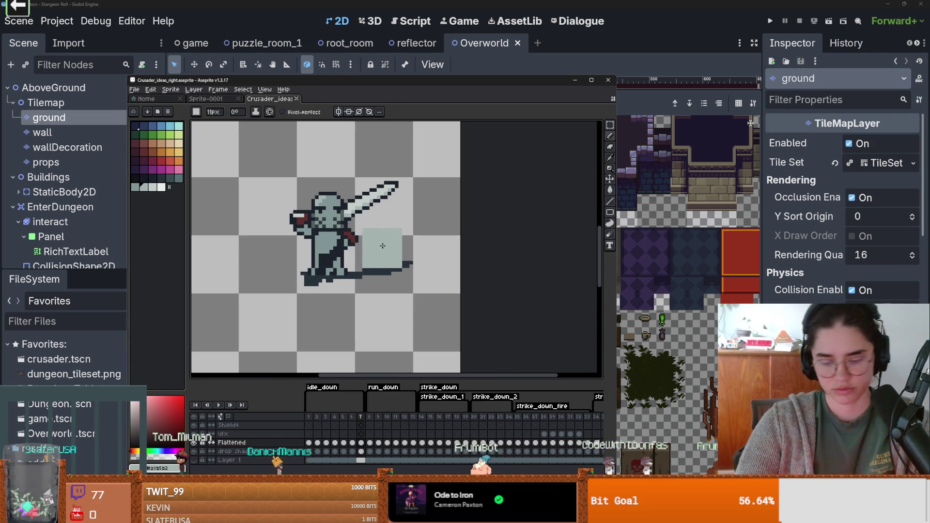
{"action": "key", "text": "m"}
{"action": "scroll", "coordinate": [361, 252], "scroll_direction": "up", "scroll_amount": 1}
{"action": "left_click_drag", "start_coordinate": [281, 154], "coordinate": [341, 220]}
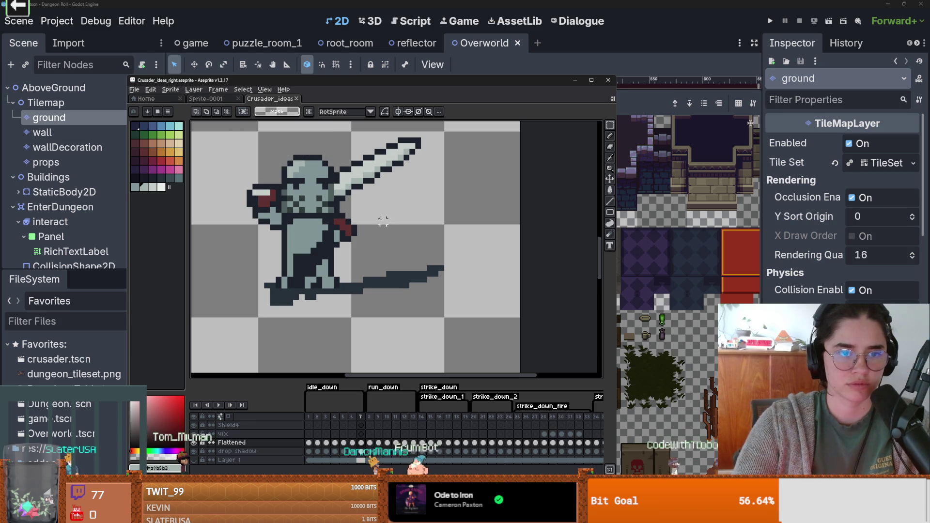
{"action": "left_click_drag", "start_coordinate": [342, 213], "coordinate": [280, 153]}
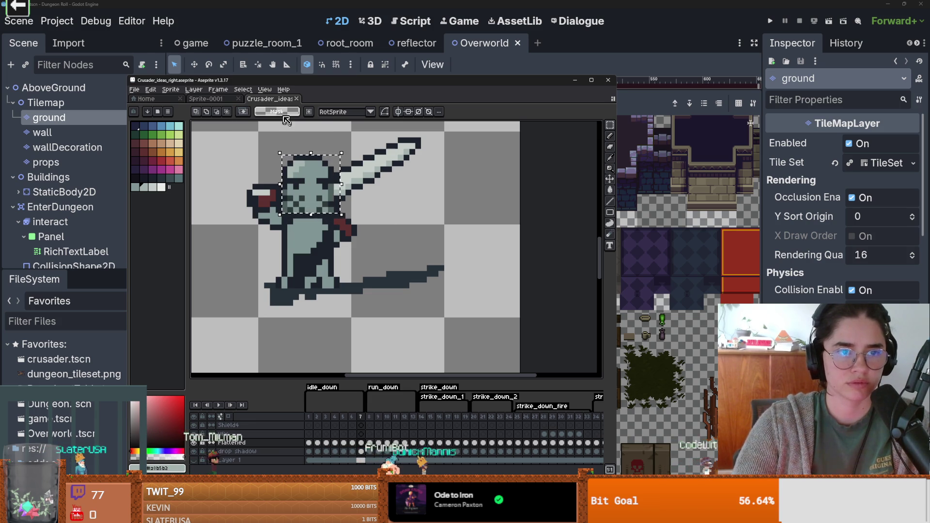
{"action": "key", "text": "ctrl+c"}
Paste the head onto Sprite-0001, shift it up-left, and paint dark pixels on it.
{"action": "left_click", "coordinate": [206, 98]}
{"action": "key", "text": "ctrl+v"}
{"action": "left_click_drag", "start_coordinate": [388, 254], "coordinate": [361, 211]}
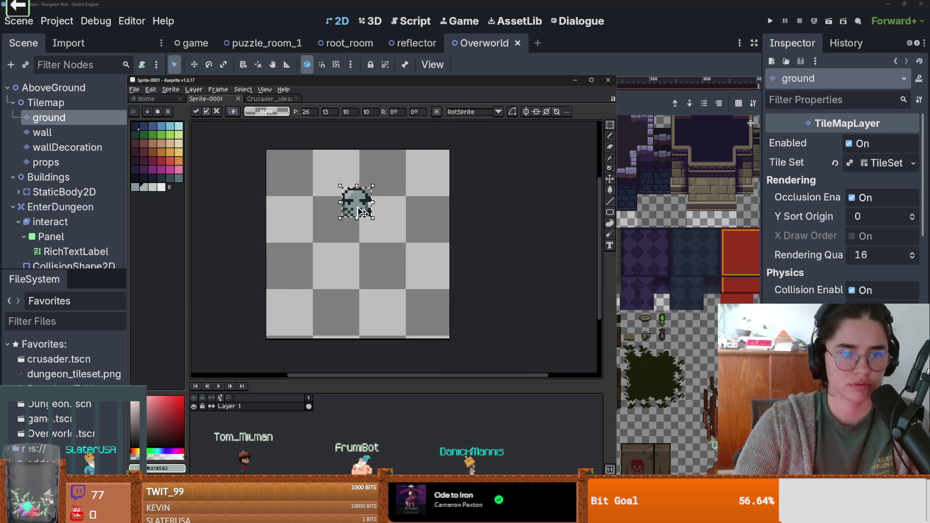
{"action": "key", "text": "Return"}
{"action": "scroll", "coordinate": [361, 210], "scroll_direction": "up", "scroll_amount": 2}
{"action": "left_click", "coordinate": [322, 173]}
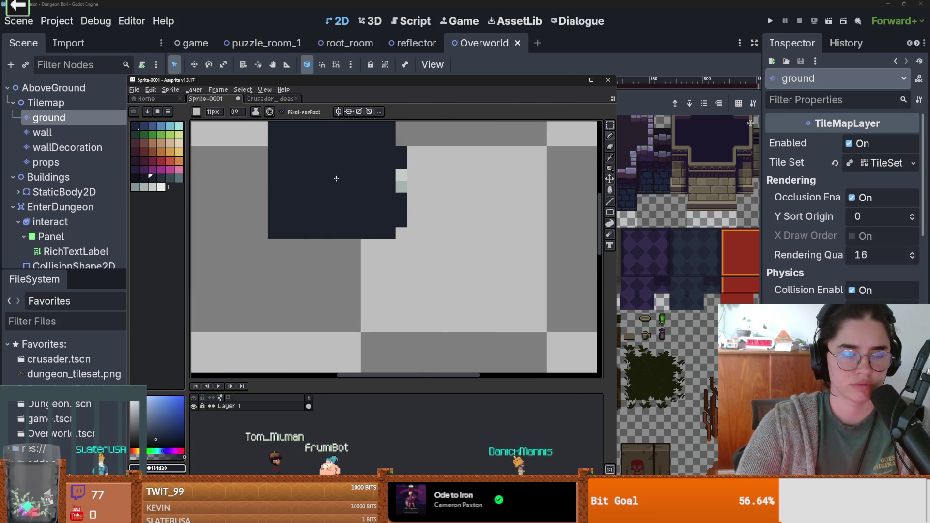
Undo the stray dark paint and recolour the head's middle pixels grey-teal.
{"action": "key", "text": "ctrl+z"}
{"action": "key", "text": "ctrl+z"}
{"action": "mouse_move", "coordinate": [334, 178]}
{"action": "left_mouse_down"}
{"action": "mouse_move", "coordinate": [307, 162]}
{"action": "mouse_move", "coordinate": [350, 175]}
{"action": "left_mouse_up"}
{"action": "key", "text": "ctrl+z"}
{"action": "key", "text": "ctrl+z"}
{"action": "key", "text": "ctrl+z"}
{"action": "key", "text": "ctrl+z"}
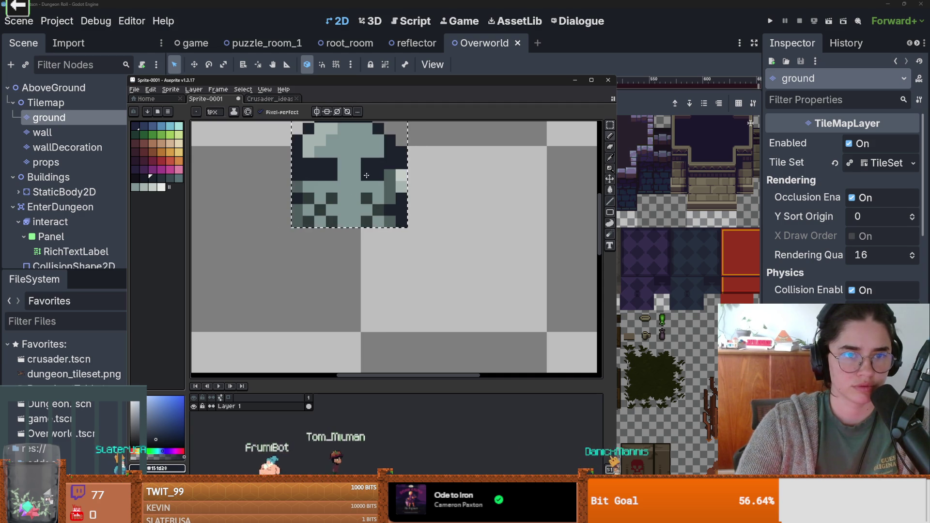
{"action": "left_click", "coordinate": [347, 171], "text": "alt"}
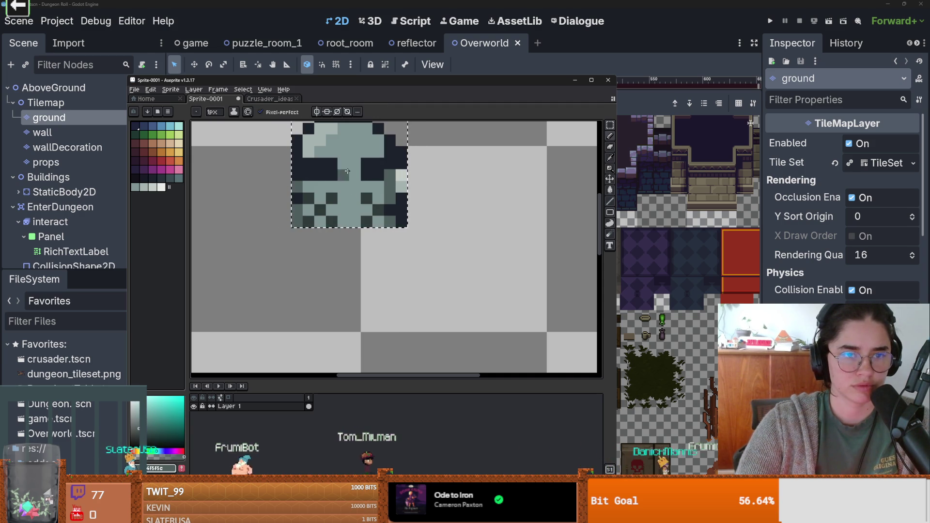
{"action": "left_click_drag", "start_coordinate": [303, 174], "coordinate": [332, 174]}
{"action": "left_click", "coordinate": [366, 175]}
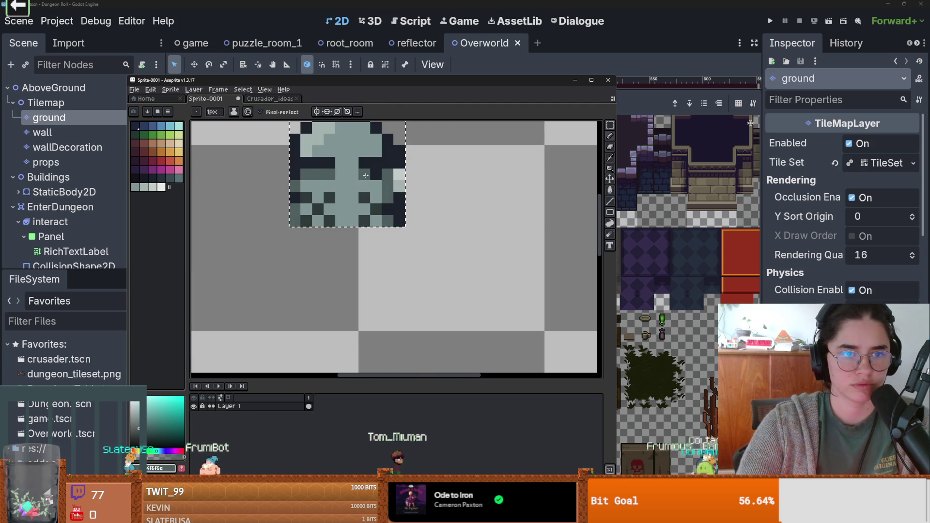
{"action": "scroll", "coordinate": [414, 212], "scroll_direction": "down", "scroll_amount": 3}
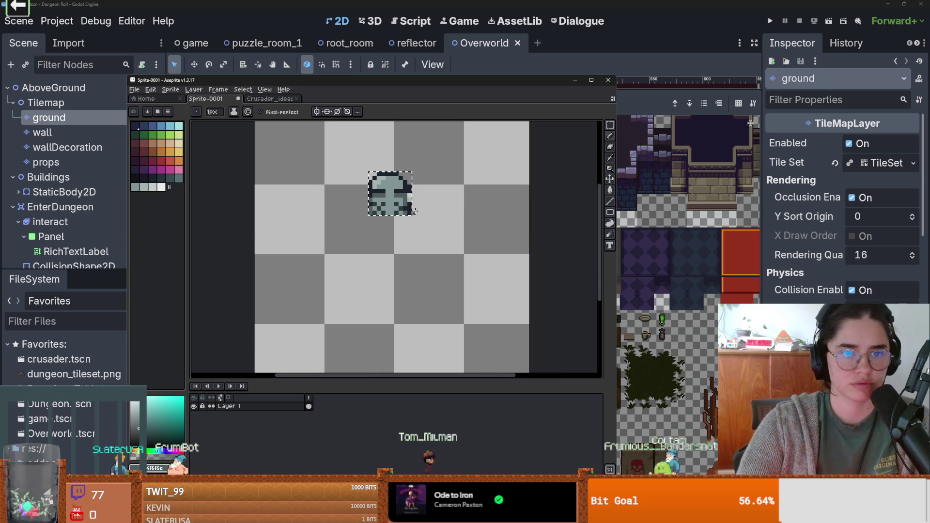
{"action": "scroll", "coordinate": [414, 212], "scroll_direction": "up", "scroll_amount": 3}
Sample the dark outline and grey-teal colours from the head with the eyedropper.
{"action": "key", "text": "alt"}
{"action": "left_click", "coordinate": [360, 179], "text": "alt"}
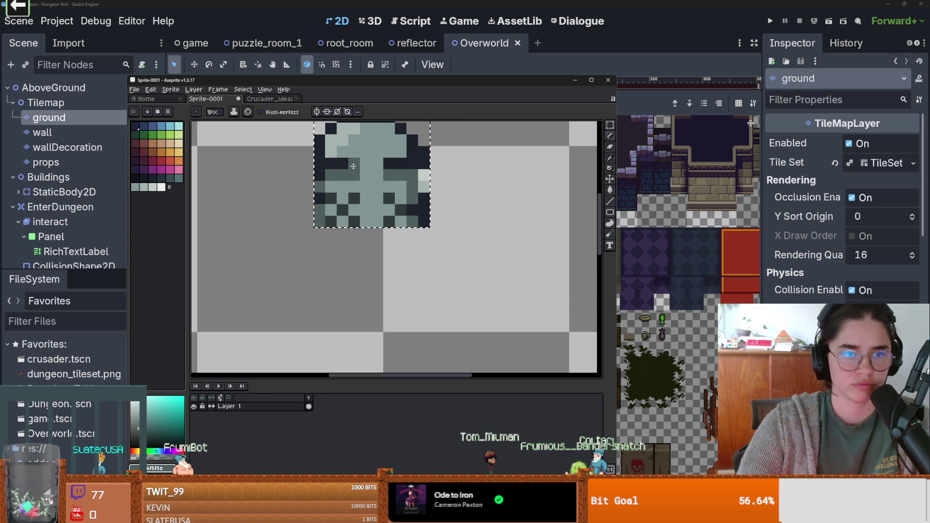
{"action": "left_click", "coordinate": [352, 173], "text": "alt"}
{"action": "key", "text": "i"}
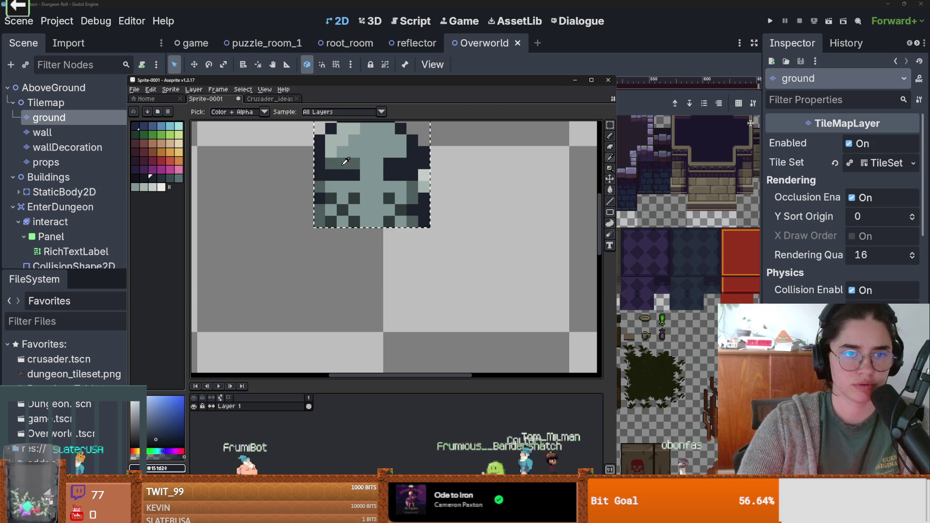
{"action": "left_click", "coordinate": [377, 171]}
{"action": "key", "text": "b"}
{"action": "scroll", "coordinate": [442, 213], "scroll_direction": "down", "scroll_amount": 1}
{"action": "scroll", "coordinate": [442, 213], "scroll_direction": "down", "scroll_amount": 1}
{"action": "scroll", "coordinate": [442, 213], "scroll_direction": "up", "scroll_amount": 1}
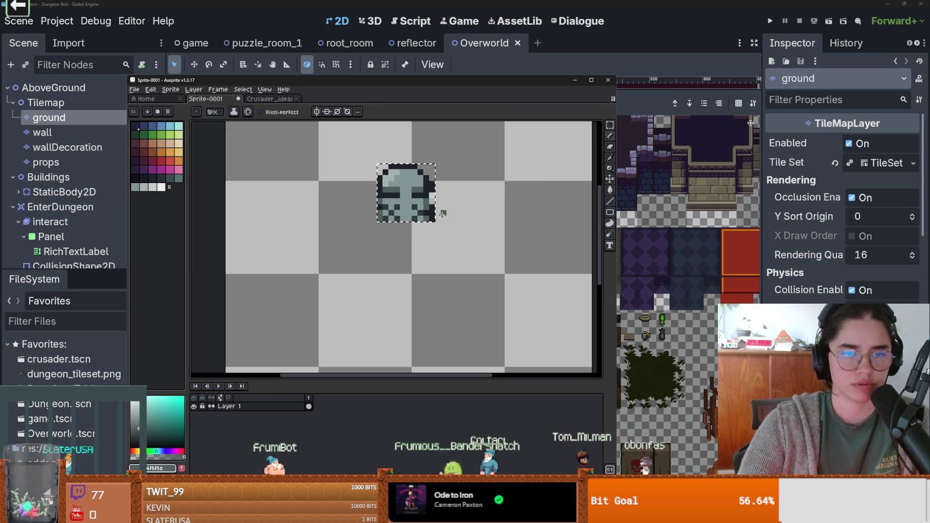
{"action": "key", "text": "ctrl"}
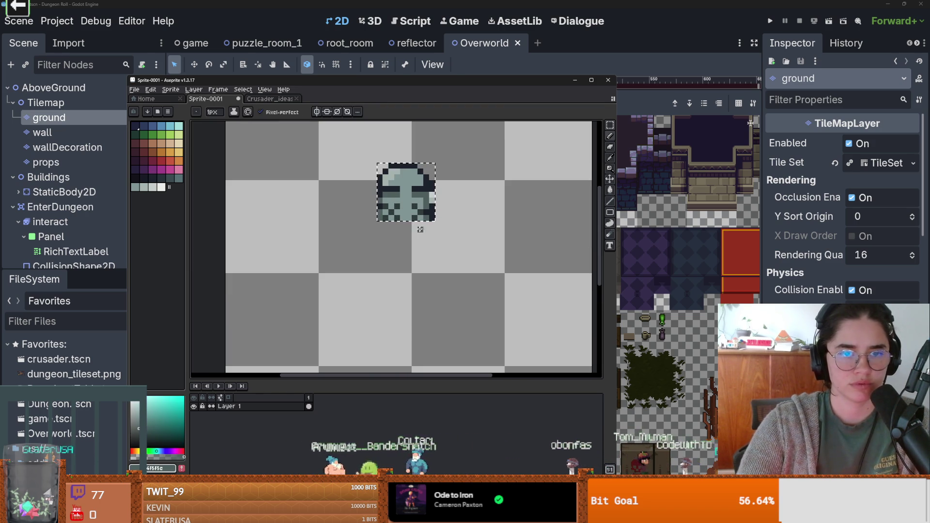
Draw a dark row along the head's bottom, then go back to Crusader_ideas_right.
{"action": "left_click", "coordinate": [394, 217], "text": "alt"}
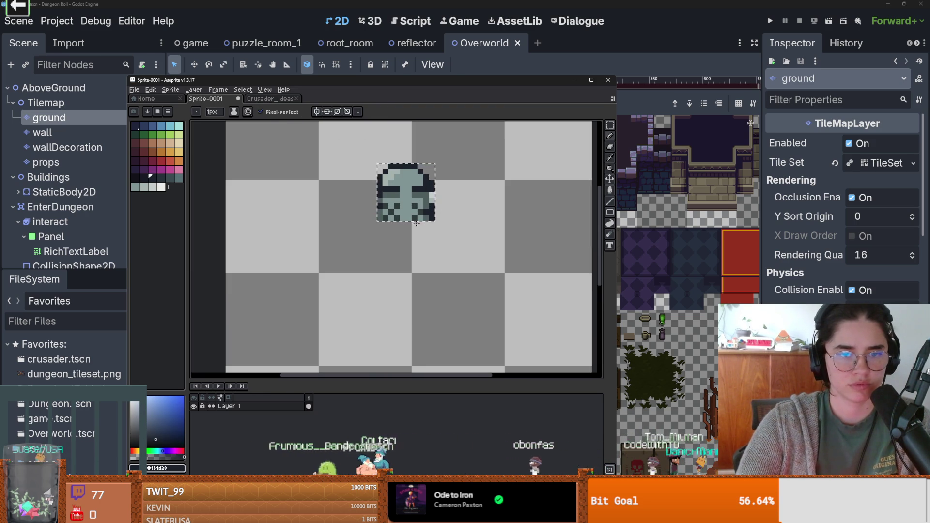
{"action": "scroll", "coordinate": [414, 220], "scroll_direction": "up", "scroll_amount": 2}
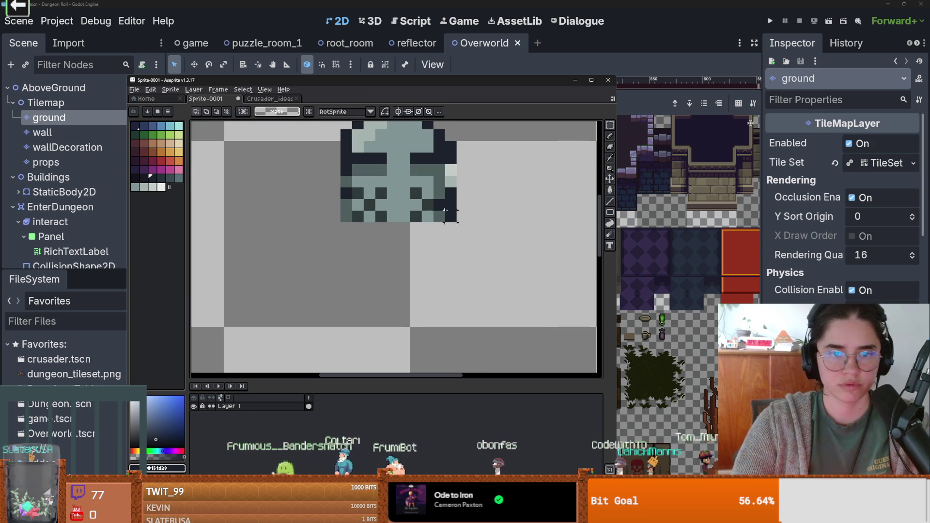
{"action": "key", "text": "ctrl"}
{"action": "left_click_drag", "start_coordinate": [448, 225], "coordinate": [391, 222]}
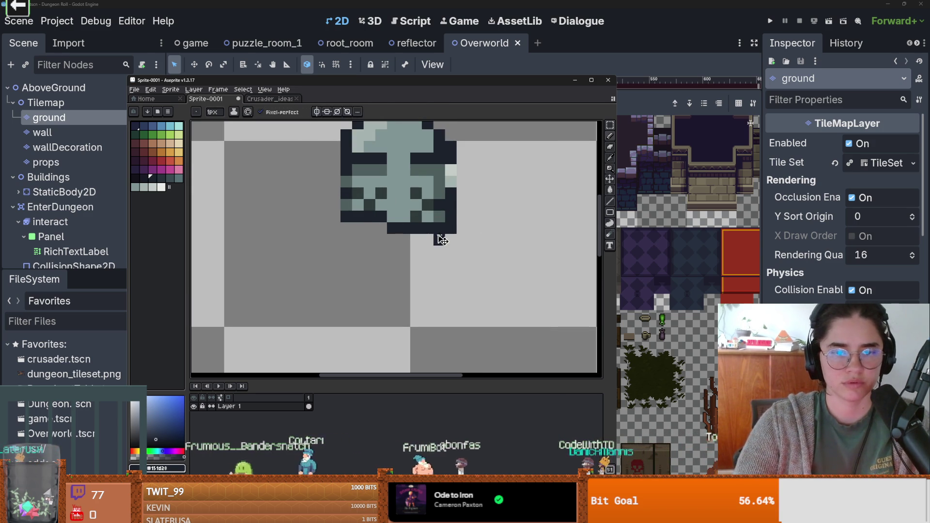
{"action": "scroll", "coordinate": [347, 228], "scroll_direction": "down", "scroll_amount": 3}
{"action": "scroll", "coordinate": [437, 186], "scroll_direction": "up", "scroll_amount": 3}
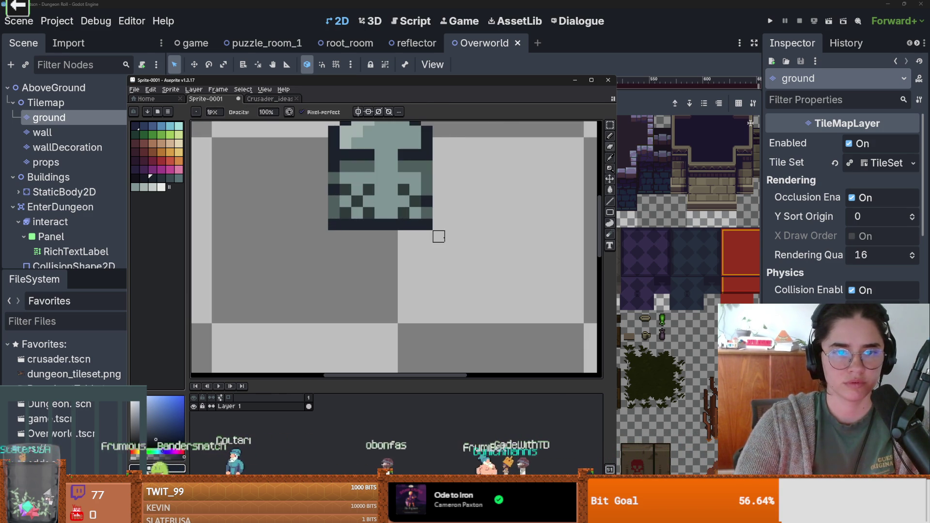
{"action": "scroll", "coordinate": [438, 235], "scroll_direction": "down", "scroll_amount": 3}
{"action": "scroll", "coordinate": [434, 230], "scroll_direction": "up", "scroll_amount": 4}
{"action": "scroll", "coordinate": [436, 220], "scroll_direction": "down", "scroll_amount": 3}
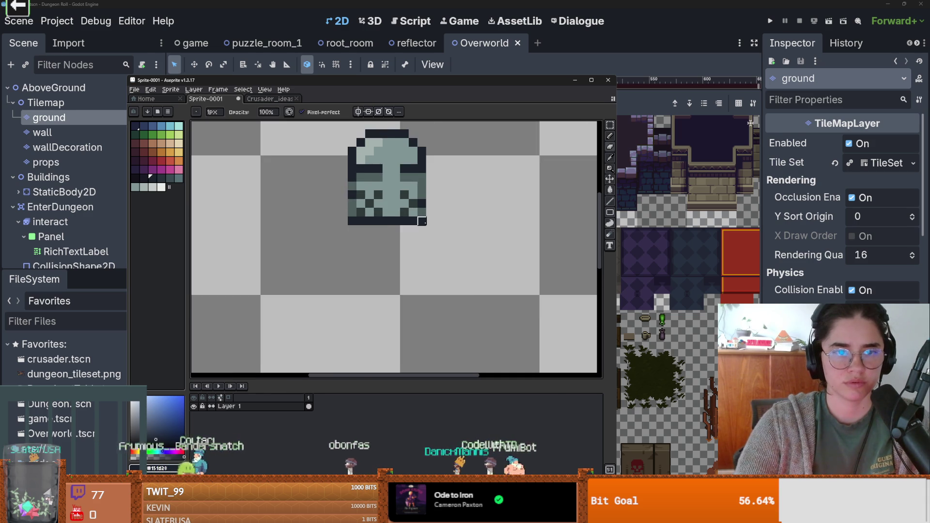
{"action": "left_click", "coordinate": [274, 100]}
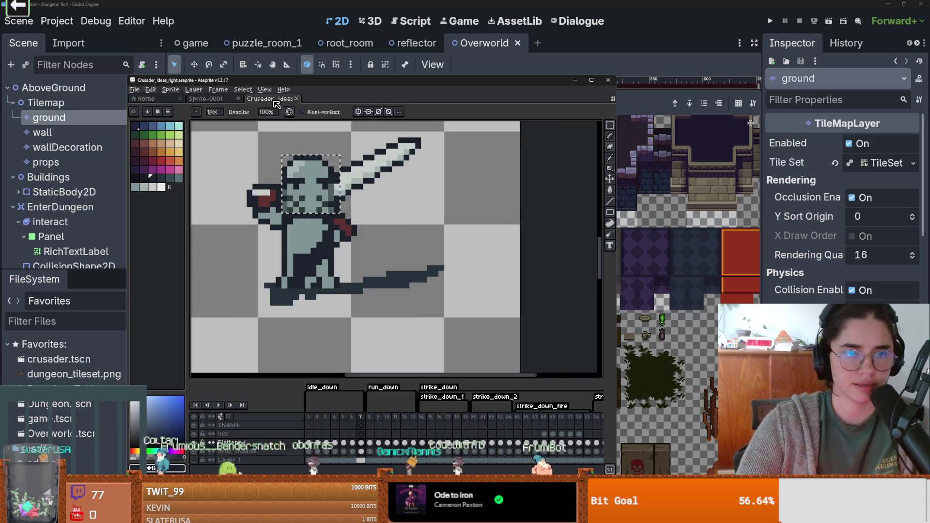
Copy the crusader's torso and paste it into the centre of Sprite-0001.
{"action": "scroll", "coordinate": [331, 256], "scroll_direction": "up", "scroll_amount": 1}
{"action": "key", "text": "m"}
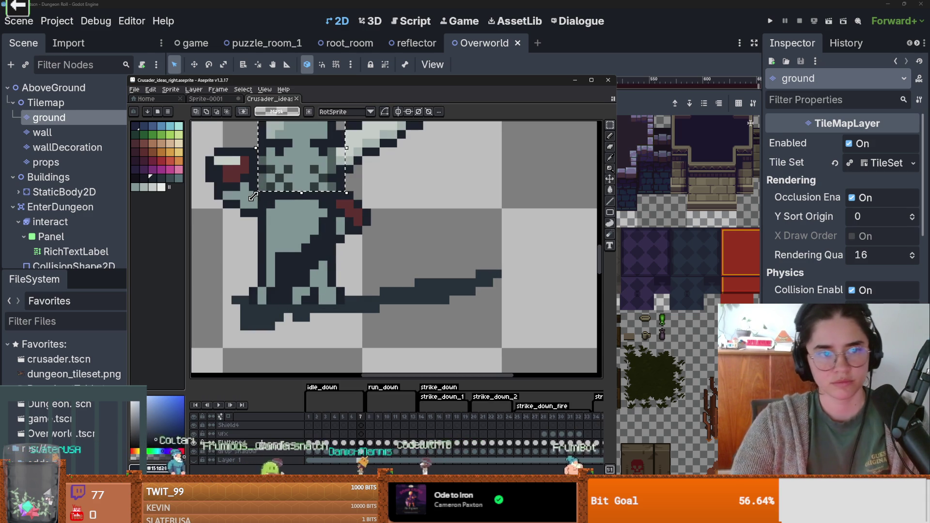
{"action": "mouse_move", "coordinate": [257, 190]}
{"action": "left_mouse_down"}
{"action": "mouse_move", "coordinate": [303, 244]}
{"action": "mouse_move", "coordinate": [337, 271]}
{"action": "mouse_move", "coordinate": [338, 262]}
{"action": "left_mouse_up"}
{"action": "key", "text": "ctrl+c"}
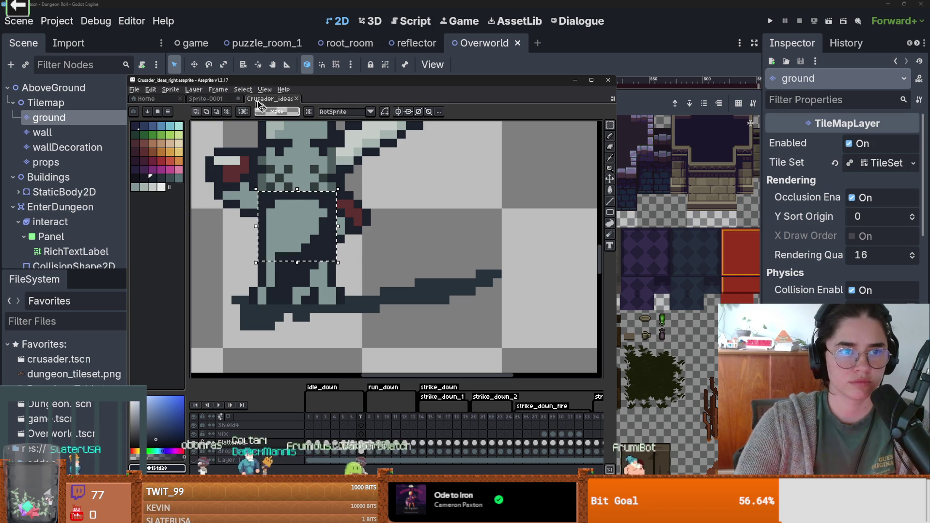
{"action": "left_click", "coordinate": [206, 98]}
{"action": "key", "text": "ctrl+v"}
{"action": "mouse_move", "coordinate": [444, 255]}
{"action": "left_mouse_down"}
{"action": "mouse_move", "coordinate": [396, 203]}
{"action": "mouse_move", "coordinate": [402, 207]}
{"action": "left_mouse_up"}
Repaint the arm interior and stray dark pixels in the teal body colour.
{"action": "scroll", "coordinate": [379, 174], "scroll_direction": "up", "scroll_amount": 2}
{"action": "key", "text": "b"}
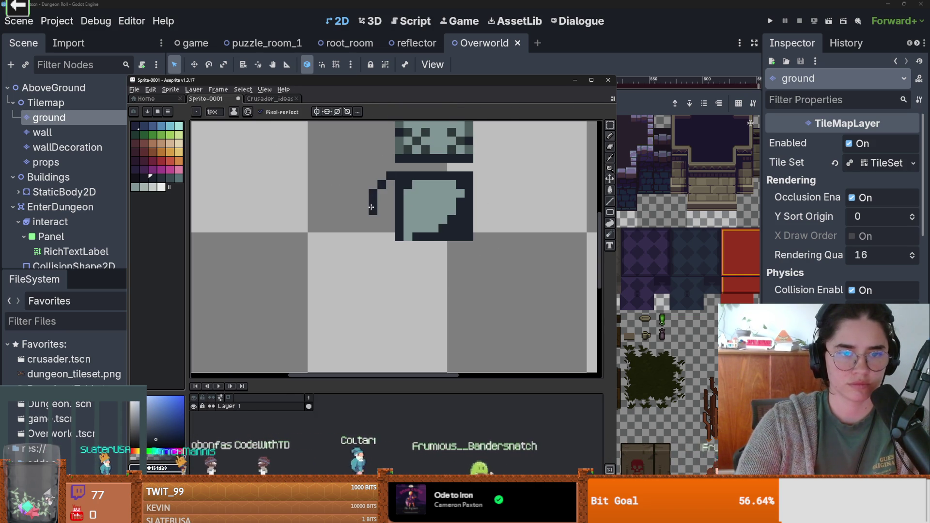
{"action": "left_click", "coordinate": [426, 198], "text": "alt"}
{"action": "left_click_drag", "start_coordinate": [382, 193], "coordinate": [390, 201]}
{"action": "left_click", "coordinate": [416, 202]}
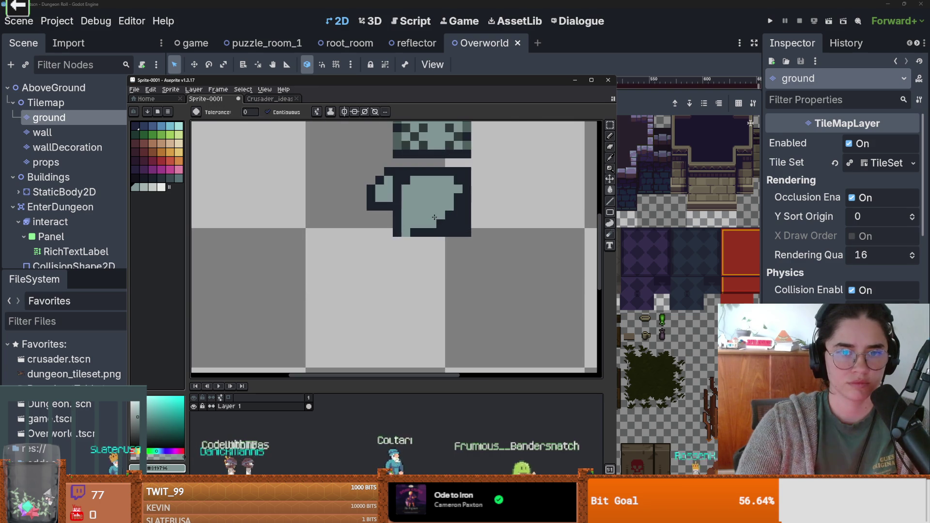
{"action": "left_click", "coordinate": [466, 172]}
Mirror a copy of the left arm onto the torso's right side.
{"action": "key", "text": "m"}
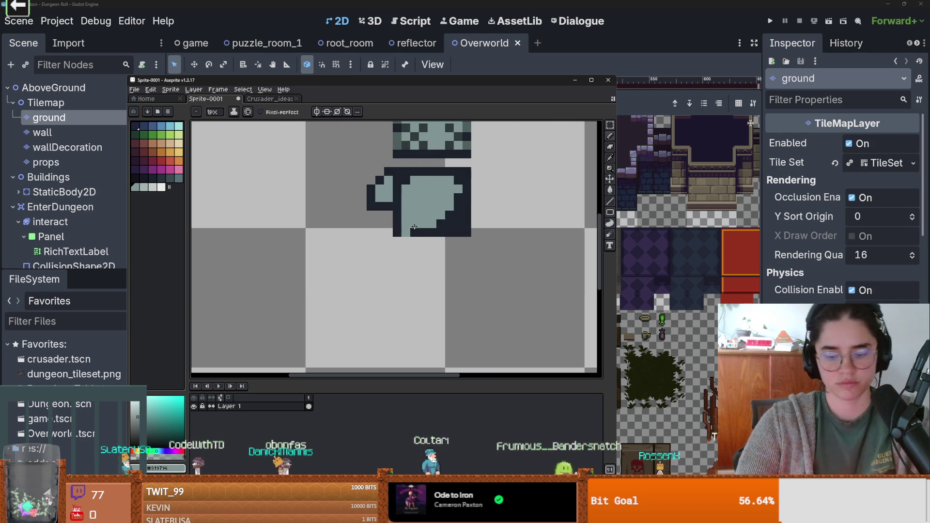
{"action": "left_click_drag", "start_coordinate": [396, 221], "coordinate": [346, 156]}
{"action": "mouse_move", "coordinate": [373, 194]}
{"action": "left_mouse_down"}
{"action": "mouse_move", "coordinate": [519, 209]}
{"action": "mouse_move", "coordinate": [510, 209]}
{"action": "left_mouse_up"}
{"action": "key", "text": "shift+h"}
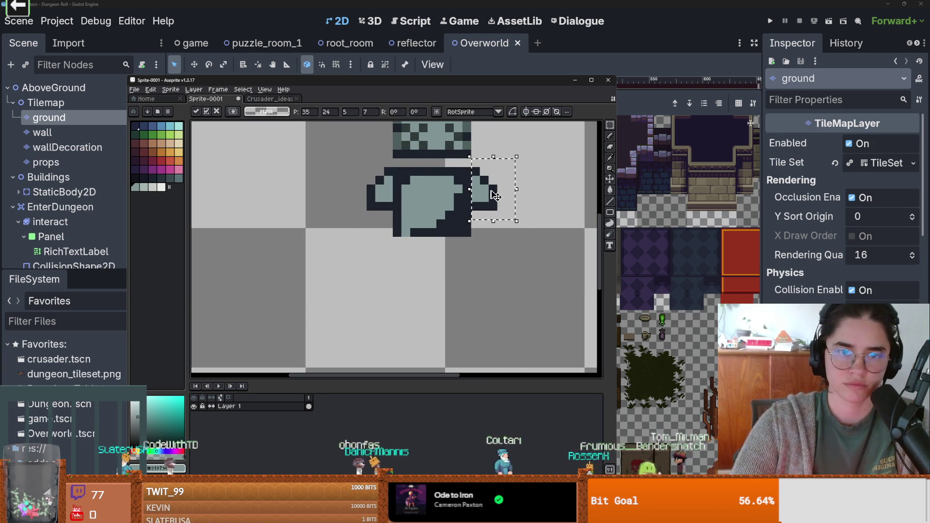
{"action": "scroll", "coordinate": [510, 209], "scroll_direction": "down", "scroll_amount": 2}
{"action": "key", "text": "Return"}
Add a dark outline pixel at the torso's bottom-left.
{"action": "scroll", "coordinate": [517, 218], "scroll_direction": "up", "scroll_amount": 3}
{"action": "key", "text": "b"}
{"action": "left_click", "coordinate": [500, 204], "text": "alt"}
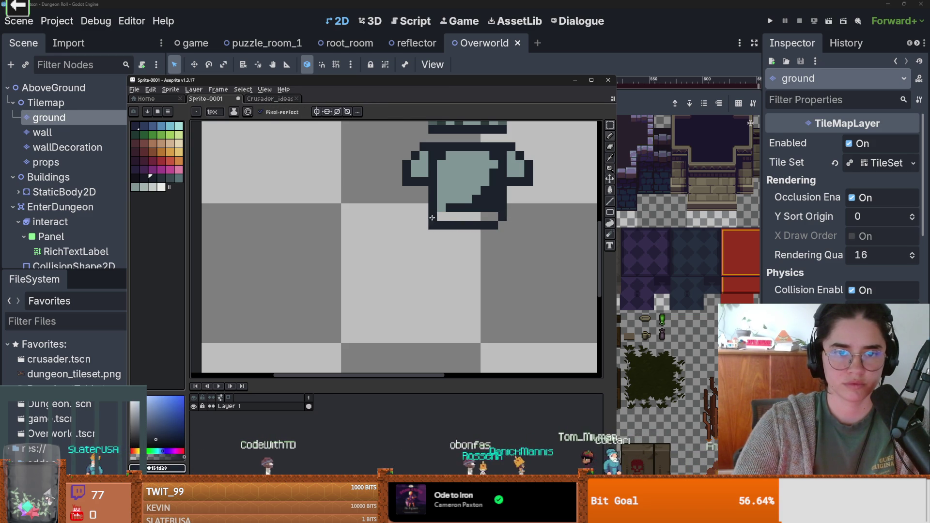
{"action": "key", "text": "e"}
{"action": "key", "text": "b"}
{"action": "left_click", "coordinate": [443, 216]}
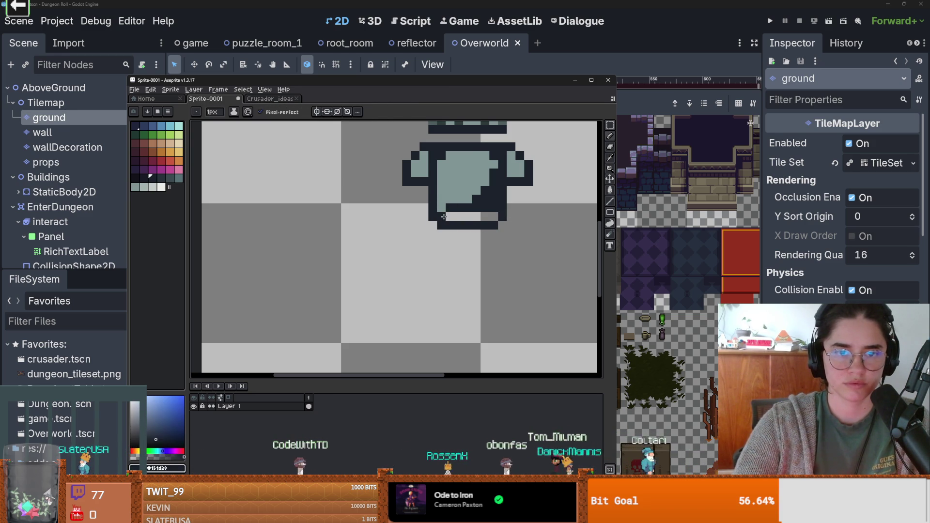
{"action": "scroll", "coordinate": [491, 217], "scroll_direction": "down", "scroll_amount": 3}
{"action": "scroll", "coordinate": [439, 198], "scroll_direction": "up", "scroll_amount": 4}
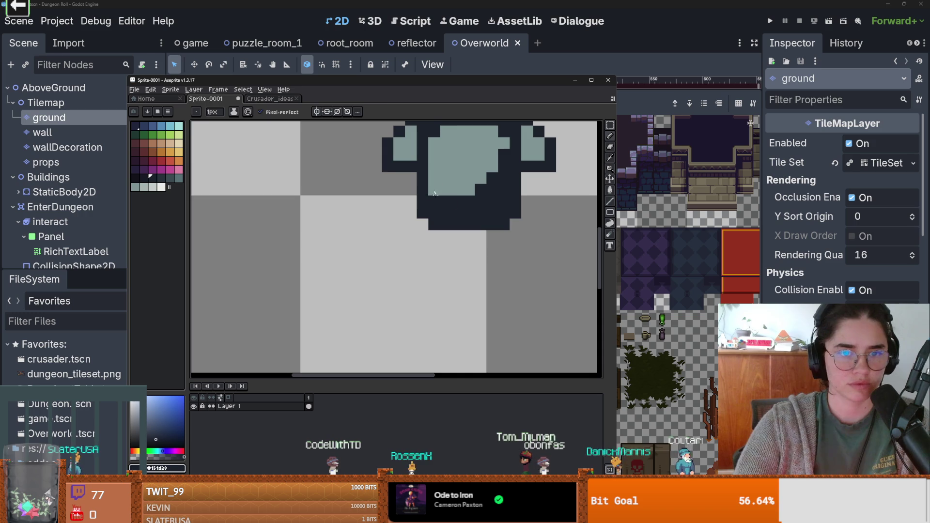
Draw a maroon neck row under the helmeted head.
{"action": "left_click", "coordinate": [457, 167], "text": "alt"}
{"action": "scroll", "coordinate": [484, 194], "scroll_direction": "down", "scroll_amount": 3}
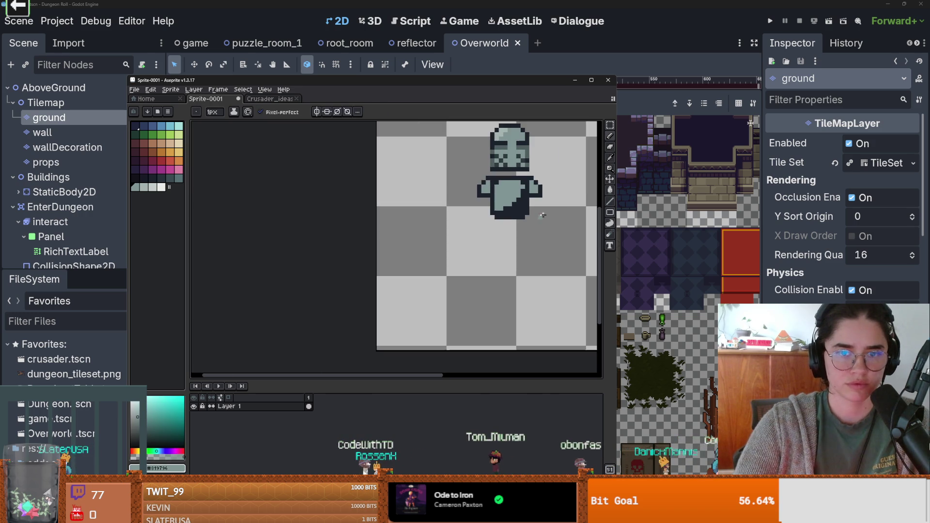
{"action": "scroll", "coordinate": [519, 210], "scroll_direction": "up", "scroll_amount": 3}
{"action": "scroll", "coordinate": [519, 211], "scroll_direction": "down", "scroll_amount": 3}
{"action": "scroll", "coordinate": [533, 233], "scroll_direction": "up", "scroll_amount": 3}
{"action": "left_click", "coordinate": [170, 165]}
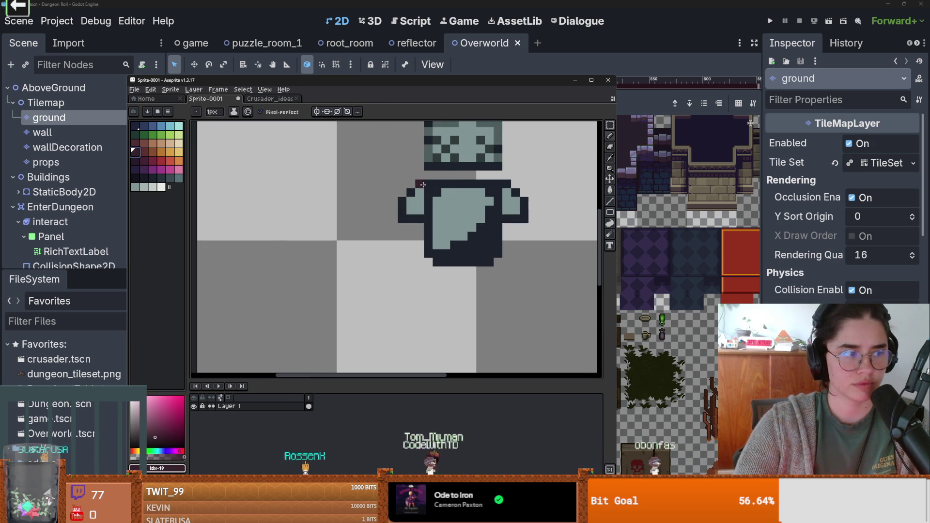
{"action": "left_click_drag", "start_coordinate": [477, 180], "coordinate": [453, 175]}
{"action": "scroll", "coordinate": [455, 194], "scroll_direction": "down", "scroll_amount": 3}
{"action": "scroll", "coordinate": [455, 194], "scroll_direction": "up", "scroll_amount": 3}
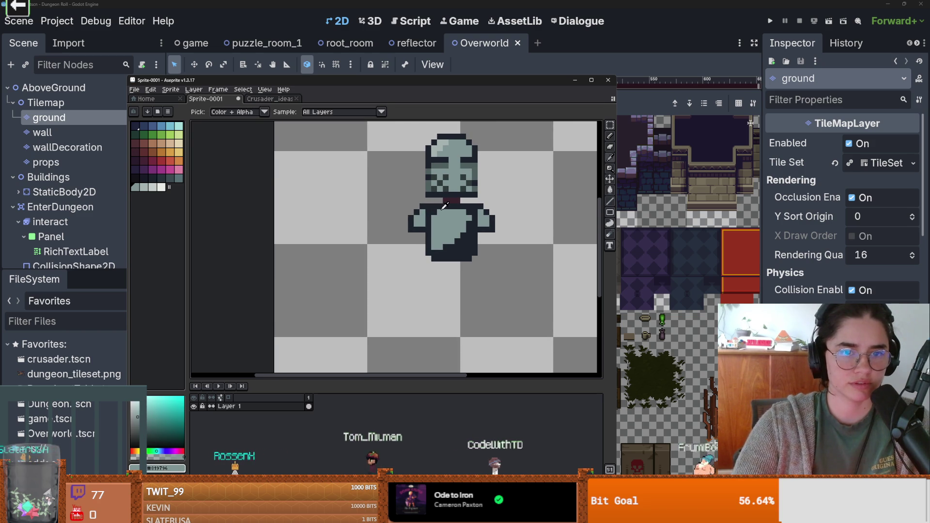
Recolour the neck pixels a redder shade, then return to the Crusader_ideas sketch.
{"action": "left_click", "coordinate": [466, 202], "text": "alt"}
{"action": "scroll", "coordinate": [470, 206], "scroll_direction": "up", "scroll_amount": 3}
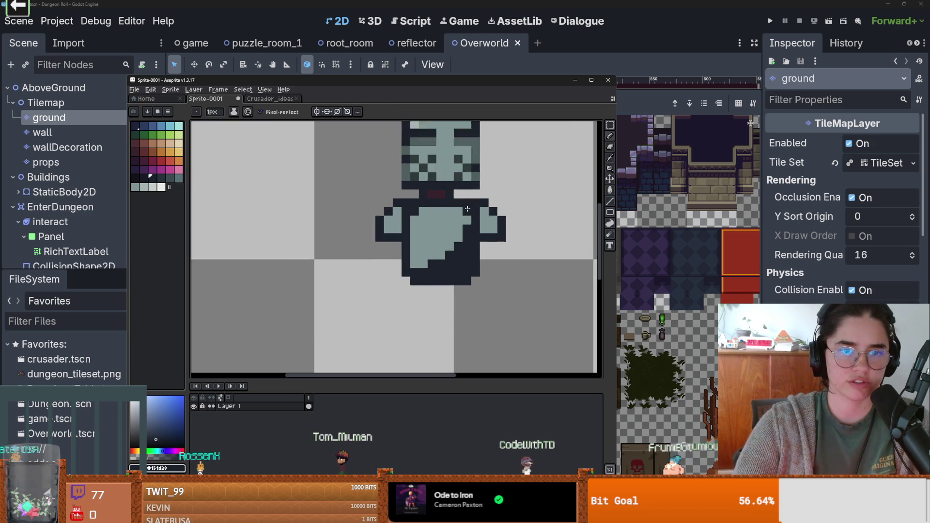
{"action": "scroll", "coordinate": [478, 217], "scroll_direction": "down", "scroll_amount": 1}
{"action": "scroll", "coordinate": [479, 217], "scroll_direction": "up", "scroll_amount": 2}
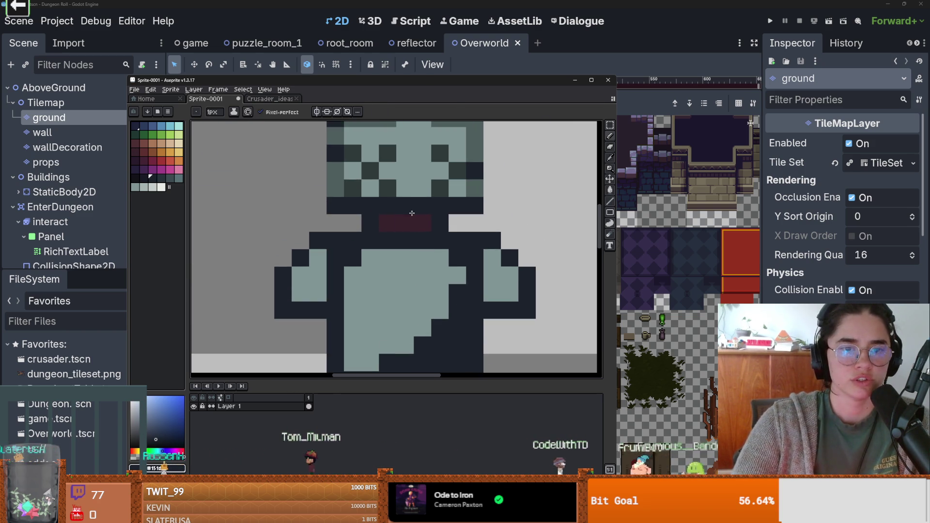
{"action": "left_click", "coordinate": [405, 222], "text": "alt"}
{"action": "key", "text": "]"}
{"action": "left_click", "coordinate": [415, 222]}
{"action": "scroll", "coordinate": [464, 251], "scroll_direction": "down", "scroll_amount": 3}
{"action": "scroll", "coordinate": [458, 243], "scroll_direction": "down", "scroll_amount": 1}
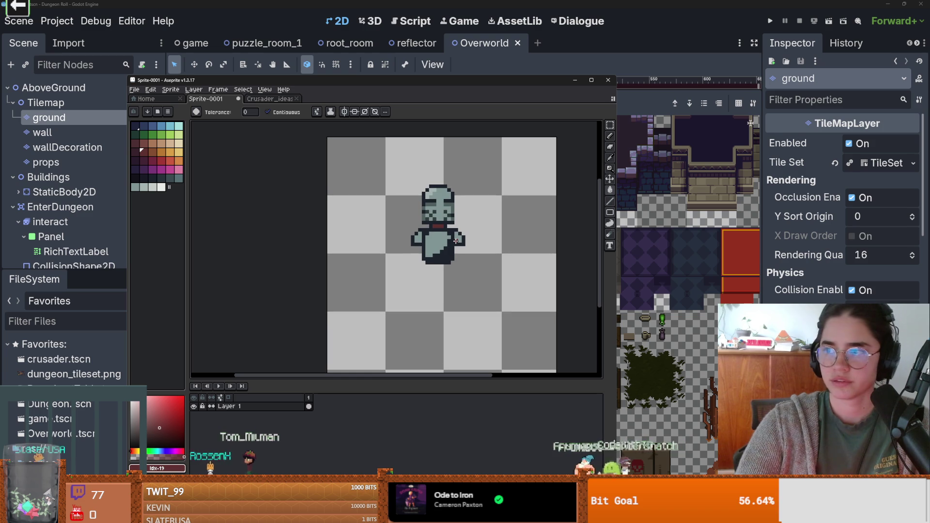
{"action": "scroll", "coordinate": [453, 261], "scroll_direction": "up", "scroll_amount": 2}
{"action": "scroll", "coordinate": [451, 252], "scroll_direction": "down", "scroll_amount": 1}
{"action": "scroll", "coordinate": [436, 238], "scroll_direction": "up", "scroll_amount": 4}
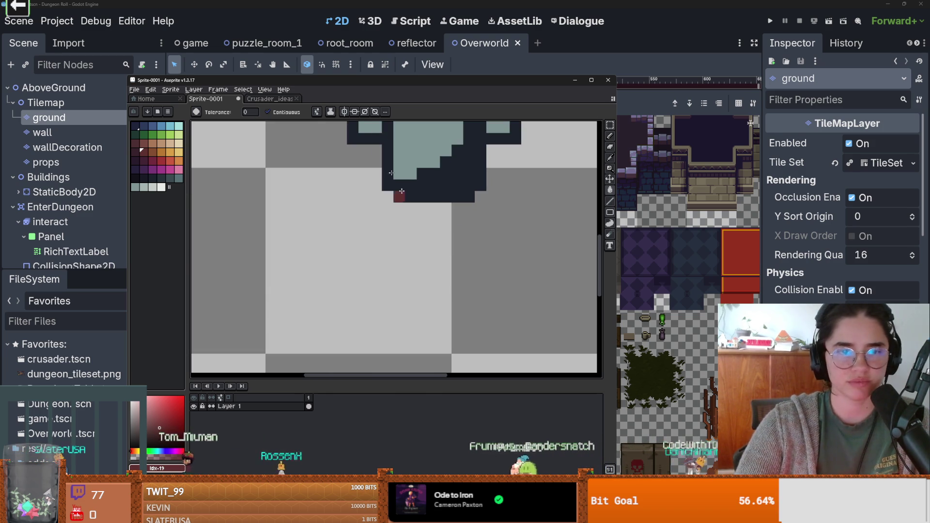
{"action": "key", "text": "ctrl+Tab"}
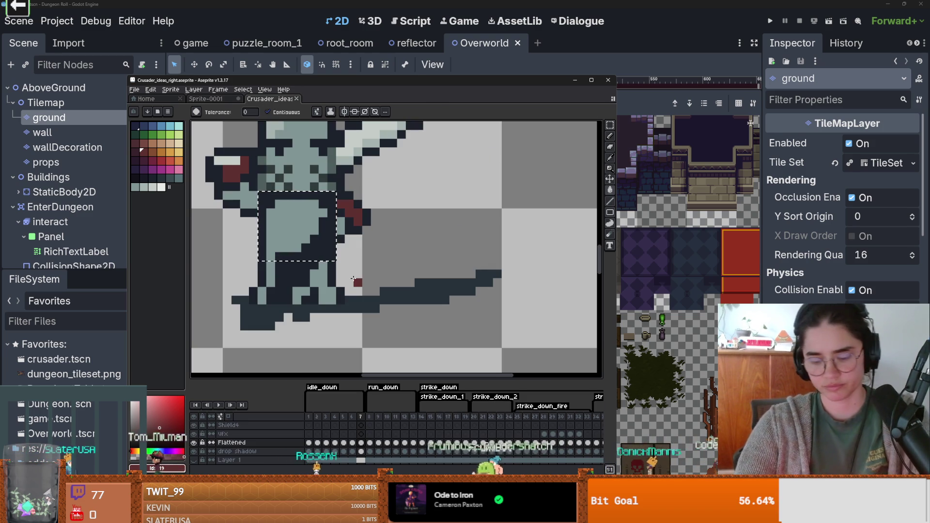
Copy the crusader's legs into Sprite-0001 and place them beneath the torso.
{"action": "key", "text": "m"}
{"action": "left_click_drag", "start_coordinate": [247, 260], "coordinate": [346, 306]}
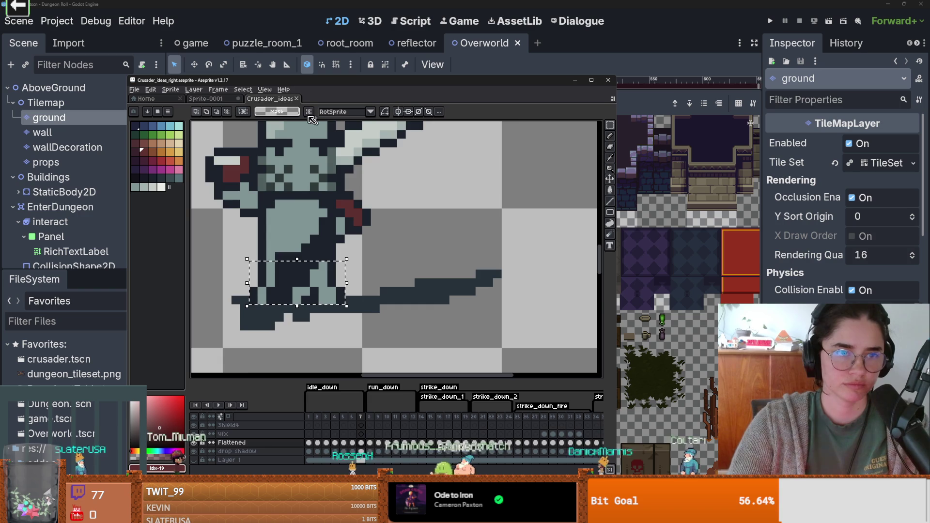
{"action": "key", "text": "ctrl+c"}
{"action": "key", "text": "ctrl+Tab"}
{"action": "key", "text": "ctrl+v"}
{"action": "left_click_drag", "start_coordinate": [506, 232], "coordinate": [408, 232]}
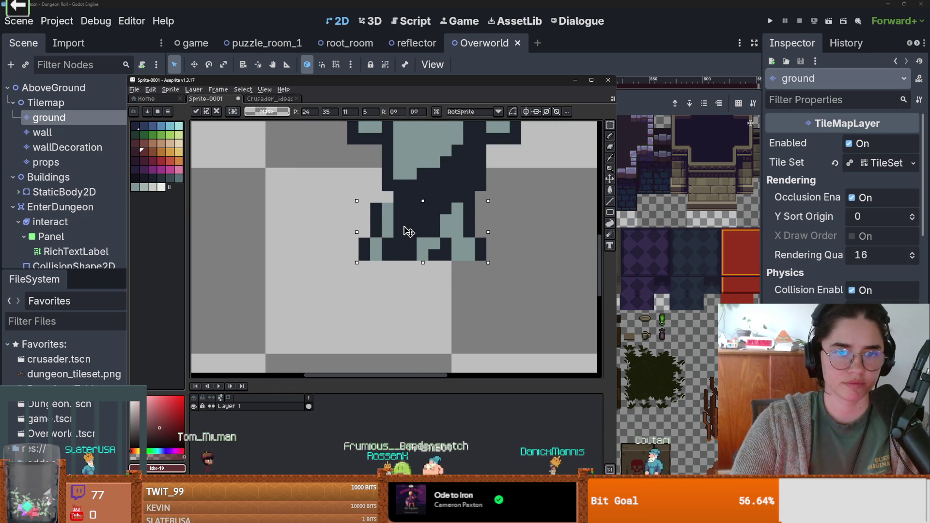
{"action": "left_click", "coordinate": [533, 250]}
Eyedrop the red mouth colour and the dark outline colour from the canvas.
{"action": "scroll", "coordinate": [528, 252], "scroll_direction": "down", "scroll_amount": 2}
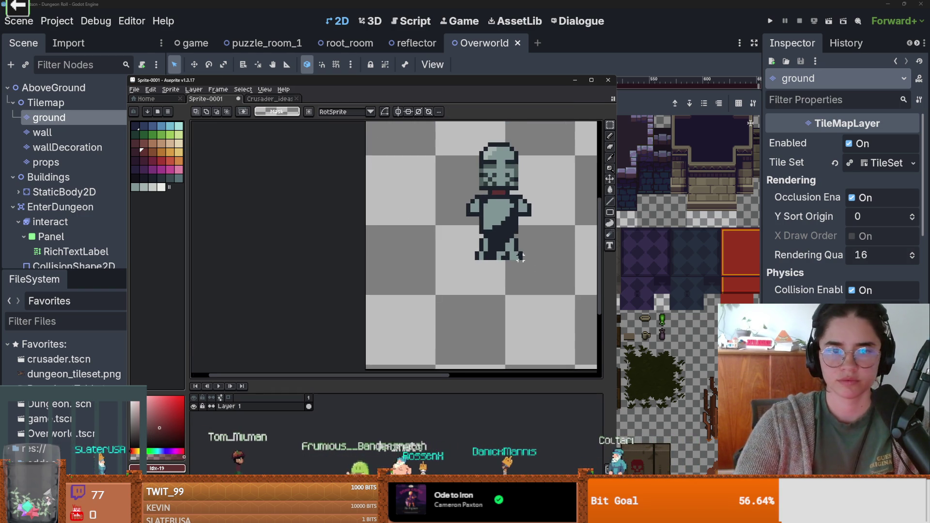
{"action": "scroll", "coordinate": [521, 257], "scroll_direction": "up", "scroll_amount": 1}
{"action": "key", "text": "i"}
{"action": "scroll", "coordinate": [461, 189], "scroll_direction": "up", "scroll_amount": 2}
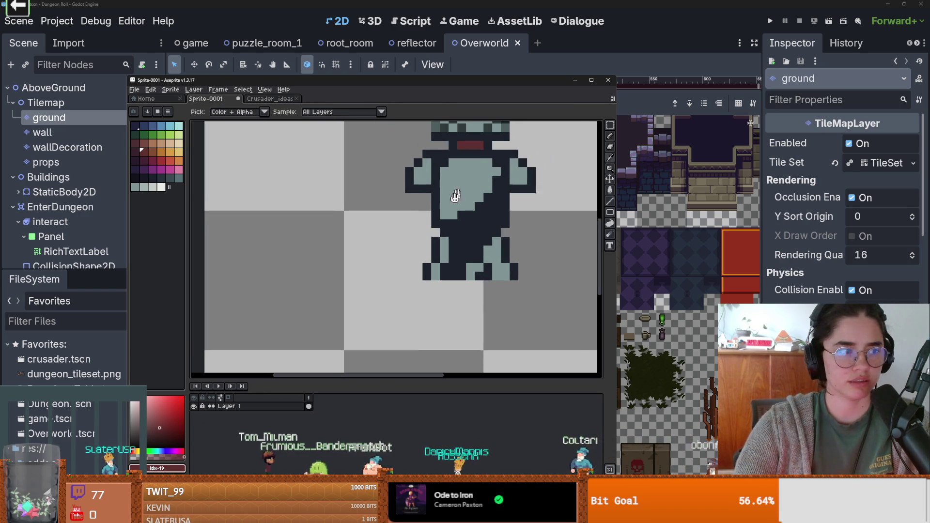
{"action": "left_click", "coordinate": [454, 169], "text": "alt"}
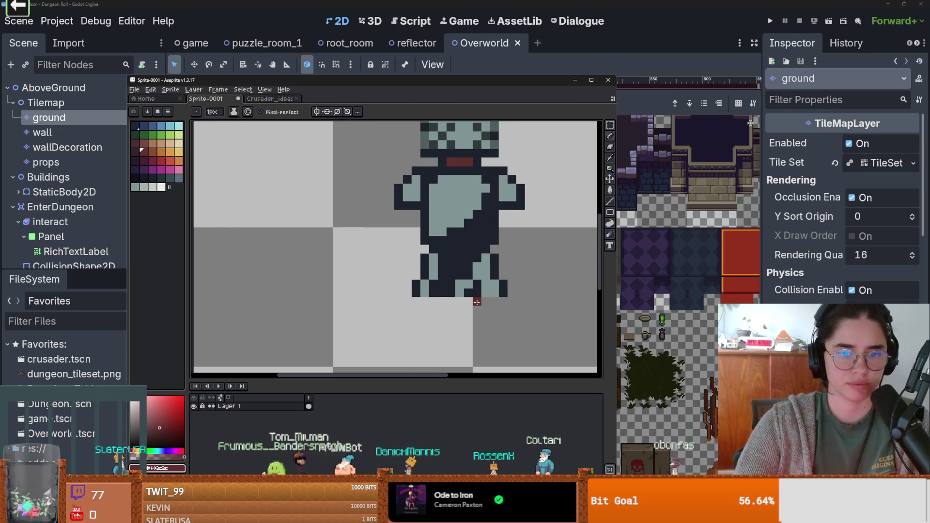
{"action": "left_click", "coordinate": [446, 243], "text": "alt"}
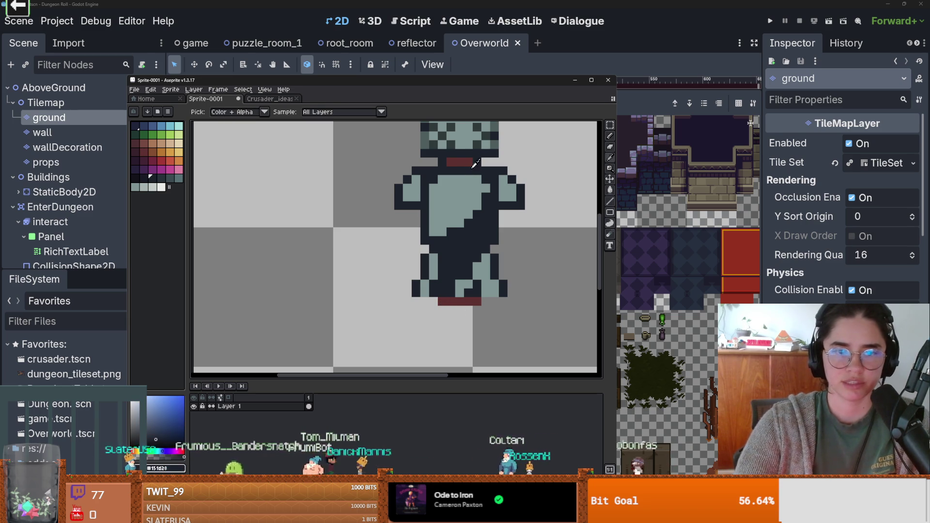
{"action": "scroll", "coordinate": [484, 301], "scroll_direction": "down", "scroll_amount": 1}
{"action": "scroll", "coordinate": [478, 310], "scroll_direction": "up", "scroll_amount": 1}
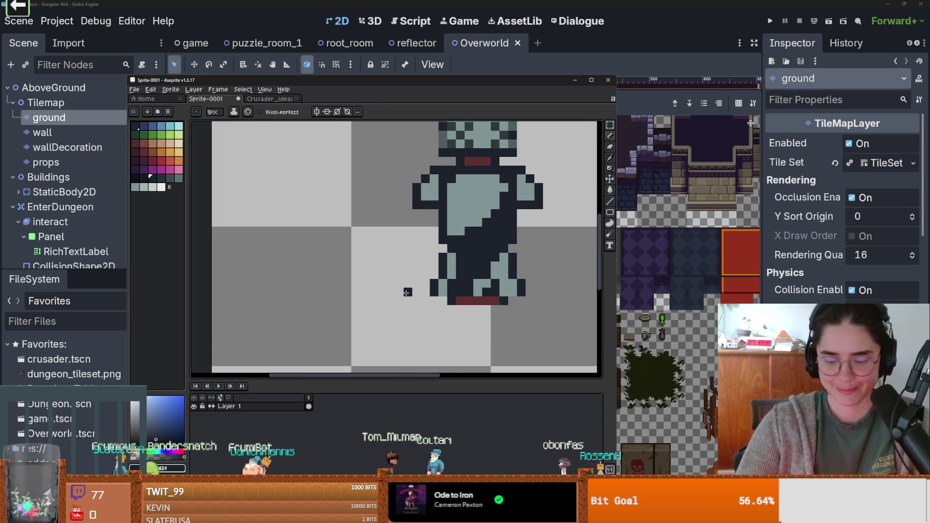
Draw a longer one-pixel dark base line under the feet.
{"action": "key", "text": "e"}
{"action": "key", "text": "minus"}
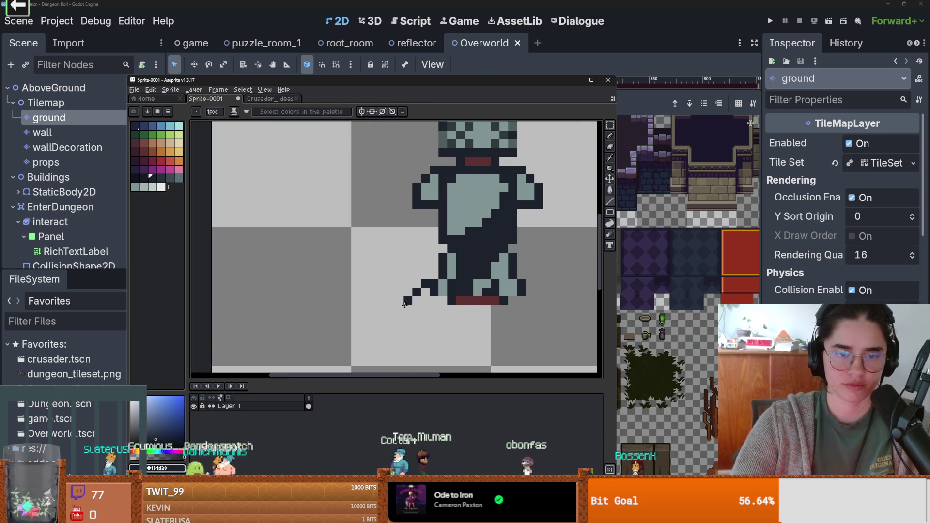
{"action": "mouse_move", "coordinate": [465, 321]}
{"action": "left_mouse_down"}
{"action": "mouse_move", "coordinate": [515, 339]}
{"action": "mouse_move", "coordinate": [522, 317]}
{"action": "left_mouse_up"}
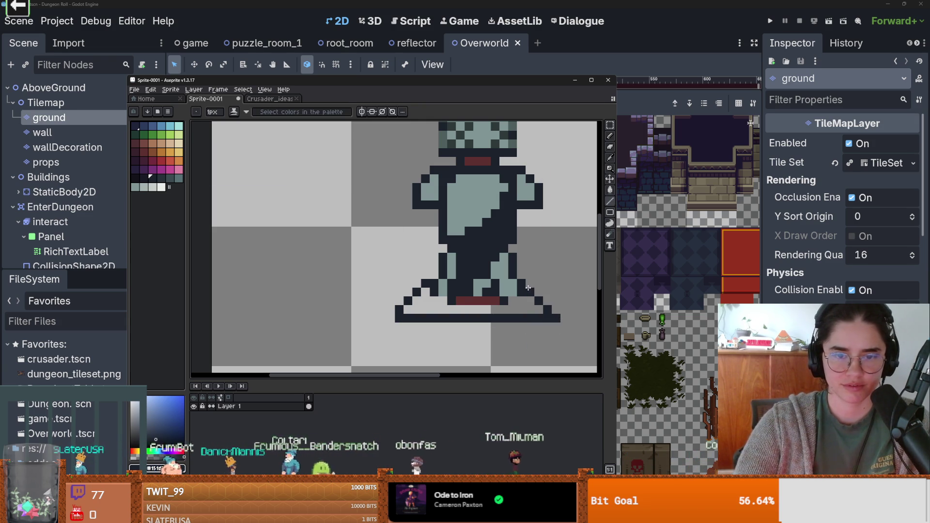
{"action": "scroll", "coordinate": [529, 283], "scroll_direction": "down", "scroll_amount": 3}
{"action": "scroll", "coordinate": [543, 323], "scroll_direction": "up", "scroll_amount": 1}
Erase the pedestal's left edge into a diagonal step with a 2px eraser.
{"action": "key", "text": "plus"}
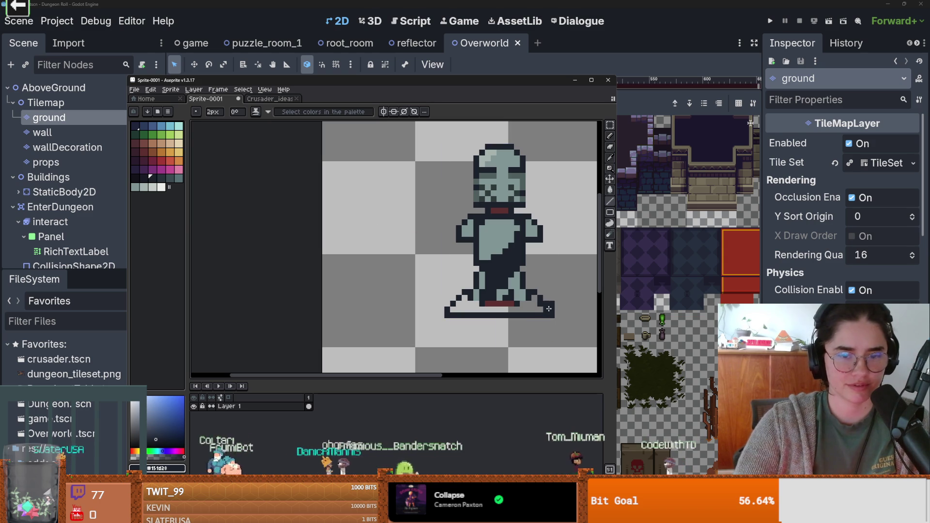
{"action": "key", "text": "b"}
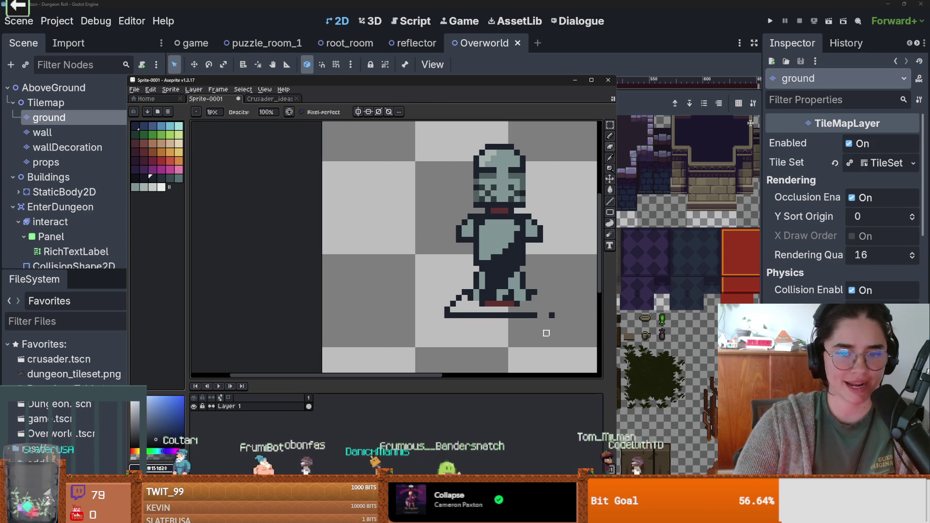
{"action": "scroll", "coordinate": [546, 322], "scroll_direction": "up", "scroll_amount": 1}
{"action": "key", "text": "e"}
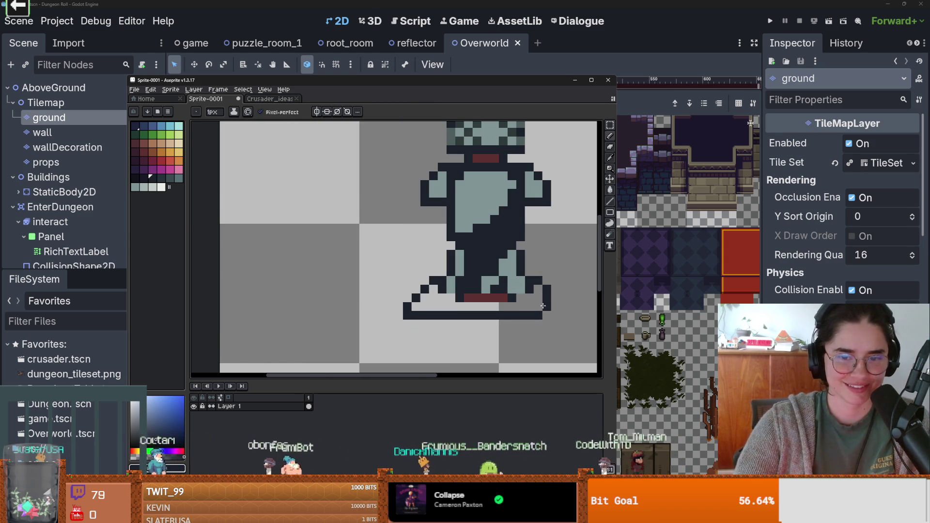
{"action": "scroll", "coordinate": [498, 315], "scroll_direction": "up", "scroll_amount": 1}
{"action": "left_click", "coordinate": [412, 280]}
{"action": "key", "text": "plus"}
{"action": "left_click", "coordinate": [397, 288]}
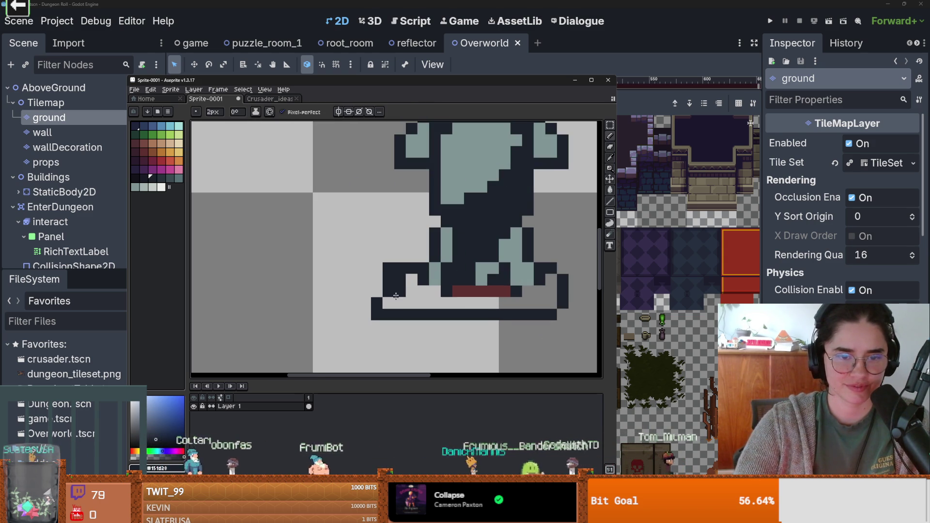
{"action": "left_click_drag", "start_coordinate": [387, 300], "coordinate": [383, 290]}
Clear more pixels at the pedestal's left corner and pick a pedestal colour.
{"action": "key", "text": "b"}
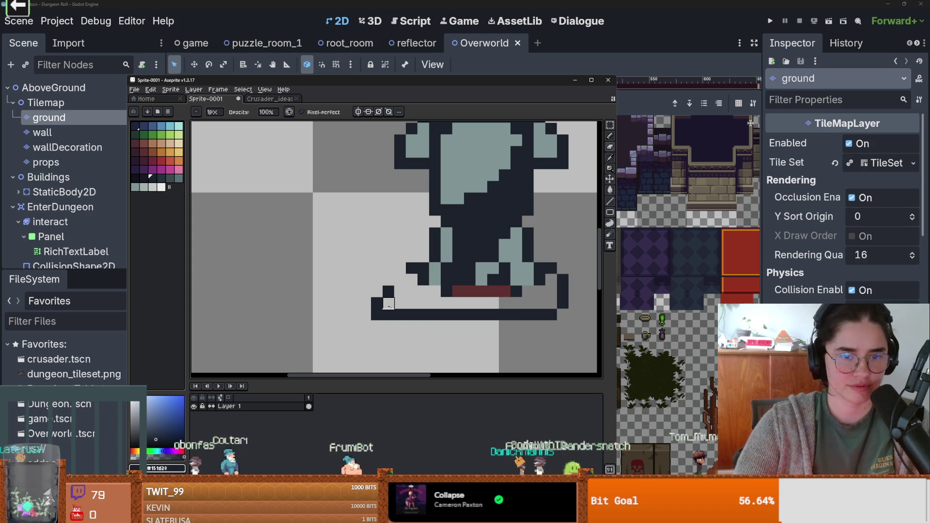
{"action": "key", "text": "e"}
{"action": "key", "text": "b"}
{"action": "left_click", "coordinate": [411, 280]}
{"action": "key", "text": "e"}
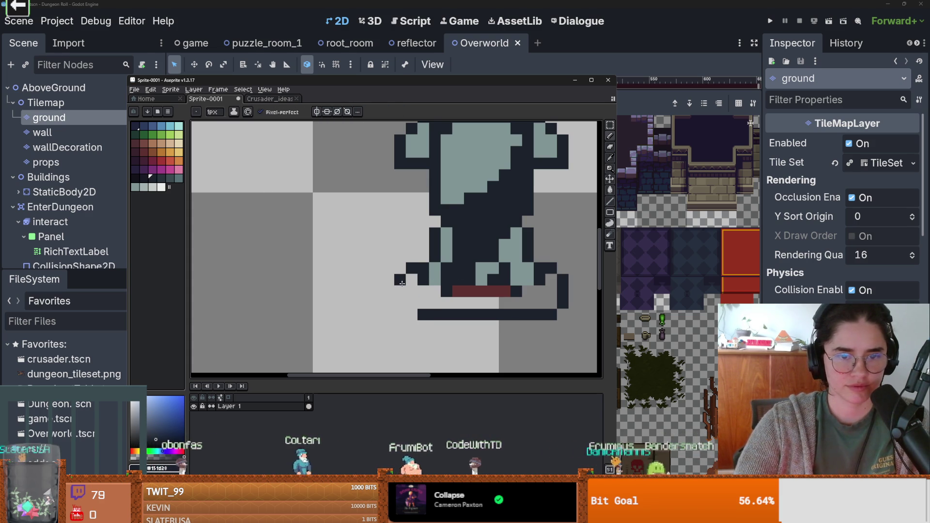
{"action": "scroll", "coordinate": [410, 312], "scroll_direction": "down", "scroll_amount": 2}
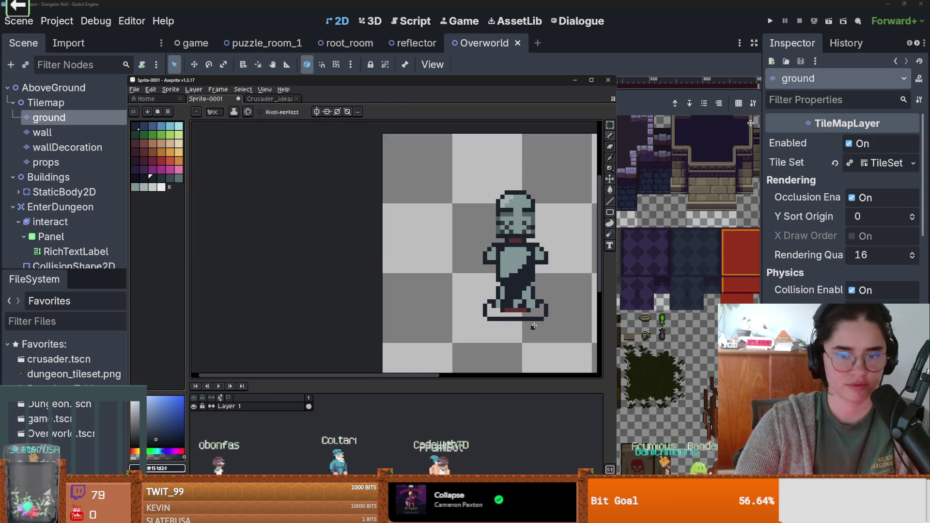
{"action": "left_click", "coordinate": [178, 178]}
Try a lighter grey-teal Paint Bucket fill on the pedestal, then undo it.
{"action": "key", "text": "g"}
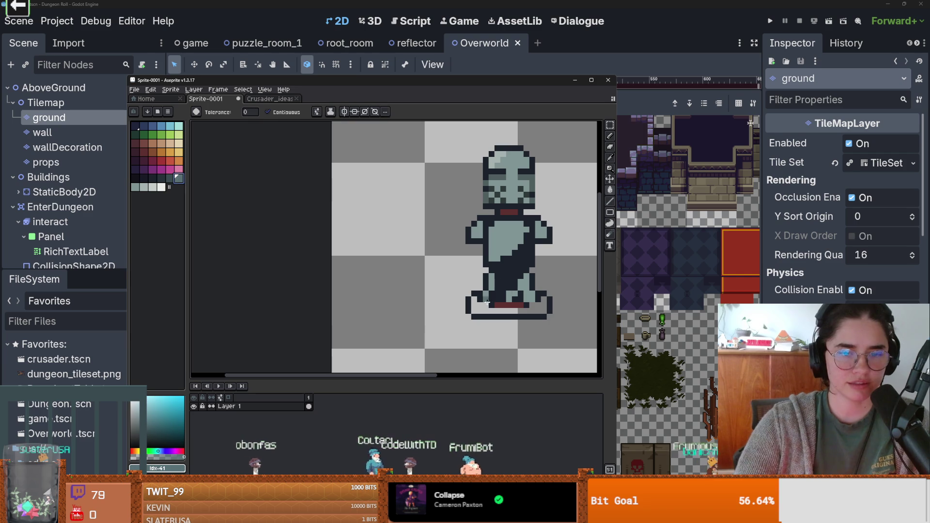
{"action": "scroll", "coordinate": [494, 316], "scroll_direction": "down", "scroll_amount": 1}
{"action": "scroll", "coordinate": [494, 316], "scroll_direction": "up", "scroll_amount": 3}
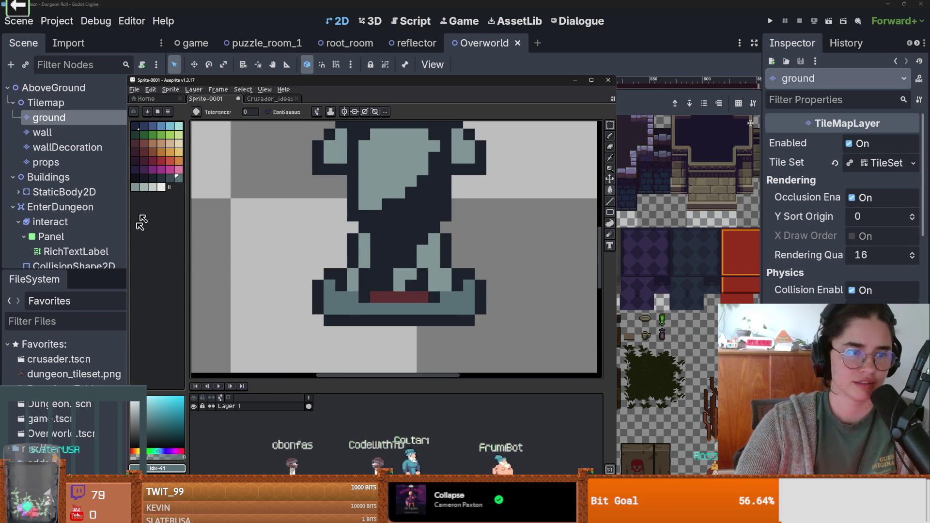
{"action": "left_click", "coordinate": [162, 187]}
{"action": "left_click", "coordinate": [415, 309]}
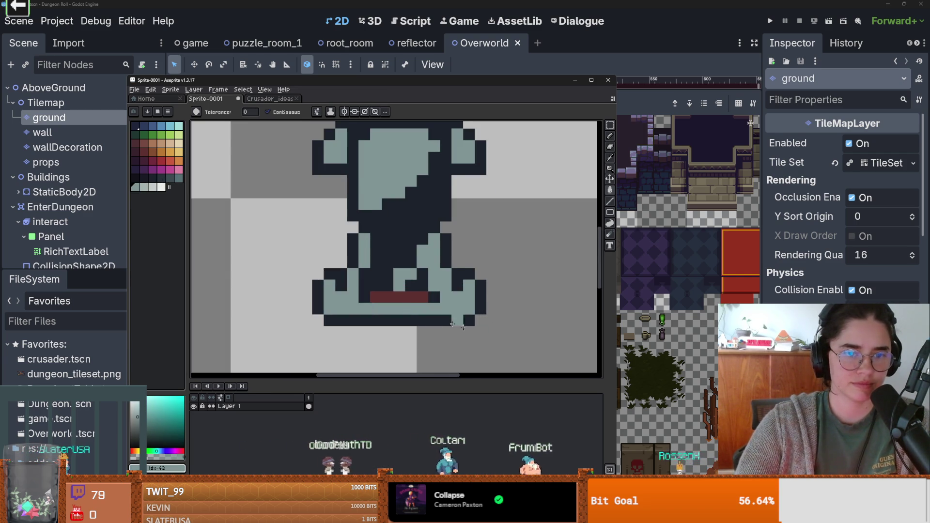
{"action": "scroll", "coordinate": [491, 336], "scroll_direction": "down", "scroll_amount": 1}
{"action": "scroll", "coordinate": [491, 336], "scroll_direction": "up", "scroll_amount": 1}
{"action": "key", "text": "ctrl+z"}
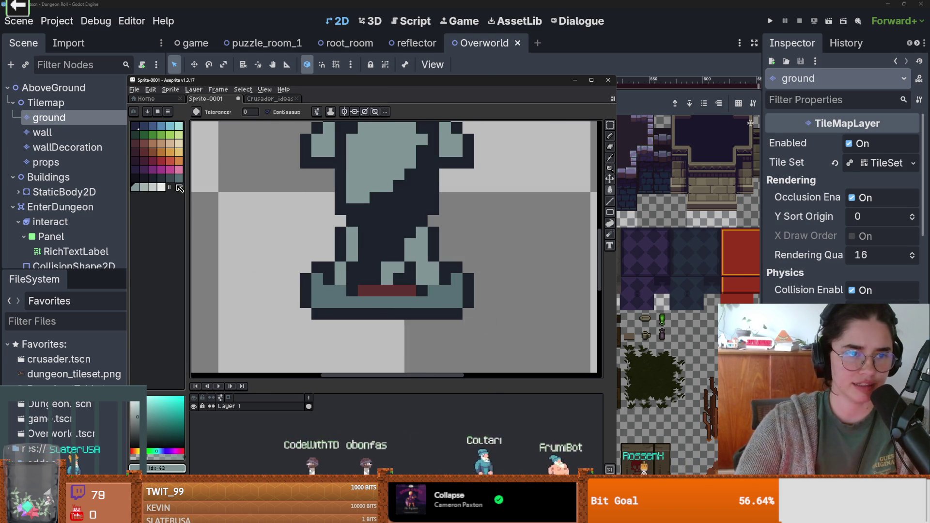
Paint teal and dark pixels beside the pedestal's red bar, undoing a dark overpaint of the bar.
{"action": "left_click", "coordinate": [169, 177]}
{"action": "scroll", "coordinate": [334, 296], "scroll_direction": "down", "scroll_amount": 3}
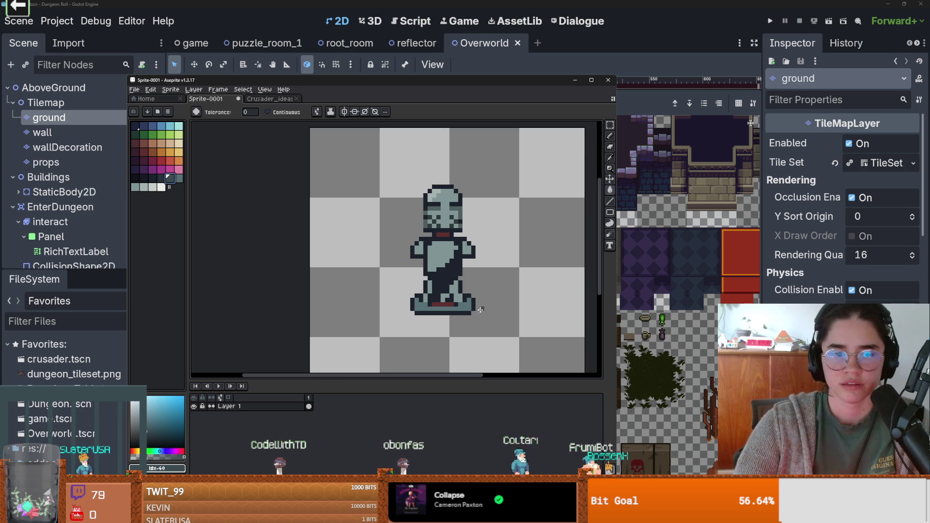
{"action": "scroll", "coordinate": [489, 309], "scroll_direction": "up", "scroll_amount": 4}
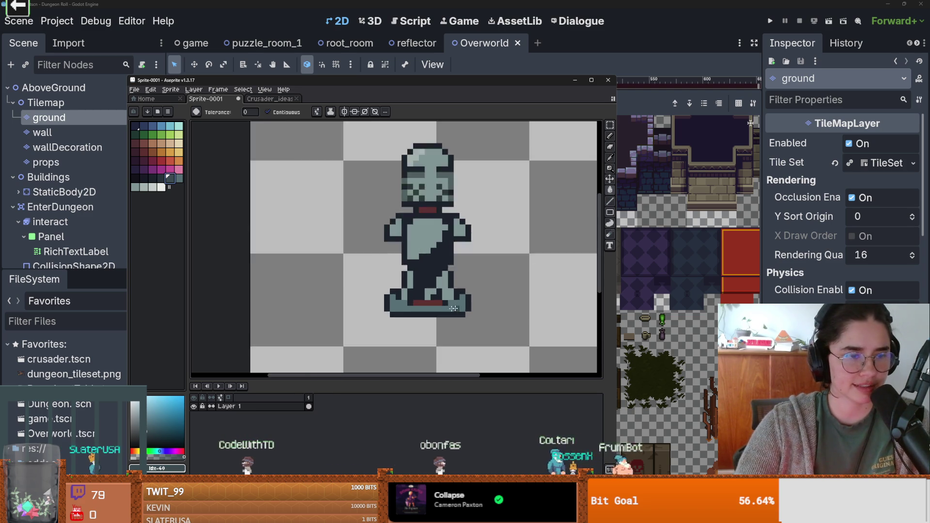
{"action": "left_click", "coordinate": [464, 290], "text": "alt"}
{"action": "left_click", "coordinate": [449, 293]}
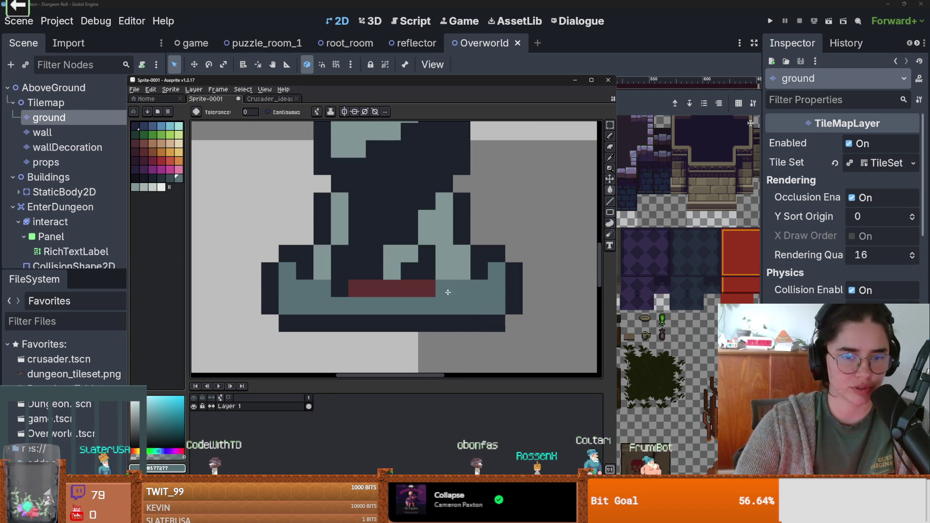
{"action": "key", "text": "ctrl+z"}
{"action": "left_click", "coordinate": [443, 289], "text": "alt"}
{"action": "left_click", "coordinate": [404, 287]}
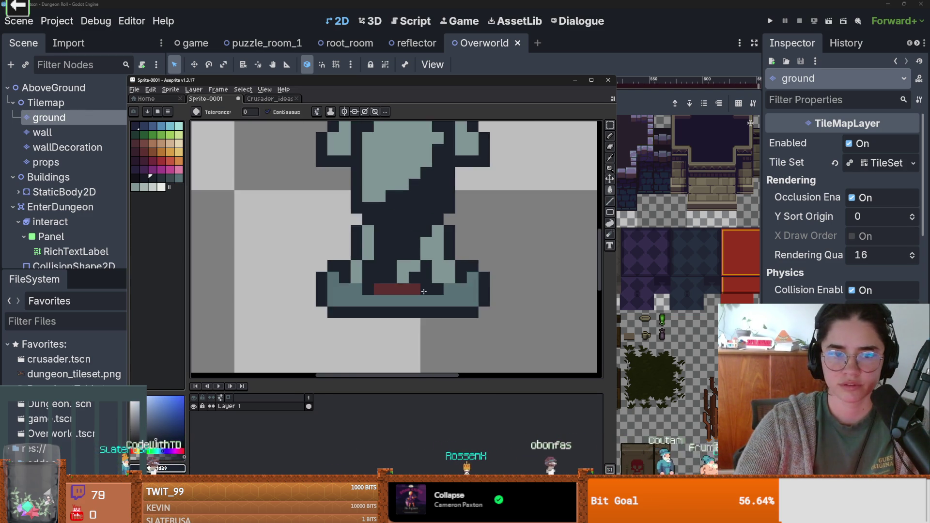
{"action": "scroll", "coordinate": [420, 289], "scroll_direction": "up", "scroll_amount": 1}
{"action": "left_click_drag", "start_coordinate": [334, 286], "coordinate": [421, 290]}
{"action": "key", "text": "ctrl+z"}
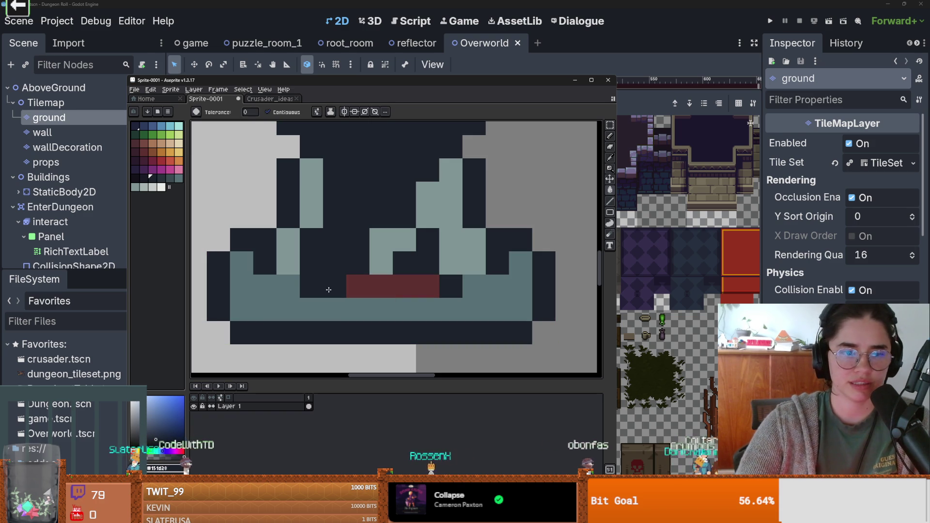
Cut the pedestal's red bar down to two small red accent cells.
{"action": "left_click", "coordinate": [304, 283]}
{"action": "left_click_drag", "start_coordinate": [404, 286], "coordinate": [334, 286]}
{"action": "right_click", "coordinate": [357, 287]}
{"action": "right_click", "coordinate": [381, 286]}
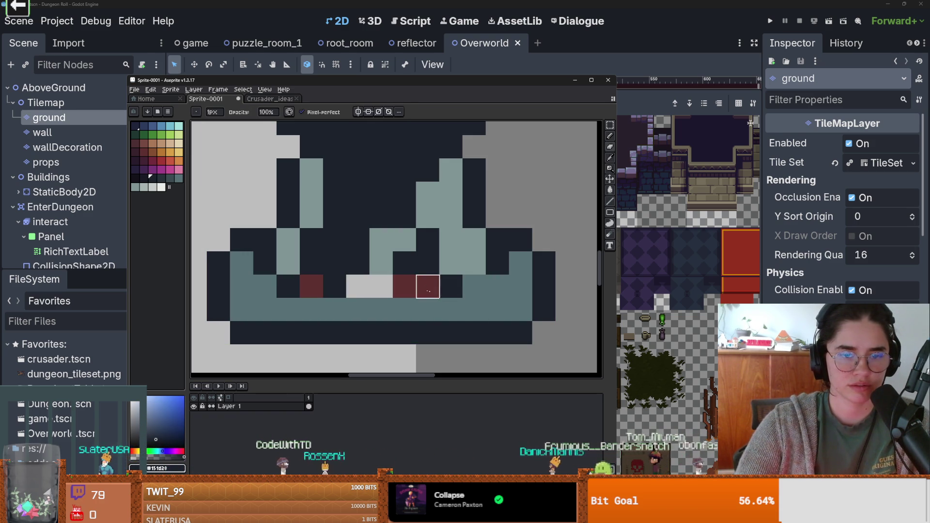
{"action": "left_click", "coordinate": [439, 288]}
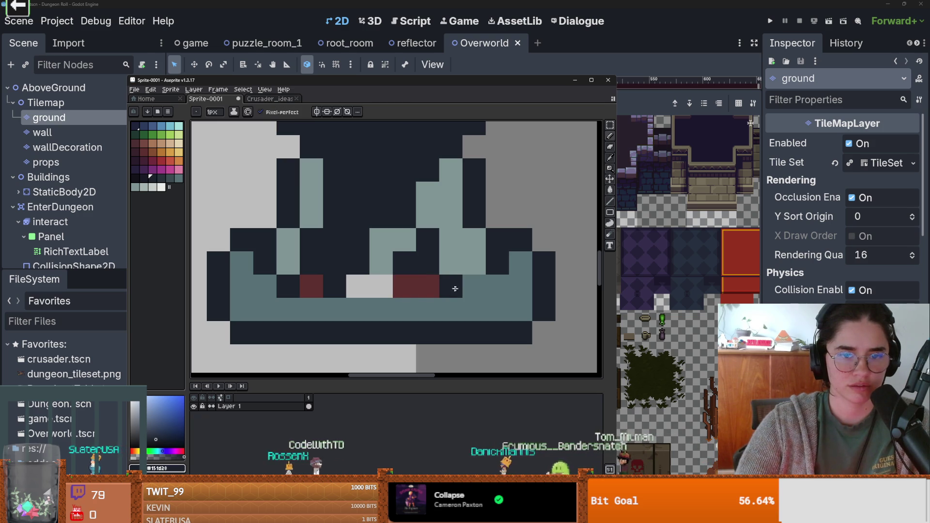
{"action": "key", "text": "ctrl+z"}
{"action": "key", "text": "ctrl+z"}
{"action": "left_click", "coordinate": [433, 285]}
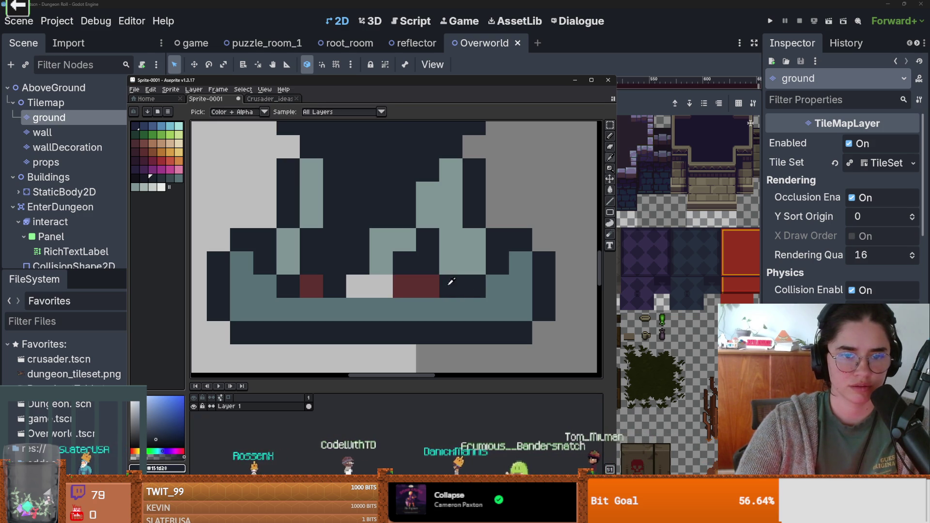
{"action": "left_click", "coordinate": [312, 286], "text": "alt"}
{"action": "left_click", "coordinate": [448, 287]}
Fill the pedestal's middle cells with the sampled teal colour.
{"action": "left_click", "coordinate": [399, 283]}
{"action": "left_click", "coordinate": [407, 300], "text": "alt"}
{"action": "left_click_drag", "start_coordinate": [408, 296], "coordinate": [351, 293]}
{"action": "scroll", "coordinate": [411, 300], "scroll_direction": "down", "scroll_amount": 3}
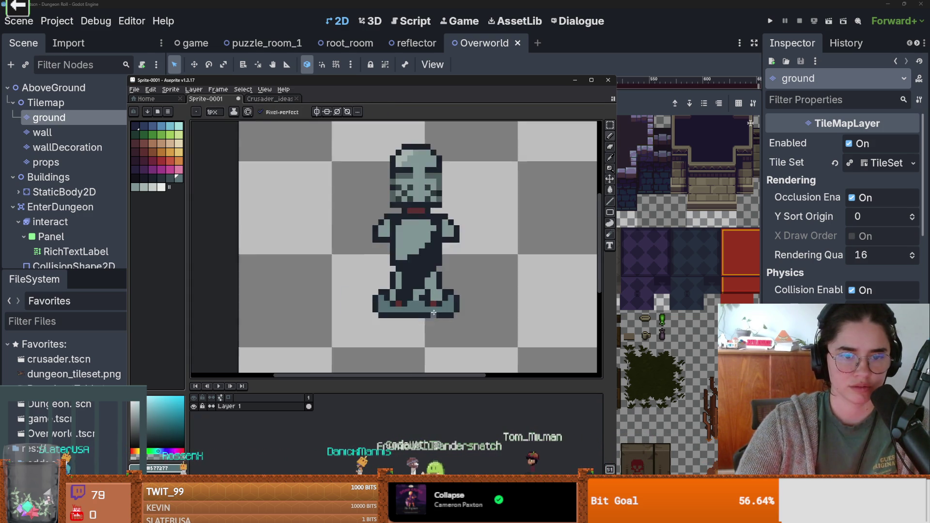
{"action": "scroll", "coordinate": [467, 316], "scroll_direction": "up", "scroll_amount": 1}
{"action": "scroll", "coordinate": [467, 315], "scroll_direction": "down", "scroll_amount": 1}
{"action": "scroll", "coordinate": [468, 316], "scroll_direction": "up", "scroll_amount": 2}
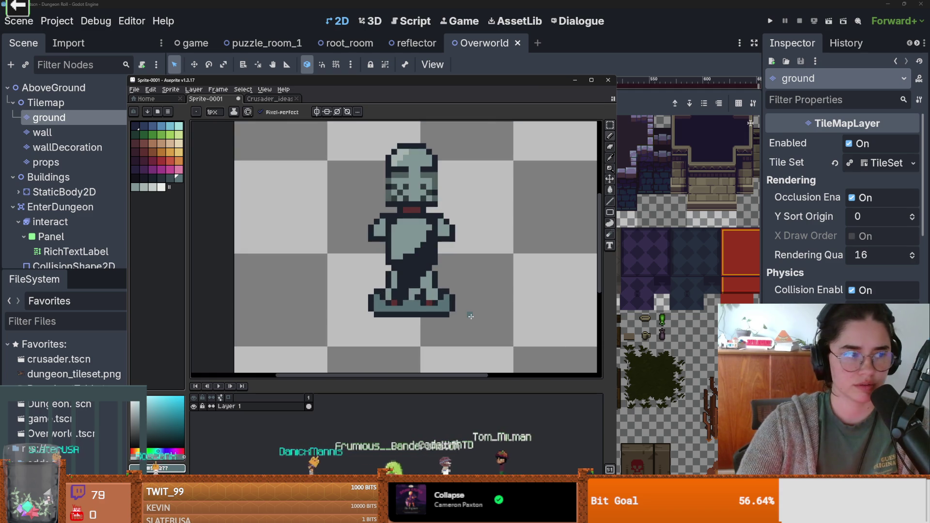
{"action": "scroll", "coordinate": [469, 316], "scroll_direction": "down", "scroll_amount": 1}
{"action": "scroll", "coordinate": [471, 316], "scroll_direction": "down", "scroll_amount": 1}
{"action": "scroll", "coordinate": [471, 316], "scroll_direction": "up", "scroll_amount": 1}
{"action": "scroll", "coordinate": [470, 317], "scroll_direction": "up", "scroll_amount": 1}
{"action": "scroll", "coordinate": [471, 320], "scroll_direction": "down", "scroll_amount": 1}
{"action": "scroll", "coordinate": [471, 329], "scroll_direction": "down", "scroll_amount": 1}
{"action": "scroll", "coordinate": [439, 253], "scroll_direction": "up", "scroll_amount": 3}
Darken the helmet's right edge column and one left-side pixel, then select the whole armour stand.
{"action": "left_click", "coordinate": [429, 213], "text": "alt"}
{"action": "left_click_drag", "start_coordinate": [429, 237], "coordinate": [428, 283]}
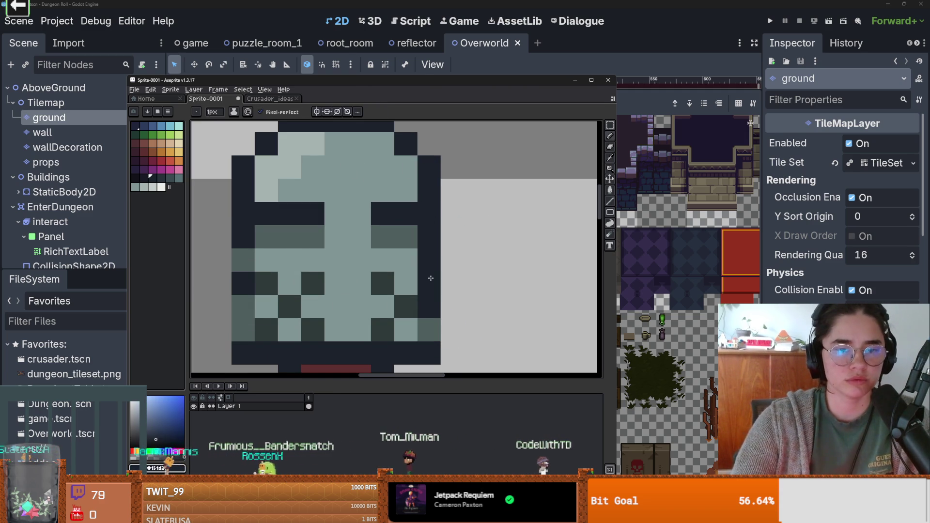
{"action": "left_click", "coordinate": [242, 260]}
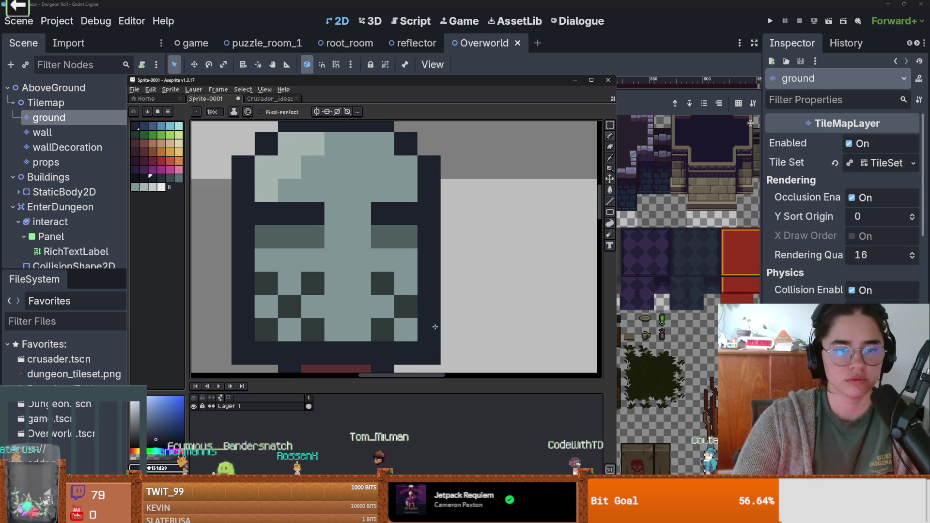
{"action": "scroll", "coordinate": [465, 194], "scroll_direction": "down", "scroll_amount": 2}
{"action": "scroll", "coordinate": [465, 230], "scroll_direction": "up", "scroll_amount": 4}
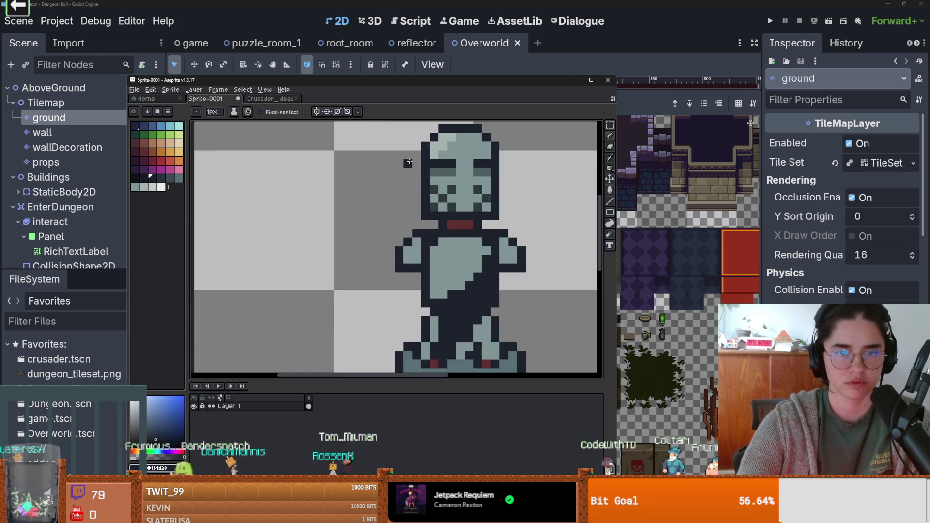
{"action": "scroll", "coordinate": [569, 233], "scroll_direction": "down", "scroll_amount": 3}
{"action": "scroll", "coordinate": [568, 233], "scroll_direction": "up", "scroll_amount": 3}
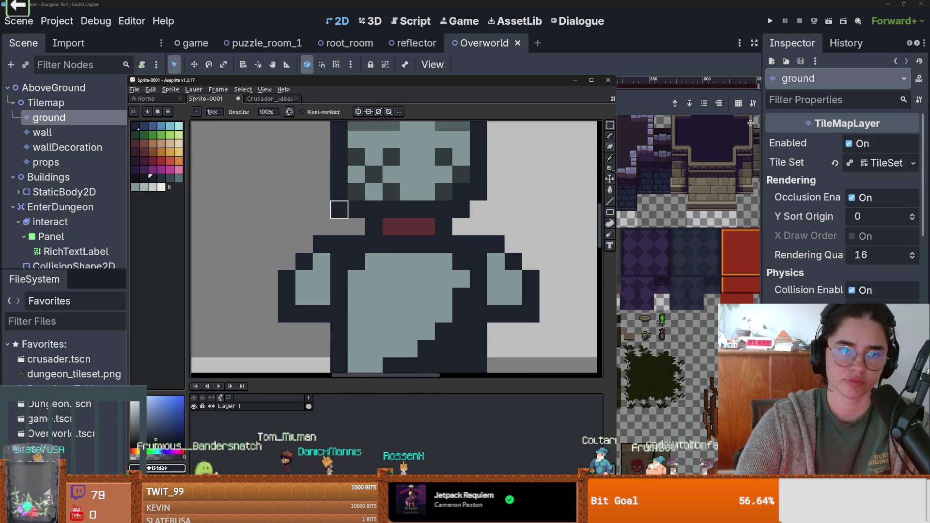
{"action": "scroll", "coordinate": [487, 244], "scroll_direction": "down", "scroll_amount": 3}
{"action": "scroll", "coordinate": [487, 245], "scroll_direction": "down", "scroll_amount": 1}
{"action": "scroll", "coordinate": [473, 245], "scroll_direction": "up", "scroll_amount": 4}
{"action": "scroll", "coordinate": [393, 237], "scroll_direction": "right", "scroll_amount": 1}
{"action": "scroll", "coordinate": [474, 246], "scroll_direction": "down", "scroll_amount": 3}
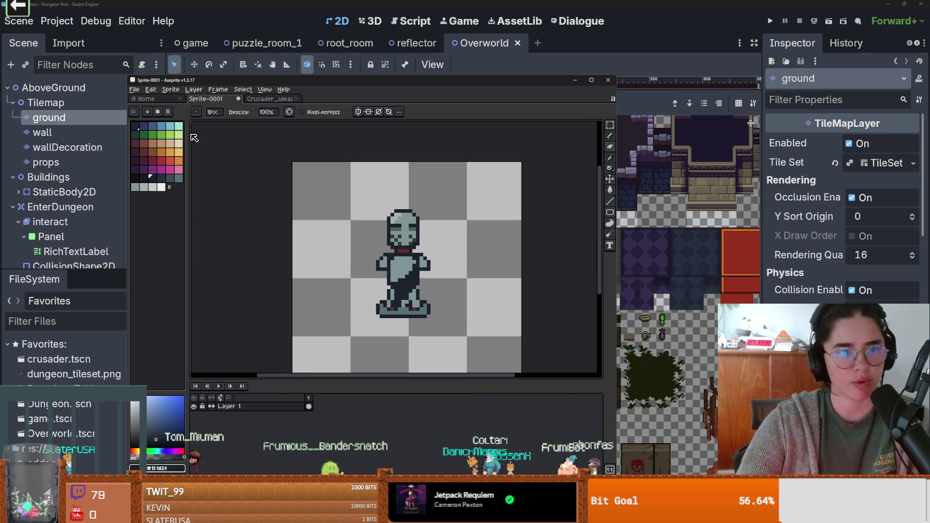
{"action": "key", "text": "m"}
{"action": "left_click_drag", "start_coordinate": [350, 197], "coordinate": [479, 334]}
Shift the selected armour stand left on the canvas, glancing at the Crusader ideas tab.
{"action": "left_click_drag", "start_coordinate": [418, 268], "coordinate": [355, 269]}
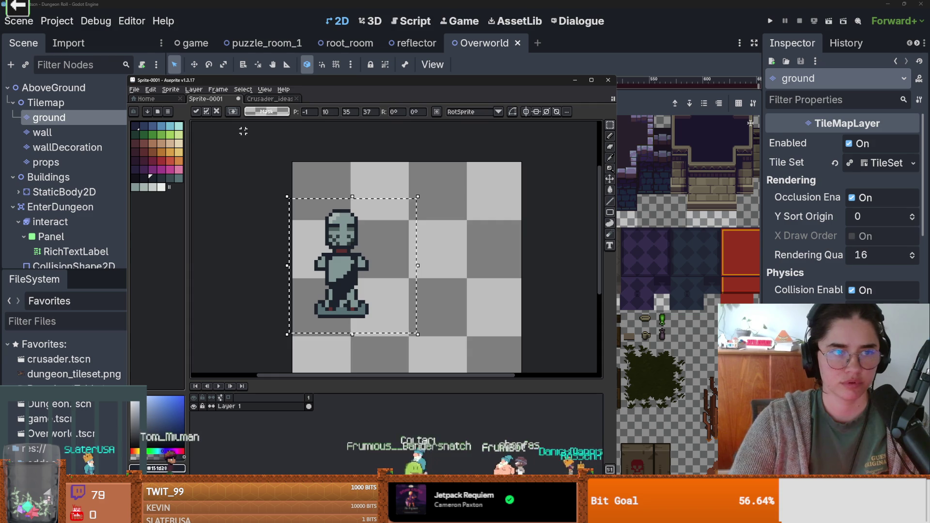
{"action": "left_click", "coordinate": [276, 99]}
{"action": "left_click", "coordinate": [211, 100]}
Open odysseus.aseprite from recent files, inspect the ship artwork, then return to Crusader_ideas_right.
{"action": "left_click", "coordinate": [134, 89]}
{"action": "mouse_move", "coordinate": [160, 117]}
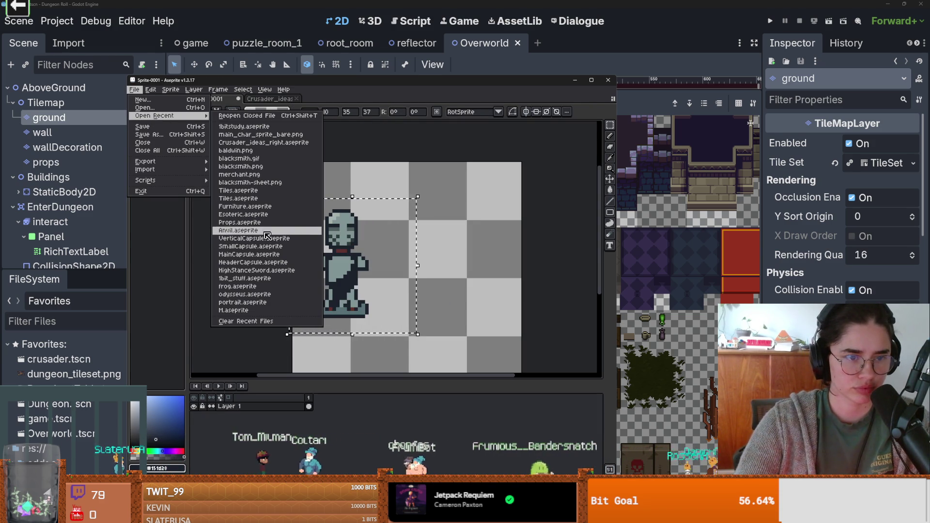
{"action": "left_click", "coordinate": [271, 295]}
{"action": "scroll", "coordinate": [391, 260], "scroll_direction": "up", "scroll_amount": 2}
{"action": "scroll", "coordinate": [390, 260], "scroll_direction": "down", "scroll_amount": 1}
{"action": "scroll", "coordinate": [388, 261], "scroll_direction": "up", "scroll_amount": 1}
{"action": "scroll", "coordinate": [387, 262], "scroll_direction": "down", "scroll_amount": 1}
{"action": "scroll", "coordinate": [385, 262], "scroll_direction": "up", "scroll_amount": 1}
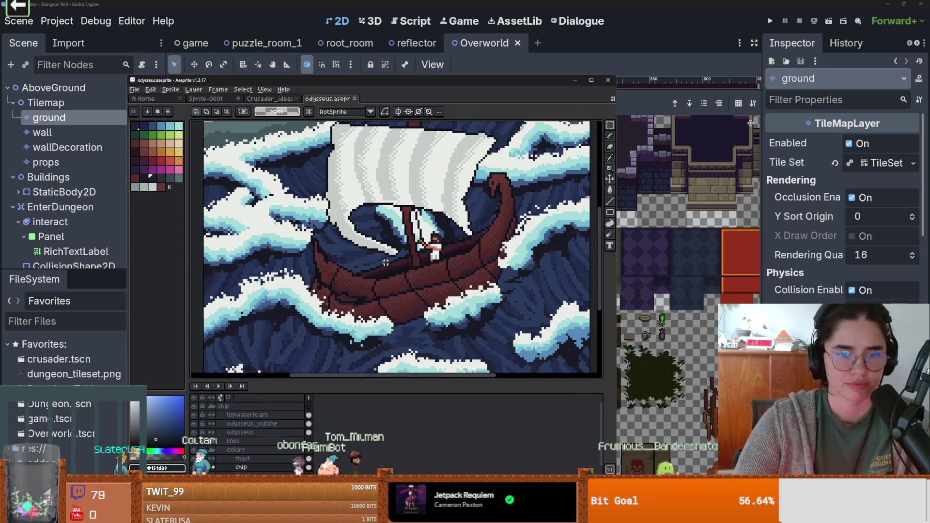
{"action": "scroll", "coordinate": [386, 262], "scroll_direction": "down", "scroll_amount": 1}
{"action": "scroll", "coordinate": [386, 262], "scroll_direction": "up", "scroll_amount": 1}
{"action": "scroll", "coordinate": [385, 262], "scroll_direction": "down", "scroll_amount": 1}
{"action": "scroll", "coordinate": [386, 262], "scroll_direction": "up", "scroll_amount": 1}
{"action": "scroll", "coordinate": [385, 263], "scroll_direction": "down", "scroll_amount": 1}
{"action": "scroll", "coordinate": [385, 262], "scroll_direction": "up", "scroll_amount": 1}
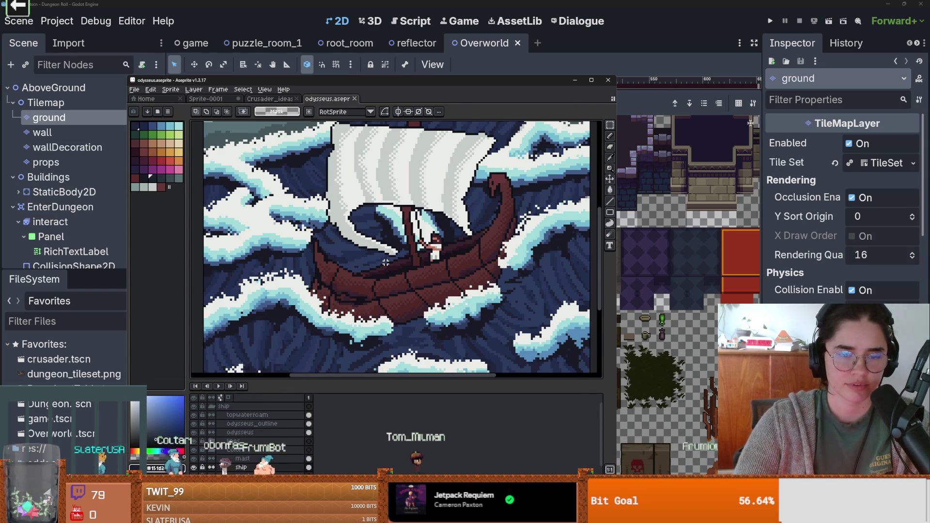
{"action": "scroll", "coordinate": [386, 262], "scroll_direction": "down", "scroll_amount": 1}
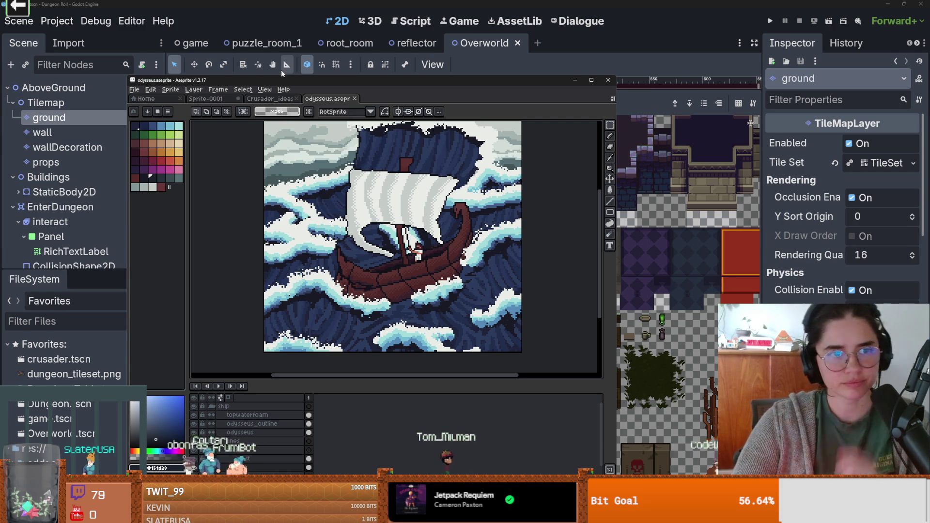
{"action": "scroll", "coordinate": [400, 221], "scroll_direction": "down", "scroll_amount": 1}
{"action": "scroll", "coordinate": [400, 221], "scroll_direction": "up", "scroll_amount": 1}
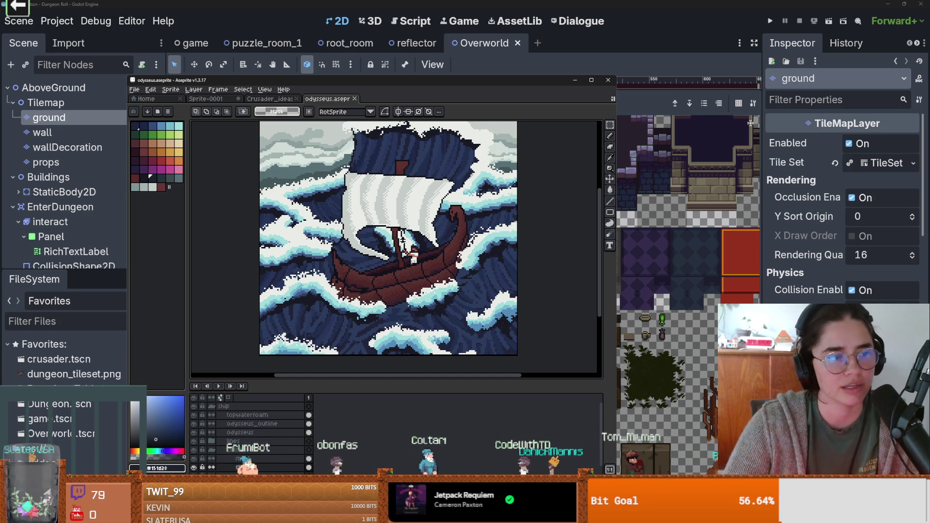
{"action": "left_click", "coordinate": [270, 99]}
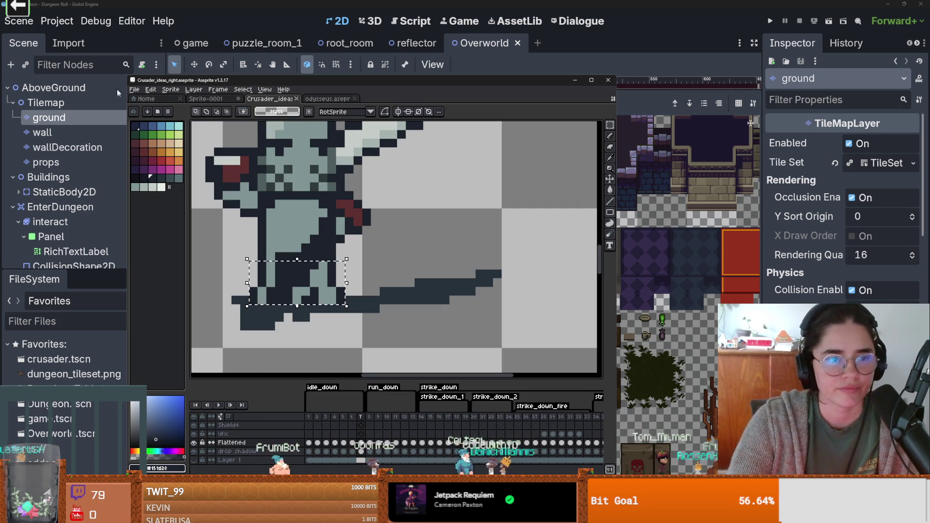
Glance at the File menu, flip between the ship and knight tabs, then minimize Aseprite.
{"action": "left_click", "coordinate": [135, 90]}
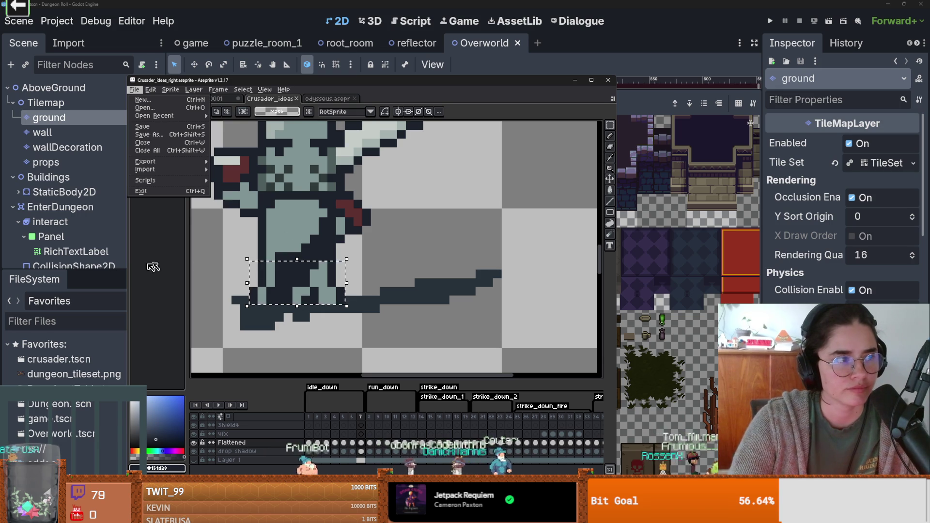
{"action": "left_click", "coordinate": [321, 105]}
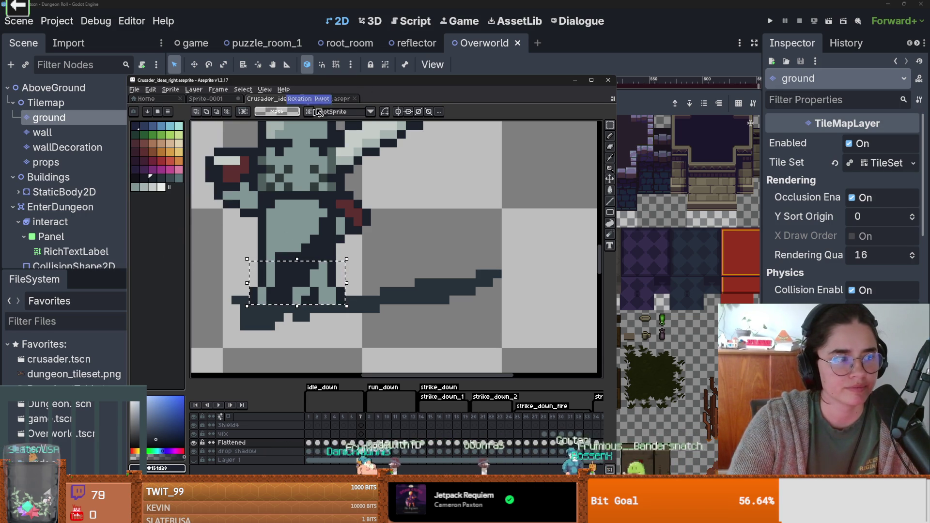
{"action": "left_click", "coordinate": [328, 102]}
{"action": "scroll", "coordinate": [373, 183], "scroll_direction": "down", "scroll_amount": 2}
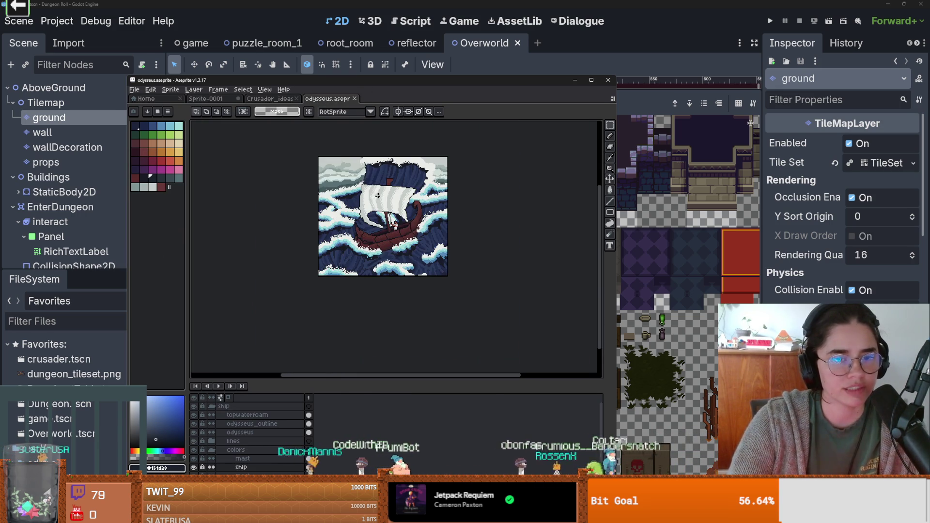
{"action": "left_click", "coordinate": [285, 99]}
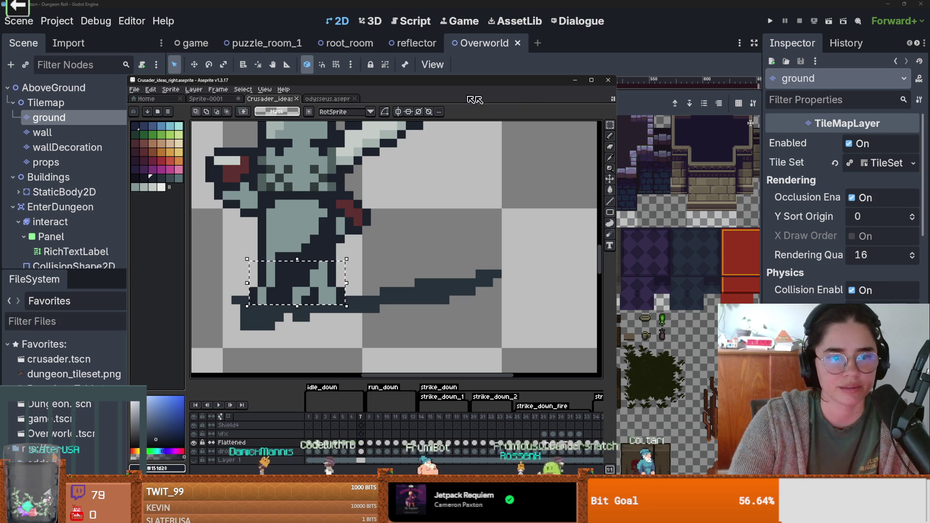
{"action": "scroll", "coordinate": [316, 240], "scroll_direction": "down", "scroll_amount": 1}
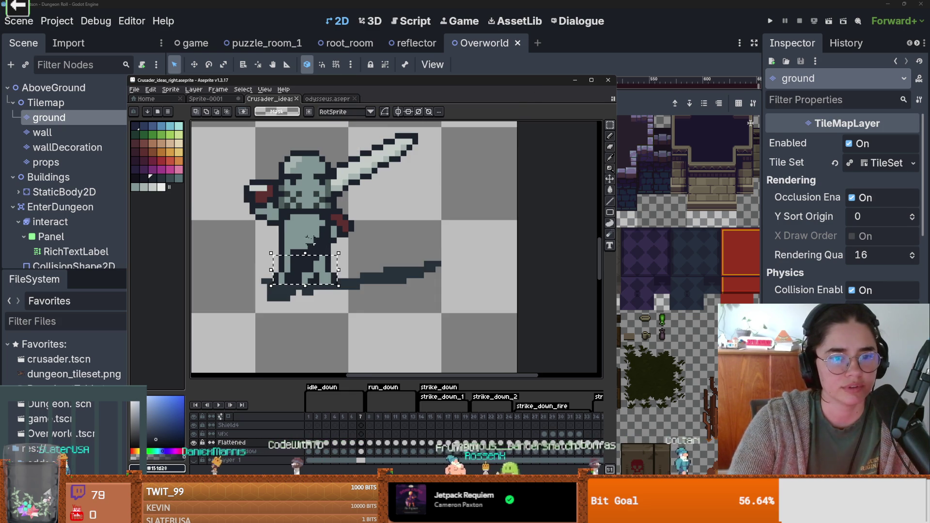
{"action": "scroll", "coordinate": [305, 234], "scroll_direction": "left", "scroll_amount": 2}
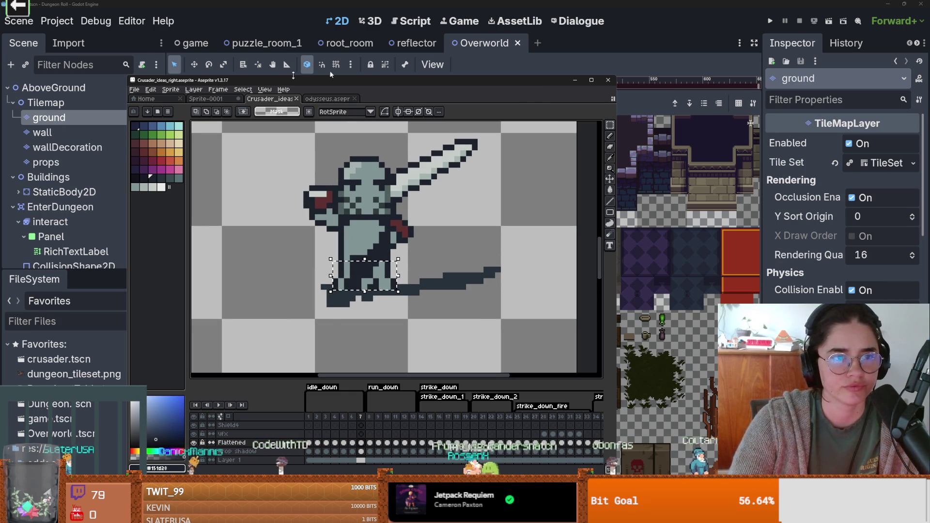
{"action": "left_click", "coordinate": [575, 80]}
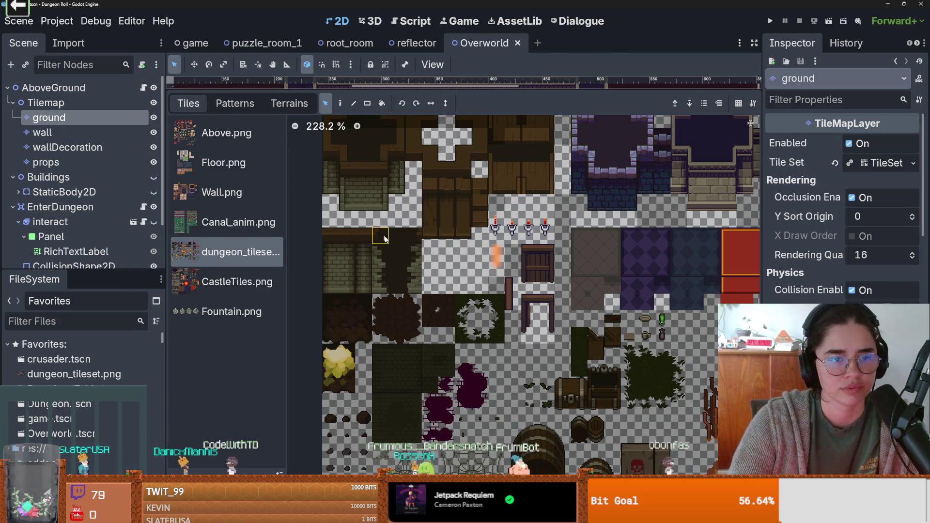
Pan around the dungeon tileset atlas and enlarge the TileSet editing panel.
{"action": "left_click_drag", "start_coordinate": [384, 237], "coordinate": [462, 248]}
{"action": "left_click_drag", "start_coordinate": [425, 212], "coordinate": [393, 225]}
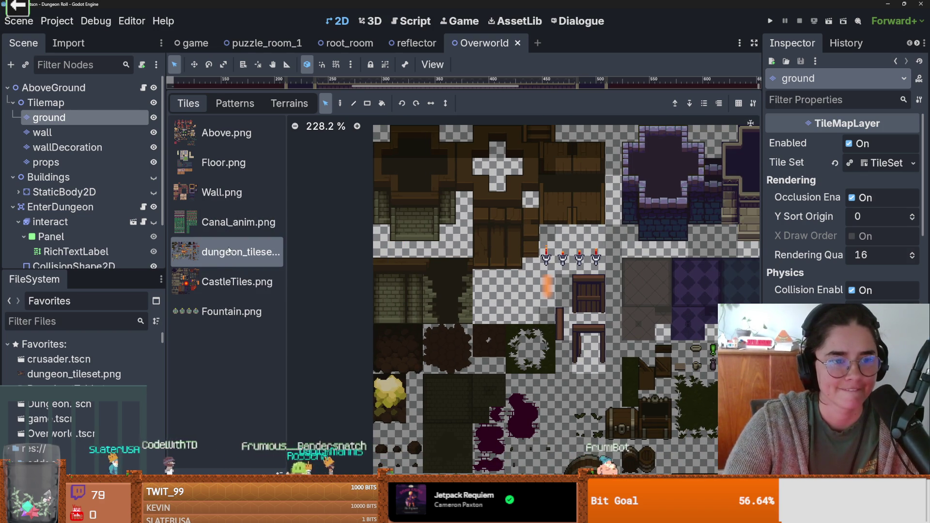
{"action": "scroll", "coordinate": [332, 301], "scroll_direction": "down", "scroll_amount": 6}
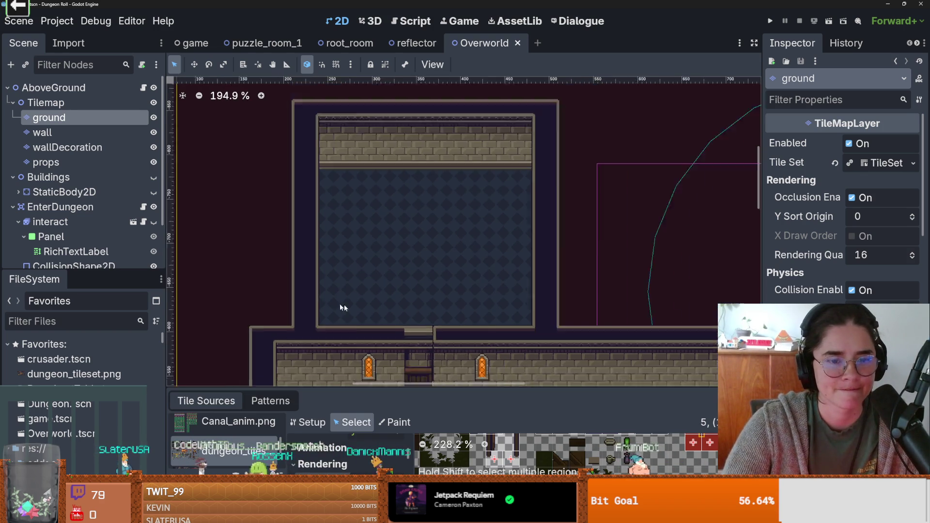
{"action": "left_click_drag", "start_coordinate": [359, 388], "coordinate": [339, 139]}
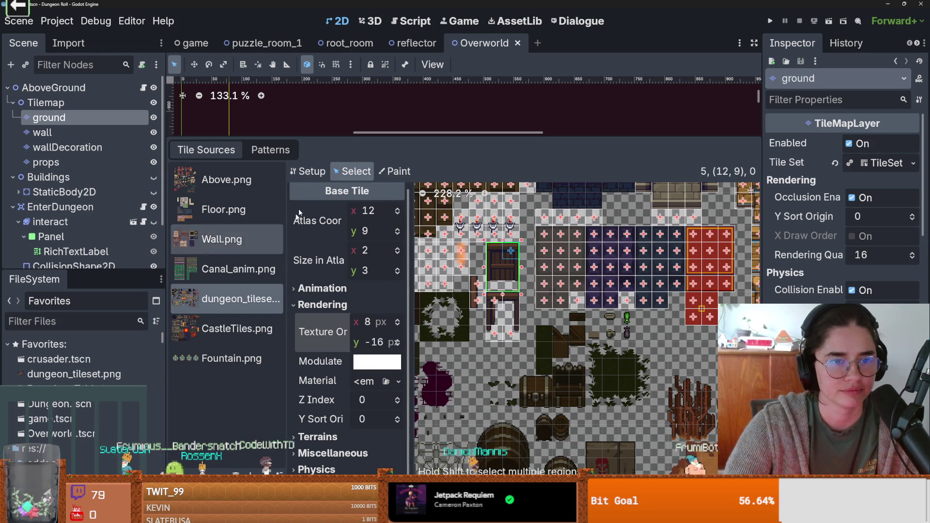
In the atlas Setup mode, reveal the texture's dungeon_tileset.png in the FileSystem.
{"action": "left_click", "coordinate": [308, 171]}
{"action": "left_click", "coordinate": [405, 261]}
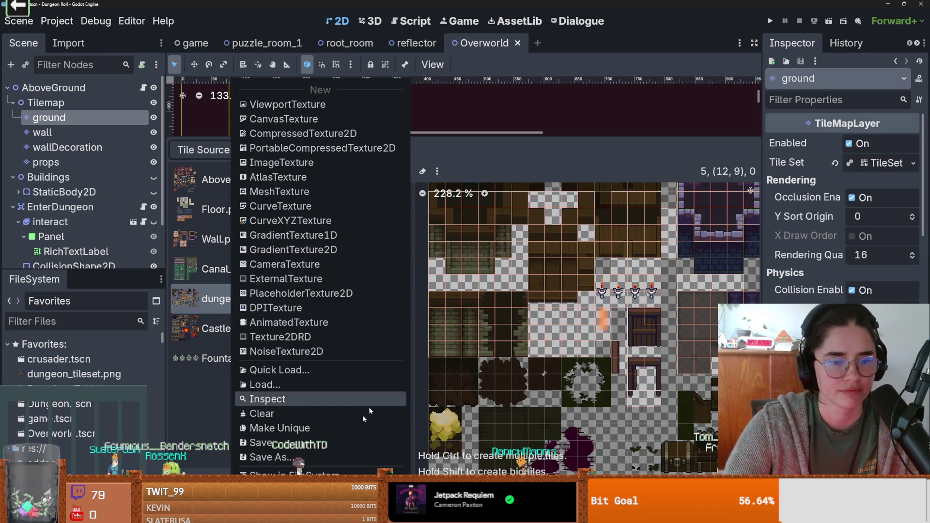
{"action": "left_click", "coordinate": [271, 469]}
{"action": "scroll", "coordinate": [91, 342], "scroll_direction": "down", "scroll_amount": 2}
{"action": "right_click", "coordinate": [107, 451]}
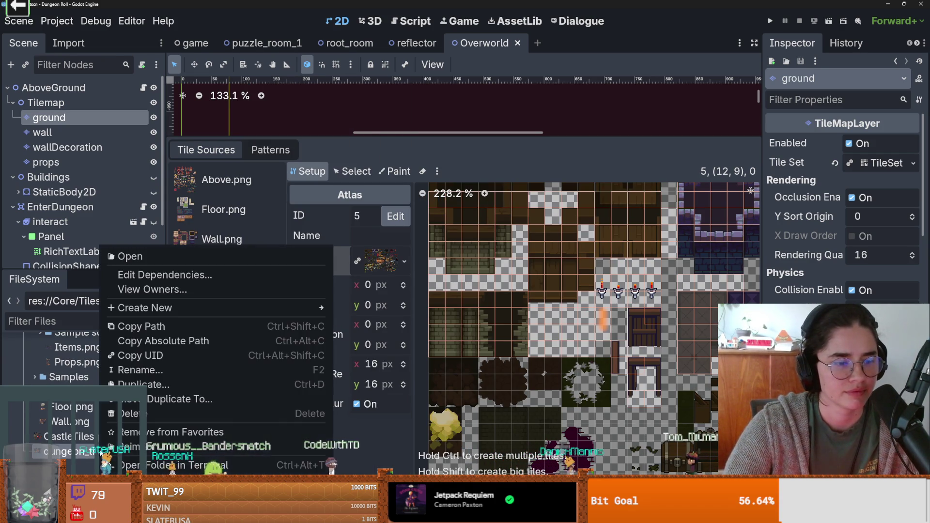
{"action": "left_click", "coordinate": [197, 421]}
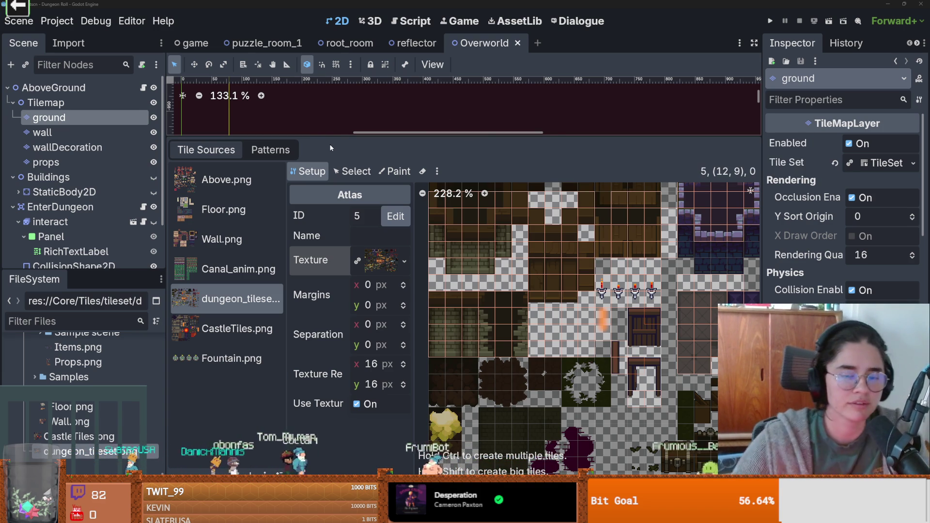
Select dungeon_tileset.png in the FileSystem tileset folder and bring up its context menu.
{"action": "left_click", "coordinate": [404, 261]}
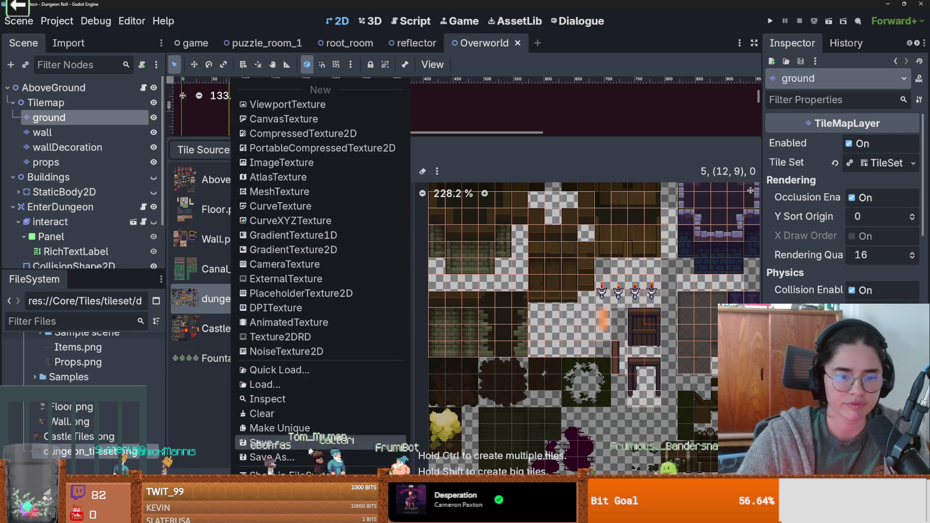
{"action": "left_click", "coordinate": [339, 431]}
{"action": "right_click", "coordinate": [118, 450]}
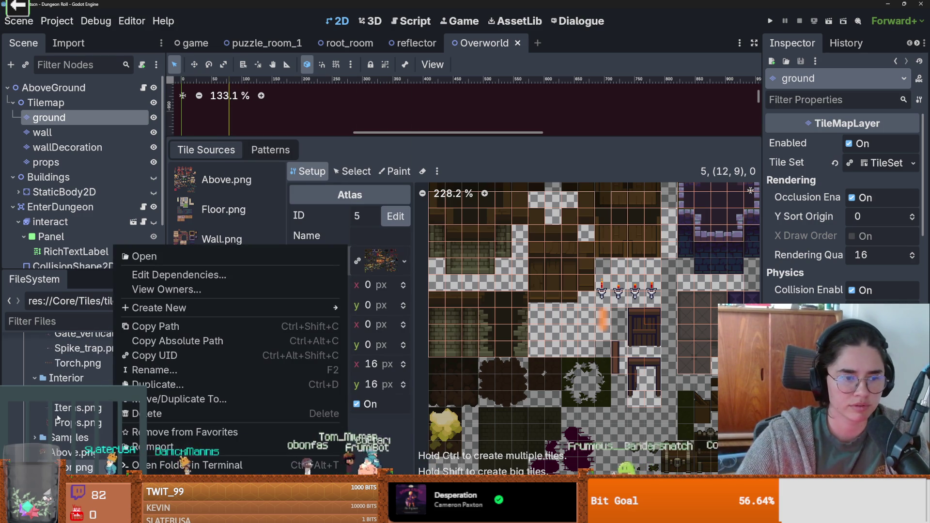
{"action": "scroll", "coordinate": [54, 409], "scroll_direction": "up", "scroll_amount": 5}
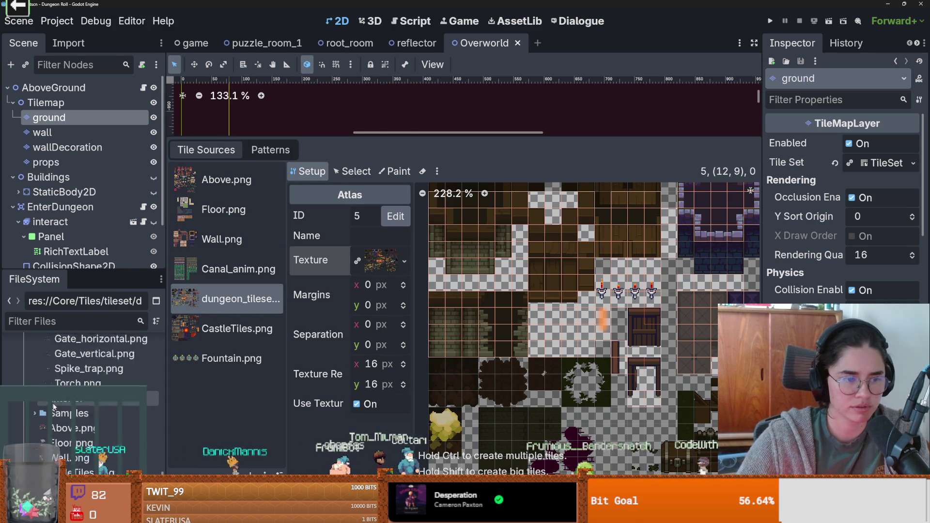
{"action": "scroll", "coordinate": [56, 409], "scroll_direction": "up", "scroll_amount": 1}
{"action": "left_click", "coordinate": [30, 403]}
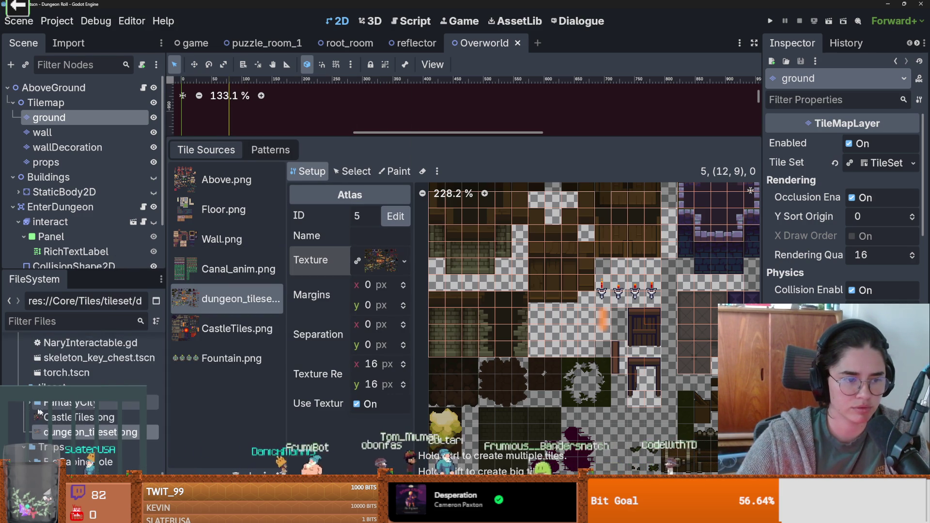
{"action": "right_click", "coordinate": [63, 435]}
Paste the armour-stand statue into dungeon_tileset and drop it just above the treasure chest.
{"action": "key", "text": "Escape"}
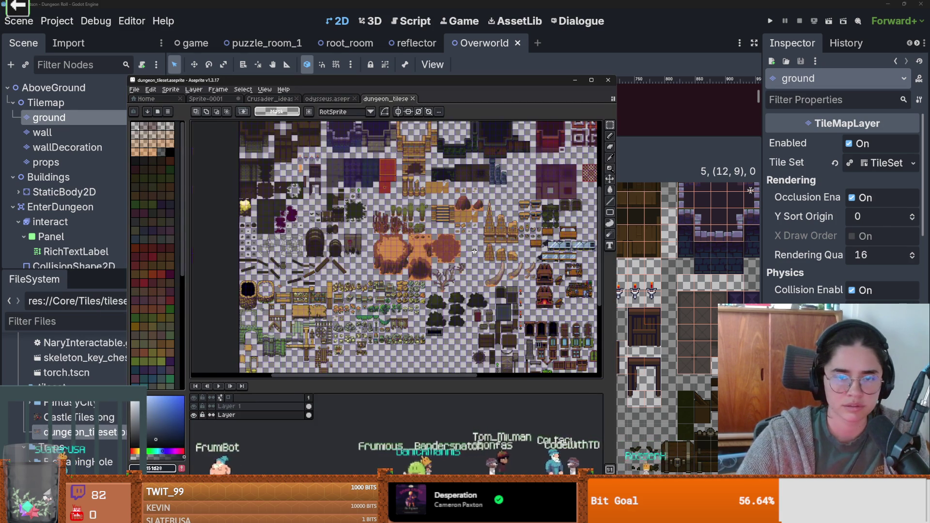
{"action": "scroll", "coordinate": [343, 215], "scroll_direction": "up", "scroll_amount": 2}
{"action": "scroll", "coordinate": [395, 230], "scroll_direction": "down", "scroll_amount": 2}
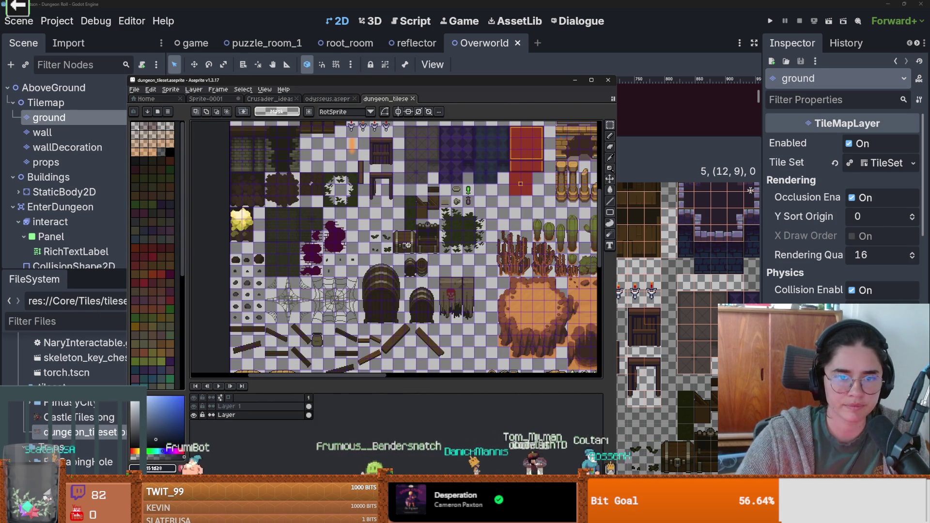
{"action": "key", "text": "ctrl+v"}
{"action": "mouse_move", "coordinate": [238, 256]}
{"action": "left_mouse_down"}
{"action": "mouse_move", "coordinate": [389, 221]}
{"action": "mouse_move", "coordinate": [313, 243]}
{"action": "left_mouse_up"}
{"action": "scroll", "coordinate": [352, 232], "scroll_direction": "up", "scroll_amount": 3}
{"action": "scroll", "coordinate": [387, 242], "scroll_direction": "down", "scroll_amount": 2}
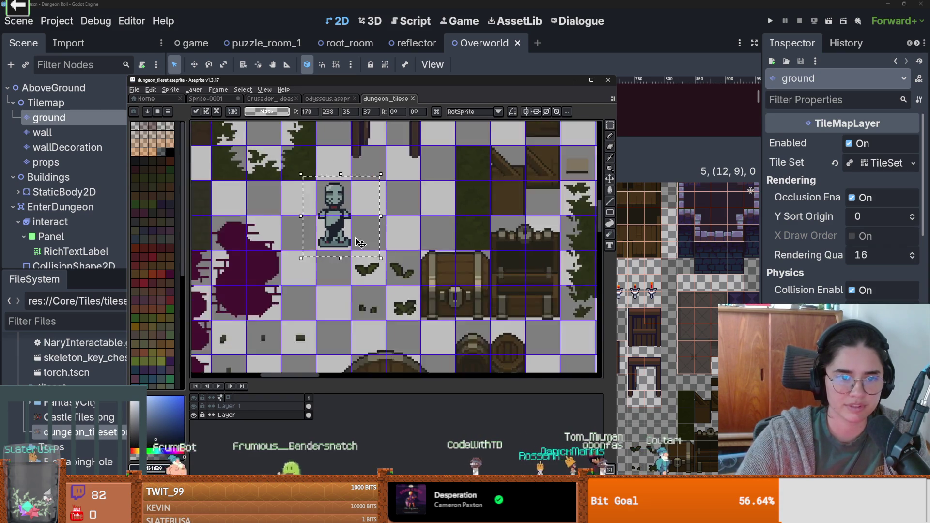
{"action": "scroll", "coordinate": [431, 252], "scroll_direction": "up", "scroll_amount": 2}
{"action": "key", "text": "Return"}
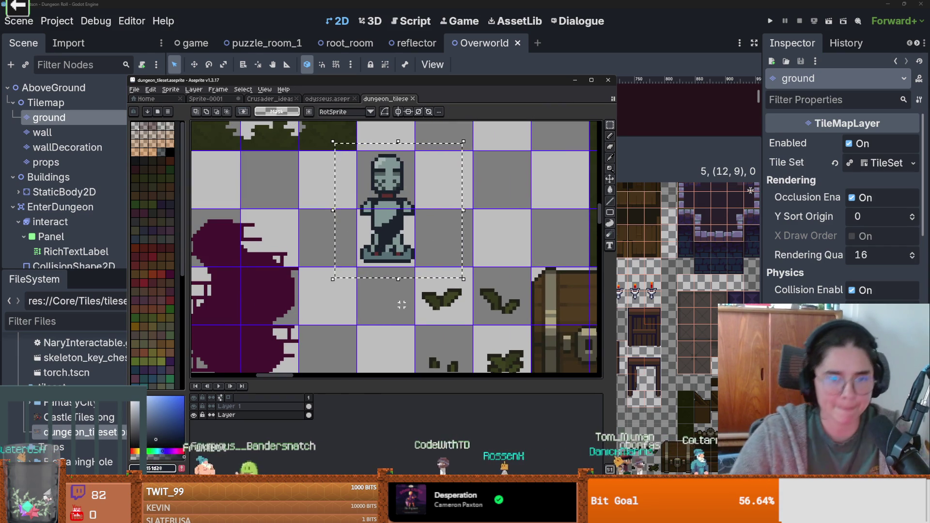
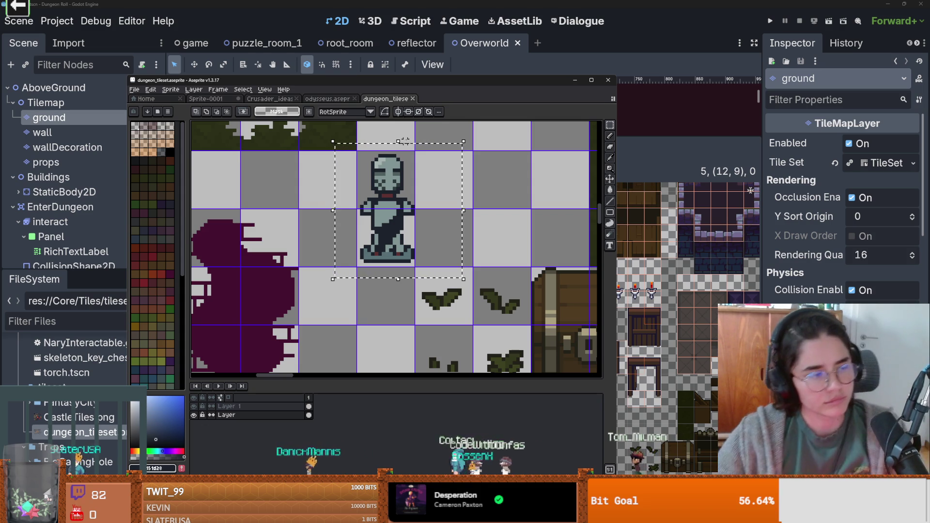
Save the tileset as PNG over dungeon_tileset.png, confirming the replacement, and return to Godot.
{"action": "key", "text": "alt+f"}
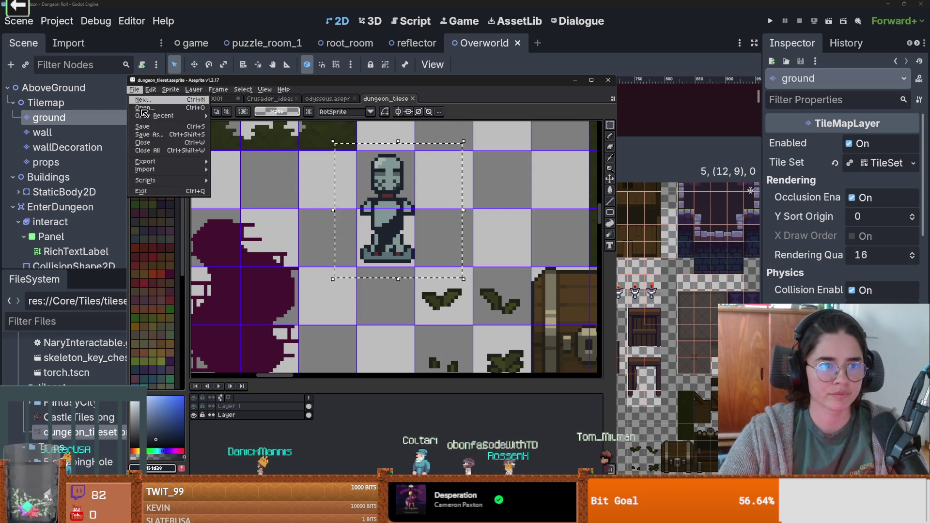
{"action": "key", "text": "Return"}
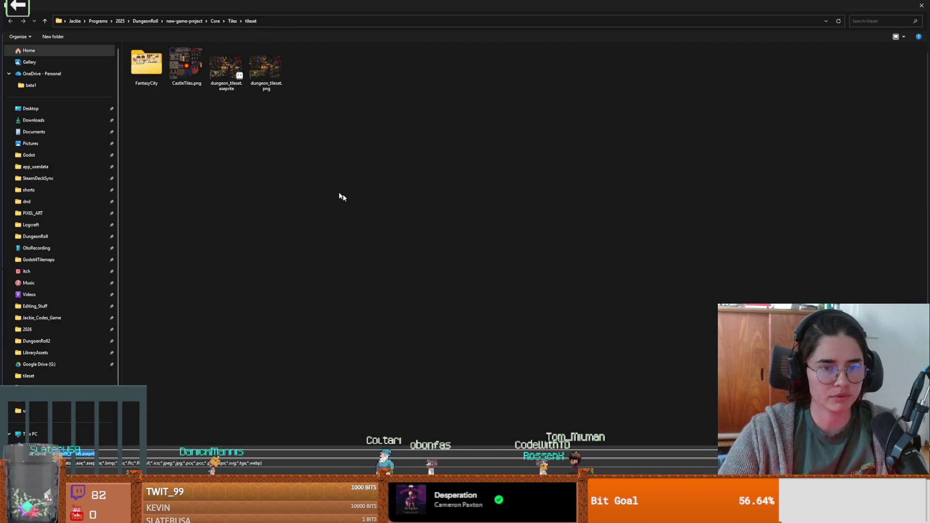
{"action": "left_click", "coordinate": [100, 466]}
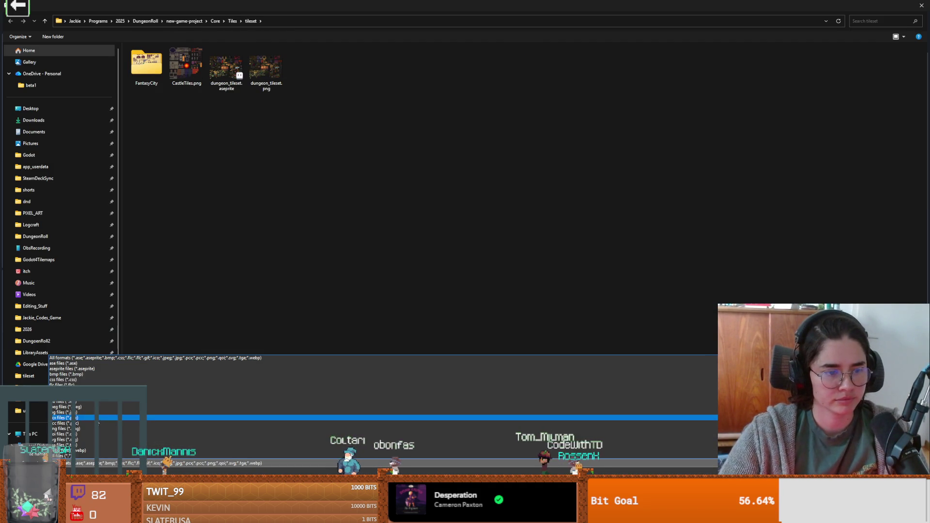
{"action": "left_click", "coordinate": [101, 429]}
{"action": "key", "text": "Return"}
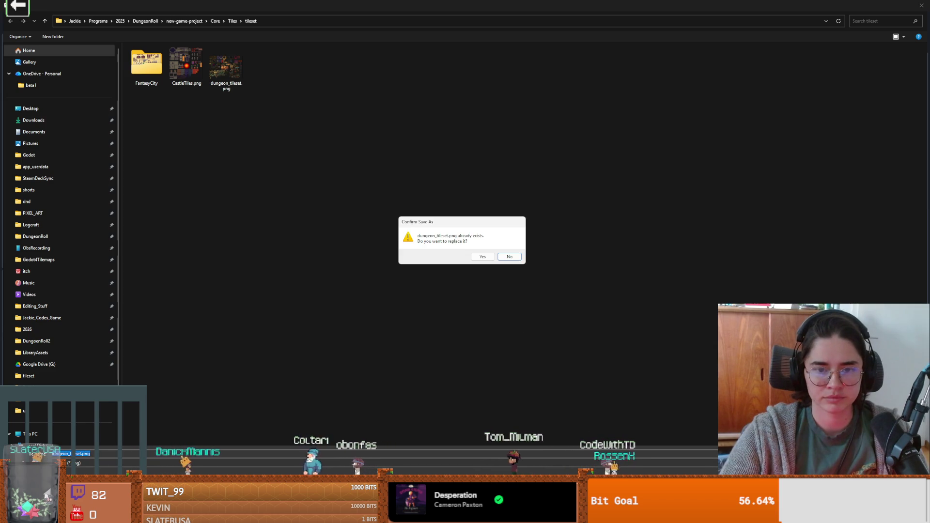
{"action": "left_click", "coordinate": [483, 257]}
{"action": "key", "text": "Return"}
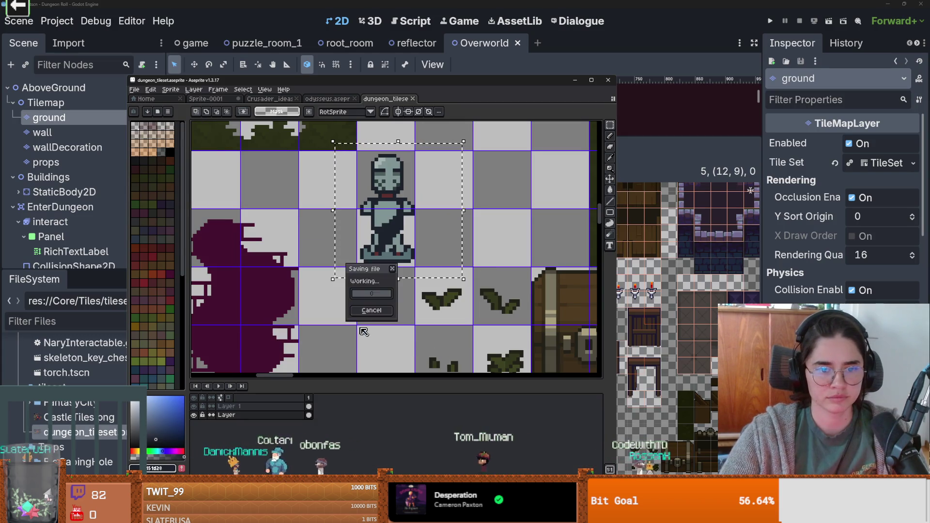
{"action": "left_click", "coordinate": [575, 80]}
{"action": "scroll", "coordinate": [552, 309], "scroll_direction": "down", "scroll_amount": 1}
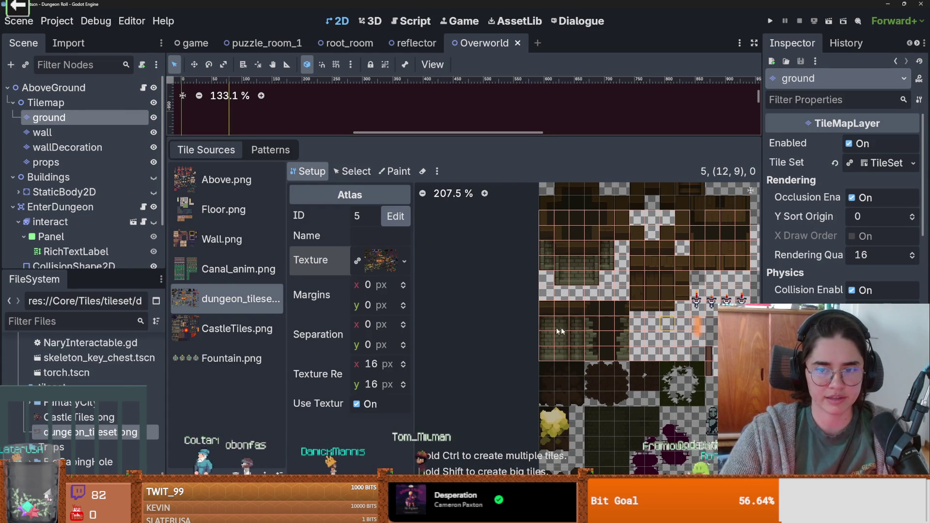
Resize the statue tile at atlas (11, 15) to 1x2 cells and save the scene.
{"action": "scroll", "coordinate": [678, 332], "scroll_direction": "down", "scroll_amount": 1}
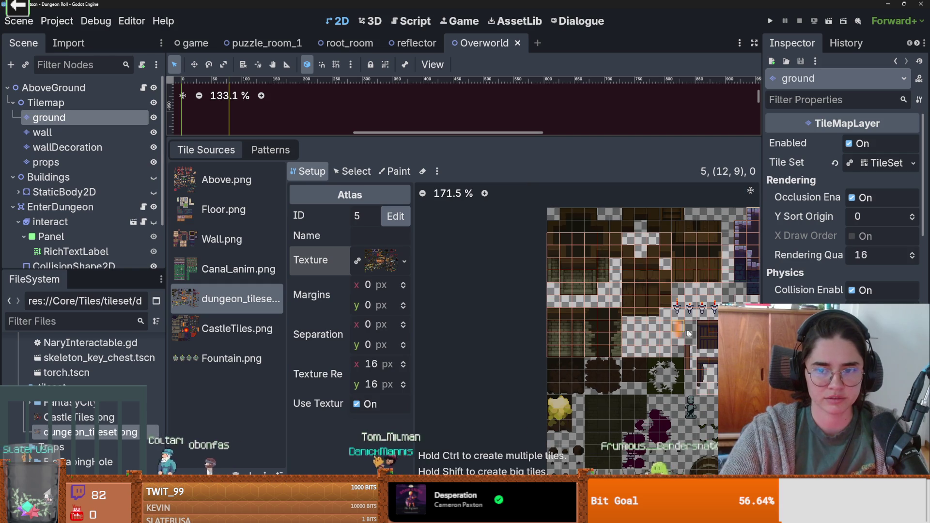
{"action": "scroll", "coordinate": [595, 401], "scroll_direction": "up", "scroll_amount": 1}
{"action": "scroll", "coordinate": [595, 401], "scroll_direction": "up", "scroll_amount": 2}
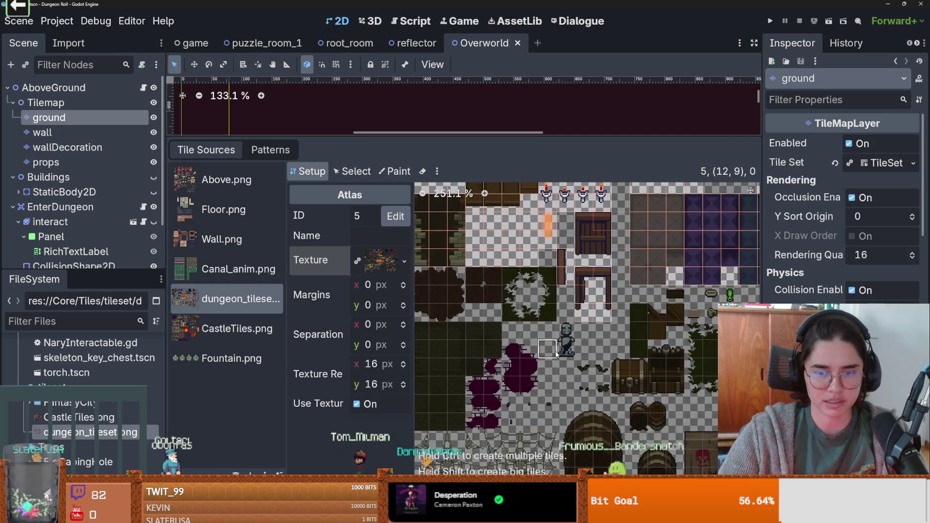
{"action": "left_click_drag", "start_coordinate": [578, 329], "coordinate": [578, 372]}
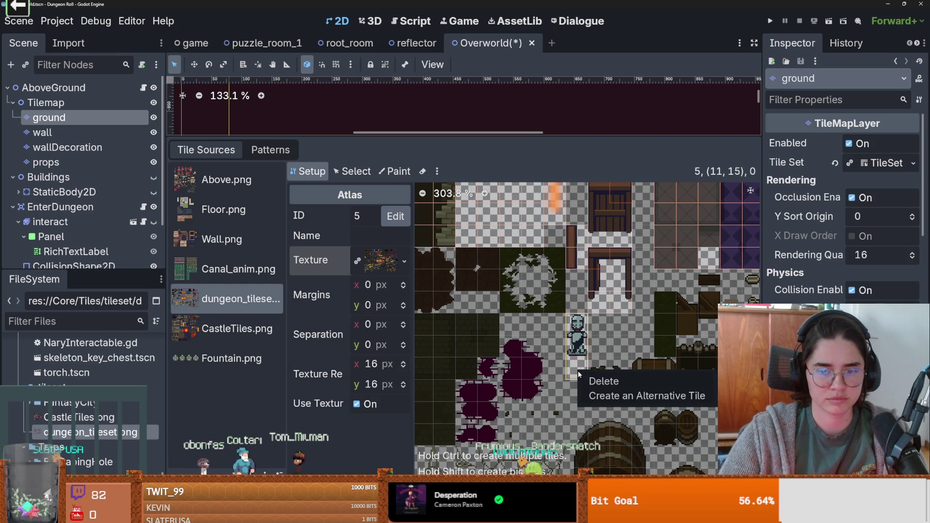
{"action": "left_click", "coordinate": [578, 345]}
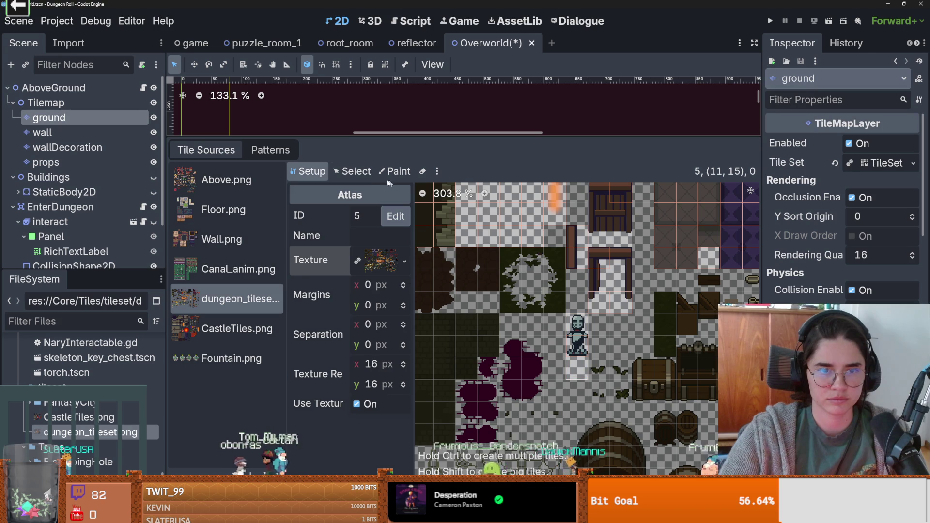
{"action": "left_click", "coordinate": [352, 171]}
{"action": "left_click_drag", "start_coordinate": [576, 360], "coordinate": [577, 350]}
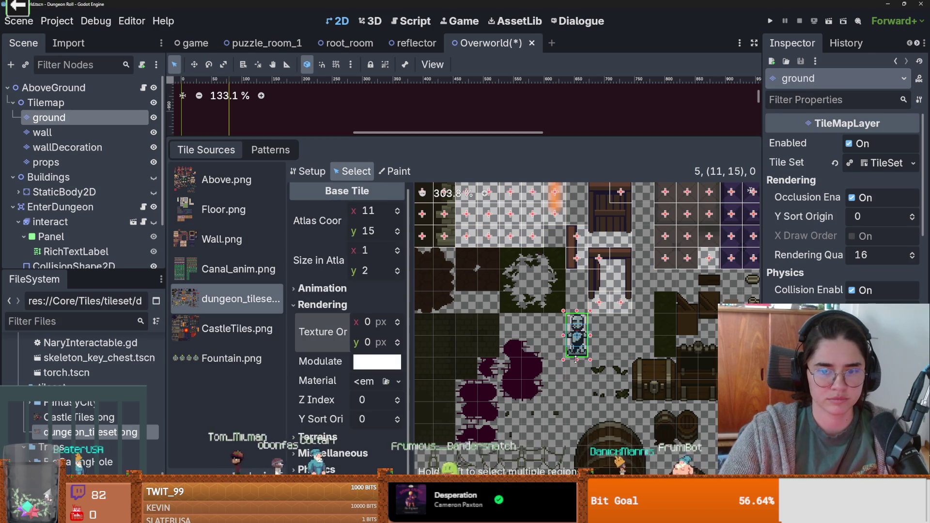
{"action": "key", "text": "ctrl+s"}
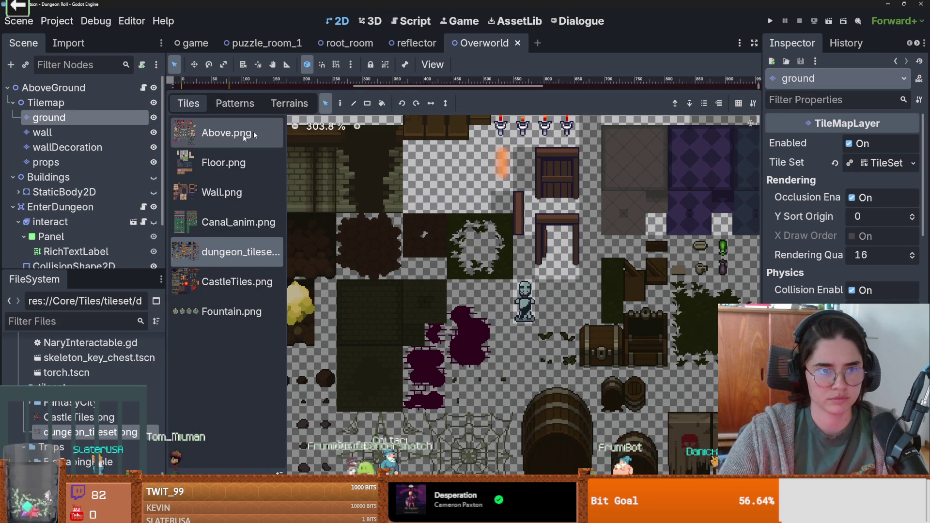
On the props layer, pick the statue tile and paint three statues near the room's top.
{"action": "left_click_drag", "start_coordinate": [380, 93], "coordinate": [378, 333]}
{"action": "scroll", "coordinate": [376, 235], "scroll_direction": "up", "scroll_amount": 5}
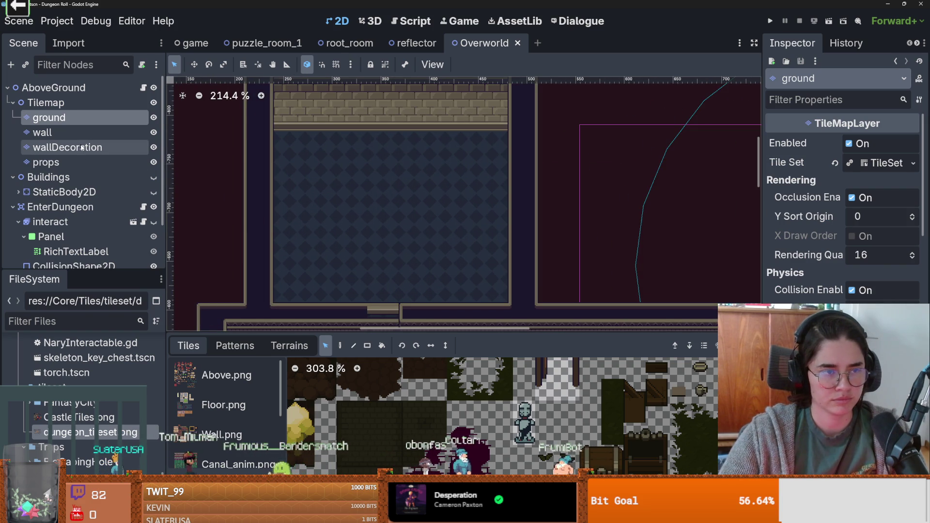
{"action": "left_click", "coordinate": [73, 162]}
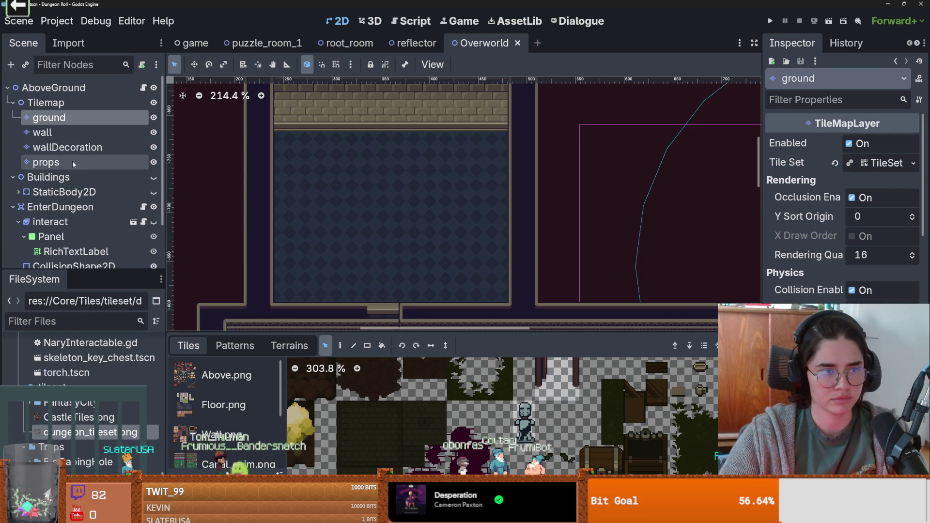
{"action": "left_click", "coordinate": [523, 425]}
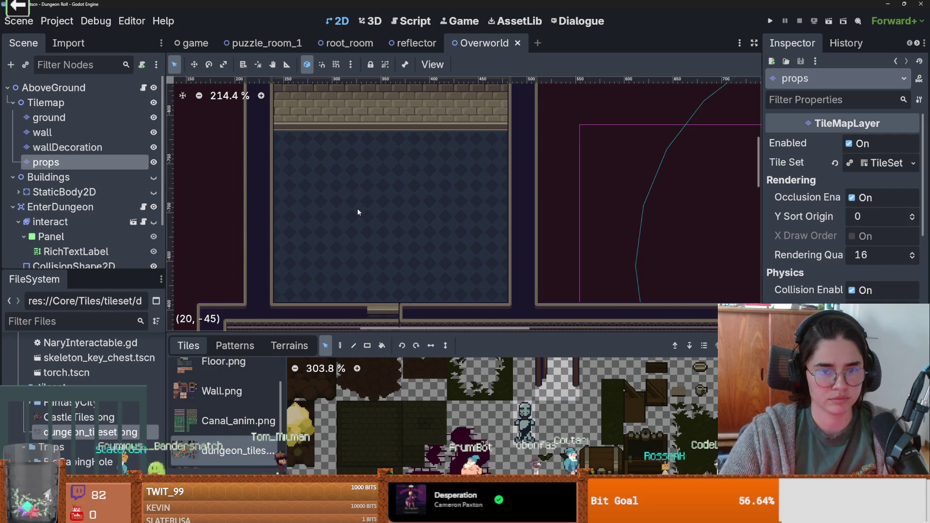
{"action": "left_click", "coordinate": [289, 201]}
{"action": "left_click", "coordinate": [344, 345]}
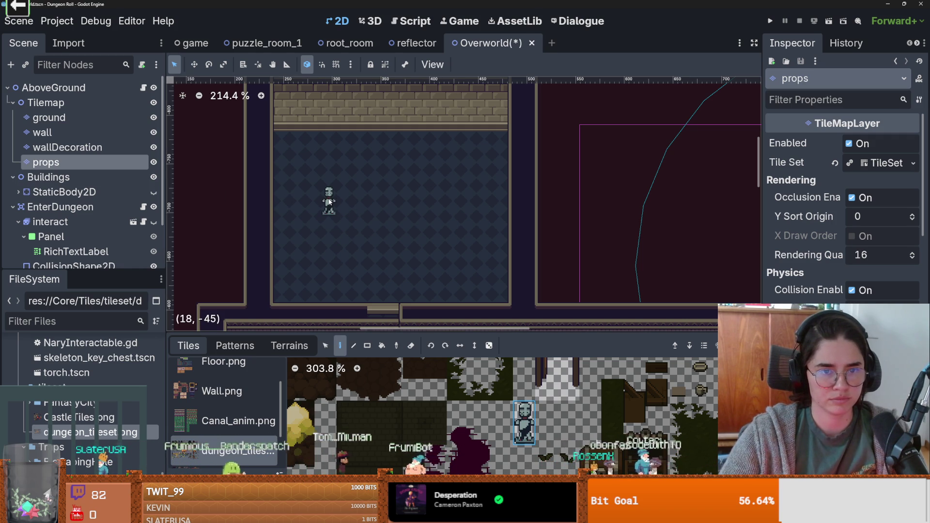
{"action": "scroll", "coordinate": [385, 220], "scroll_direction": "up", "scroll_amount": 5}
{"action": "scroll", "coordinate": [402, 182], "scroll_direction": "down", "scroll_amount": 1}
{"action": "left_click_drag", "start_coordinate": [402, 181], "coordinate": [408, 159]}
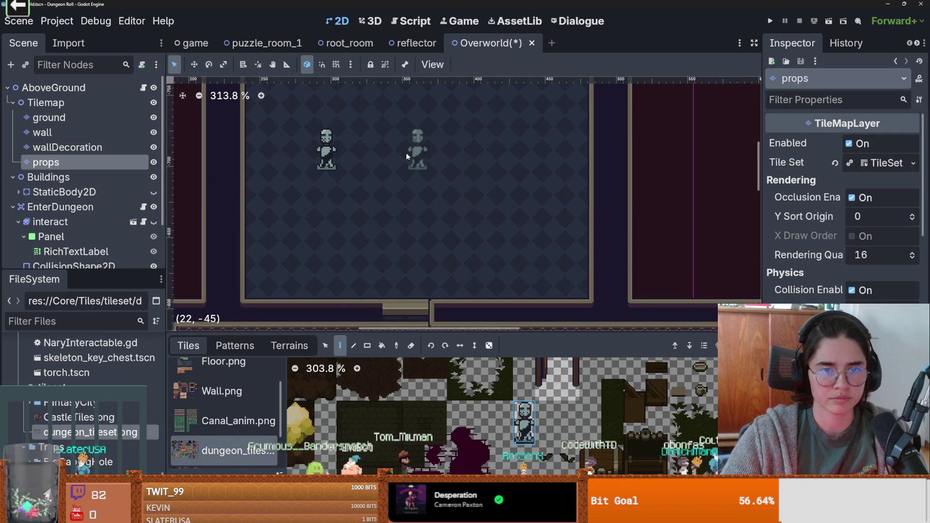
{"action": "left_click", "coordinate": [469, 156]}
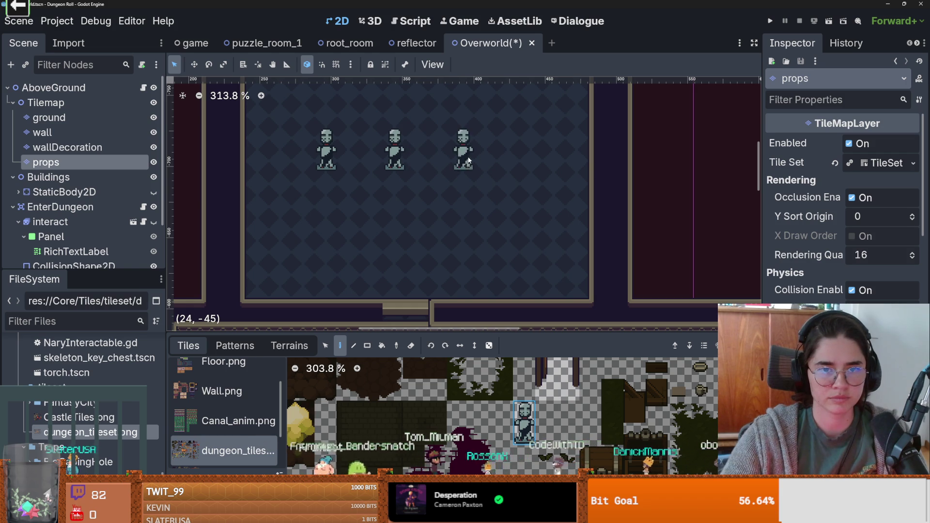
{"action": "scroll", "coordinate": [445, 229], "scroll_direction": "down", "scroll_amount": 4}
{"action": "scroll", "coordinate": [444, 228], "scroll_direction": "up", "scroll_amount": 2}
Select the three statues and shift them one tile left.
{"action": "left_click", "coordinate": [325, 346]}
{"action": "left_click_drag", "start_coordinate": [318, 117], "coordinate": [526, 231]}
{"action": "mouse_move", "coordinate": [422, 169]}
{"action": "left_mouse_down"}
{"action": "mouse_move", "coordinate": [409, 156]}
{"action": "mouse_move", "coordinate": [427, 158]}
{"action": "left_mouse_up"}
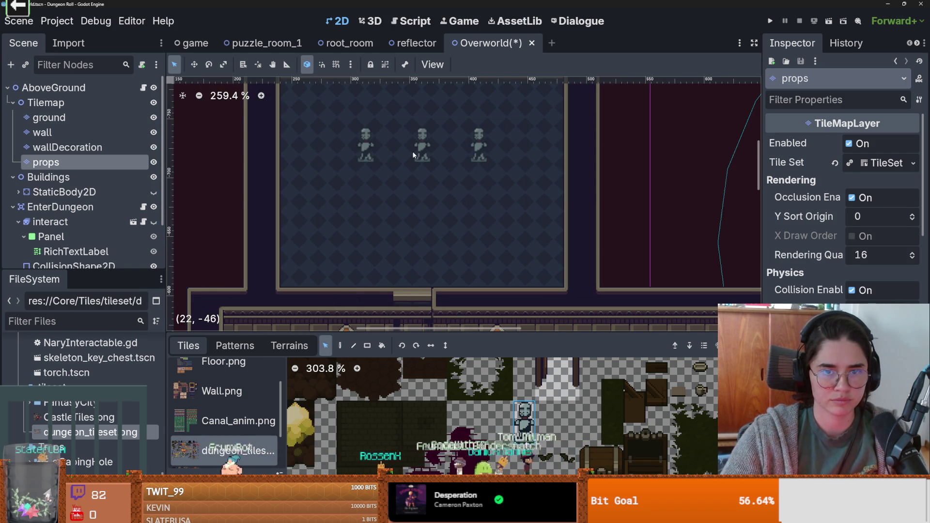
{"action": "scroll", "coordinate": [428, 202], "scroll_direction": "down", "scroll_amount": 1}
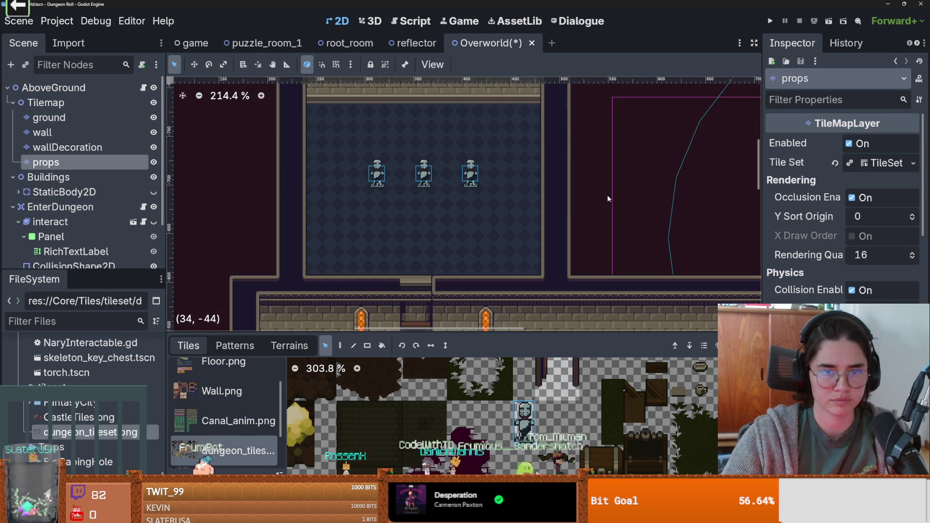
{"action": "scroll", "coordinate": [439, 220], "scroll_direction": "up", "scroll_amount": 1}
{"action": "left_click", "coordinate": [391, 234]}
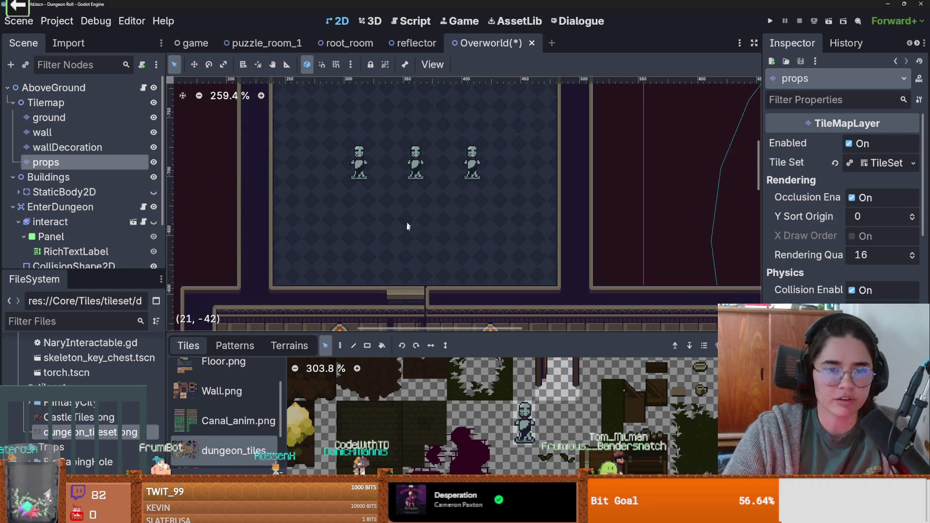
{"action": "left_click", "coordinate": [62, 121]}
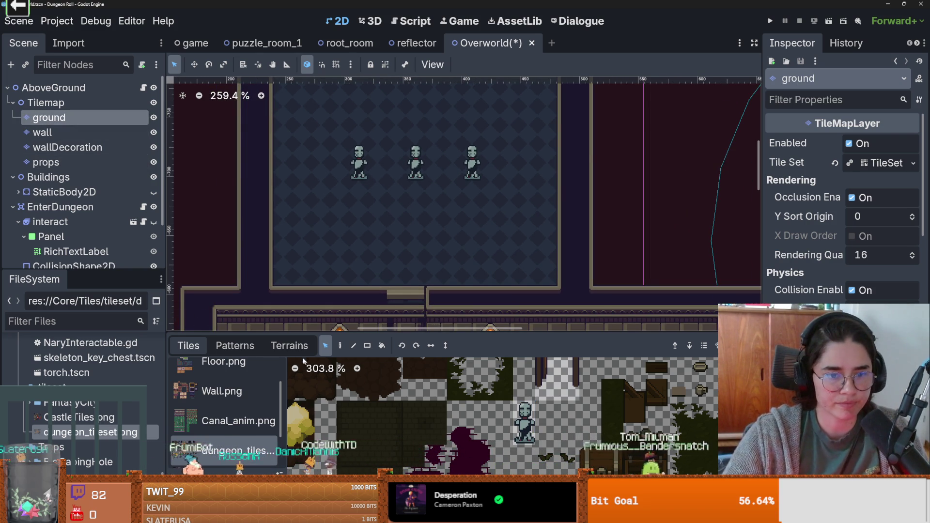
With the carpet3 terrain and Rect tool, paint the carpet's top bar and stem beneath the statues.
{"action": "left_click", "coordinate": [289, 345]}
{"action": "left_click", "coordinate": [208, 457]}
{"action": "left_click", "coordinate": [352, 346]}
{"action": "left_click_drag", "start_coordinate": [409, 291], "coordinate": [406, 236]}
{"action": "mouse_move", "coordinate": [320, 147]}
{"action": "left_mouse_down"}
{"action": "mouse_move", "coordinate": [487, 165]}
{"action": "mouse_move", "coordinate": [492, 180]}
{"action": "left_mouse_up"}
{"action": "left_click_drag", "start_coordinate": [414, 237], "coordinate": [414, 237]}
Widen the carpet stem by one column and extend the top bar one column right.
{"action": "scroll", "coordinate": [410, 269], "scroll_direction": "down", "scroll_amount": 2}
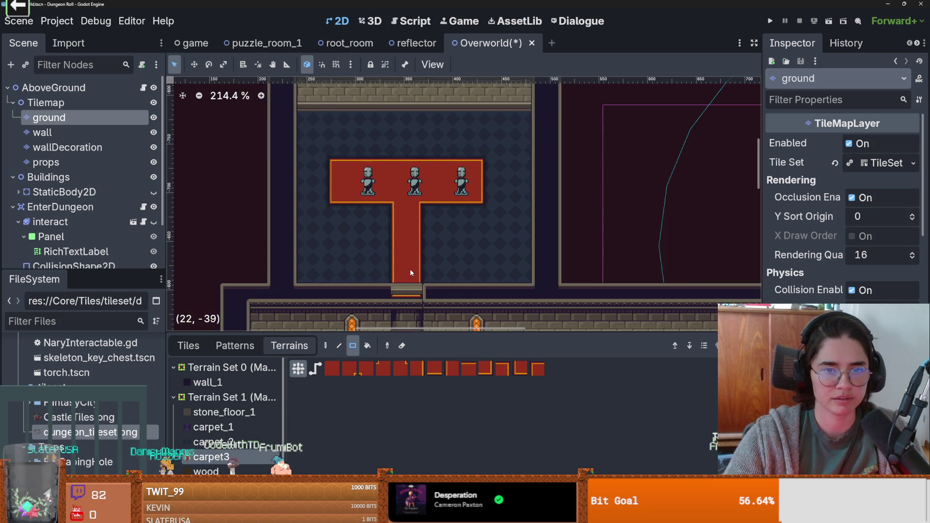
{"action": "scroll", "coordinate": [410, 269], "scroll_direction": "up", "scroll_amount": 1}
{"action": "scroll", "coordinate": [405, 191], "scroll_direction": "down", "scroll_amount": 1}
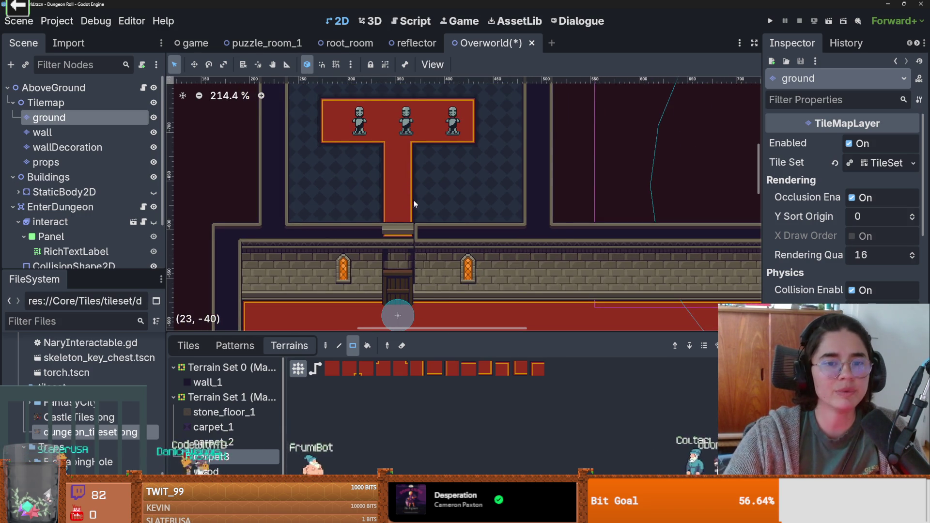
{"action": "scroll", "coordinate": [414, 206], "scroll_direction": "up", "scroll_amount": 3}
{"action": "left_click_drag", "start_coordinate": [440, 196], "coordinate": [440, 298]}
{"action": "scroll", "coordinate": [440, 297], "scroll_direction": "down", "scroll_amount": 2}
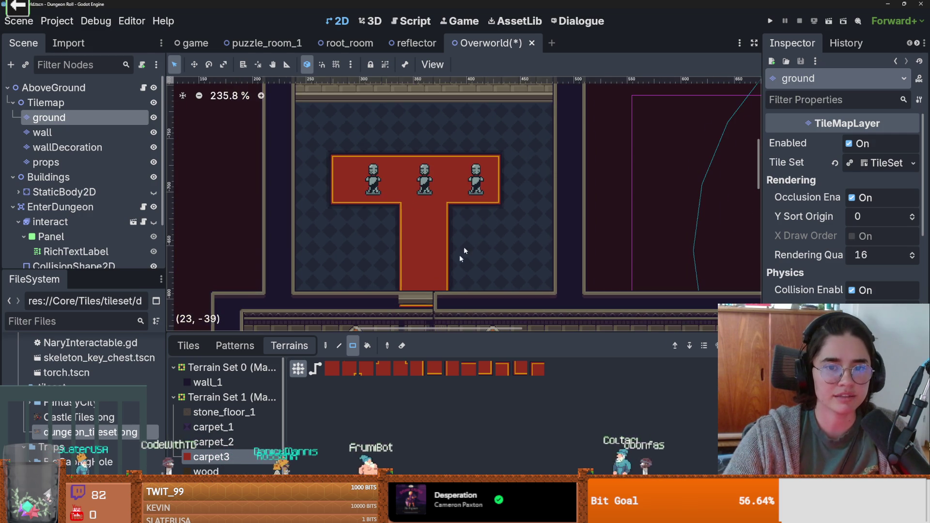
{"action": "left_click_drag", "start_coordinate": [504, 158], "coordinate": [504, 191]}
{"action": "scroll", "coordinate": [506, 226], "scroll_direction": "down", "scroll_amount": 2}
{"action": "scroll", "coordinate": [447, 221], "scroll_direction": "up", "scroll_amount": 2}
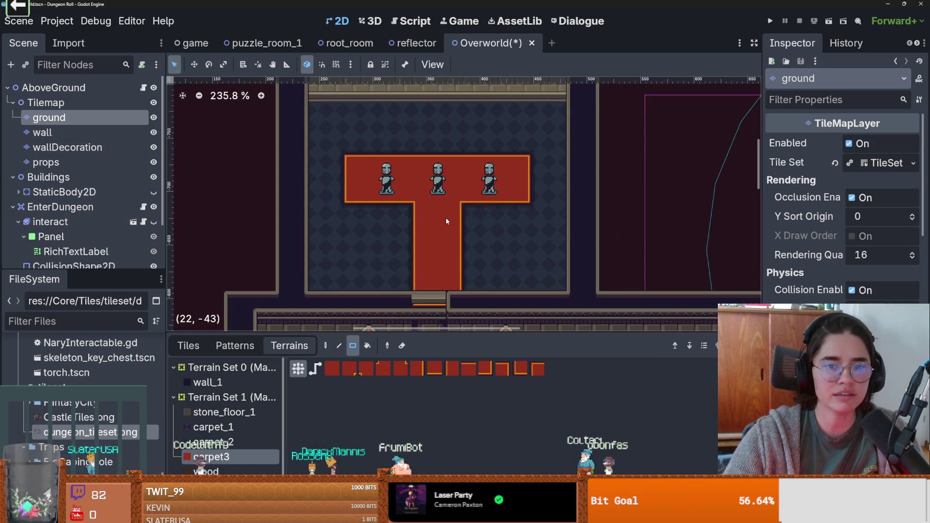
{"action": "scroll", "coordinate": [446, 219], "scroll_direction": "up", "scroll_amount": 1}
{"action": "left_click", "coordinate": [74, 162]}
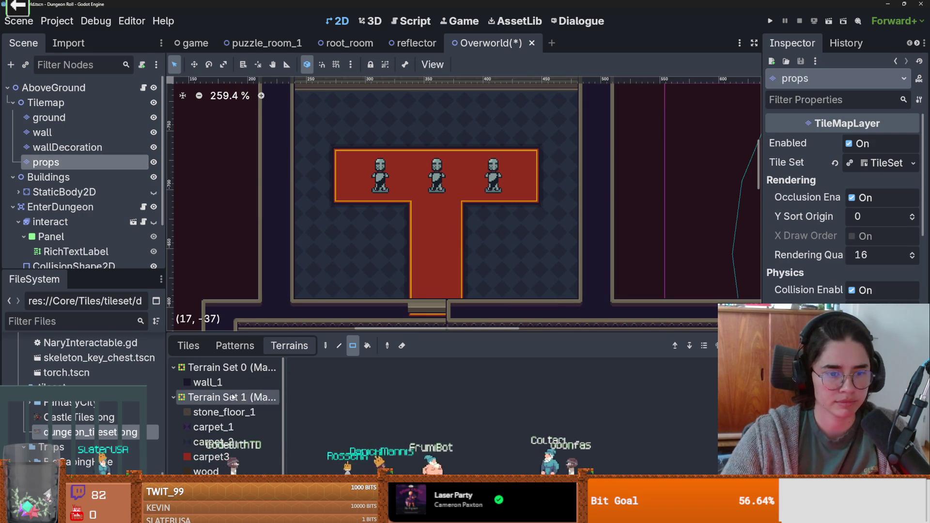
Show the individual tiles again and enlarge the tile palette panel to browse the atlas.
{"action": "left_click", "coordinate": [188, 345]}
{"action": "scroll", "coordinate": [402, 409], "scroll_direction": "down", "scroll_amount": 5}
{"action": "scroll", "coordinate": [461, 374], "scroll_direction": "down", "scroll_amount": 6}
{"action": "scroll", "coordinate": [489, 366], "scroll_direction": "right", "scroll_amount": 5}
{"action": "scroll", "coordinate": [527, 442], "scroll_direction": "down", "scroll_amount": 1}
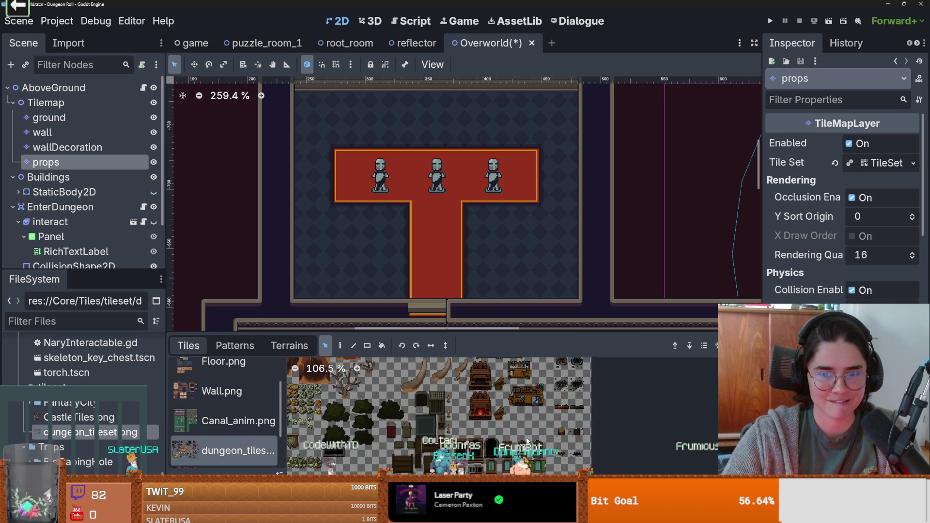
{"action": "scroll", "coordinate": [528, 446], "scroll_direction": "up", "scroll_amount": 4}
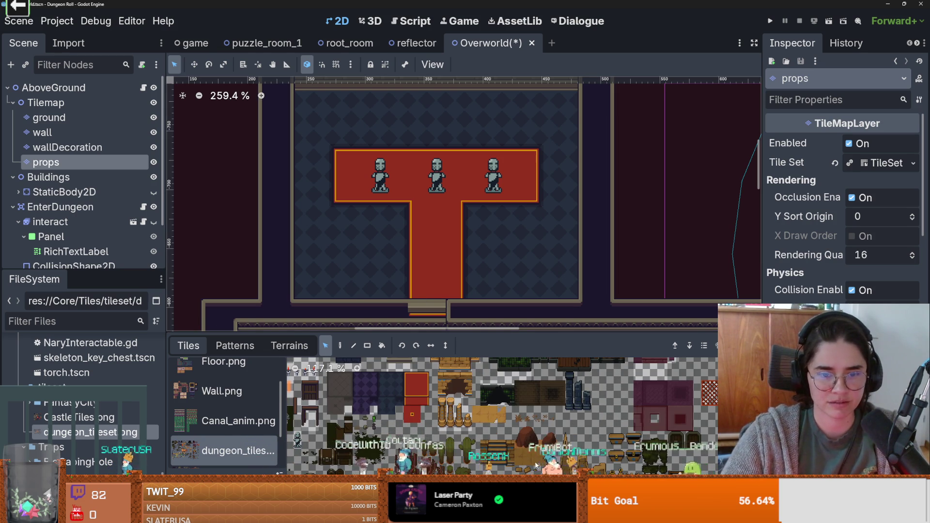
{"action": "scroll", "coordinate": [534, 462], "scroll_direction": "down", "scroll_amount": 2}
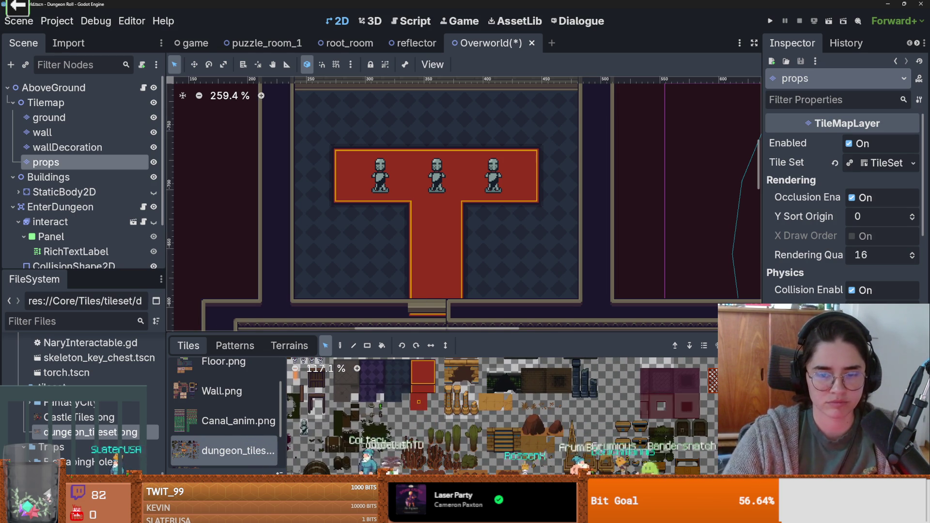
{"action": "key", "text": "shift+F12"}
{"action": "scroll", "coordinate": [400, 354], "scroll_direction": "left", "scroll_amount": 5}
{"action": "scroll", "coordinate": [484, 339], "scroll_direction": "down", "scroll_amount": 5}
{"action": "scroll", "coordinate": [550, 329], "scroll_direction": "down", "scroll_amount": 5}
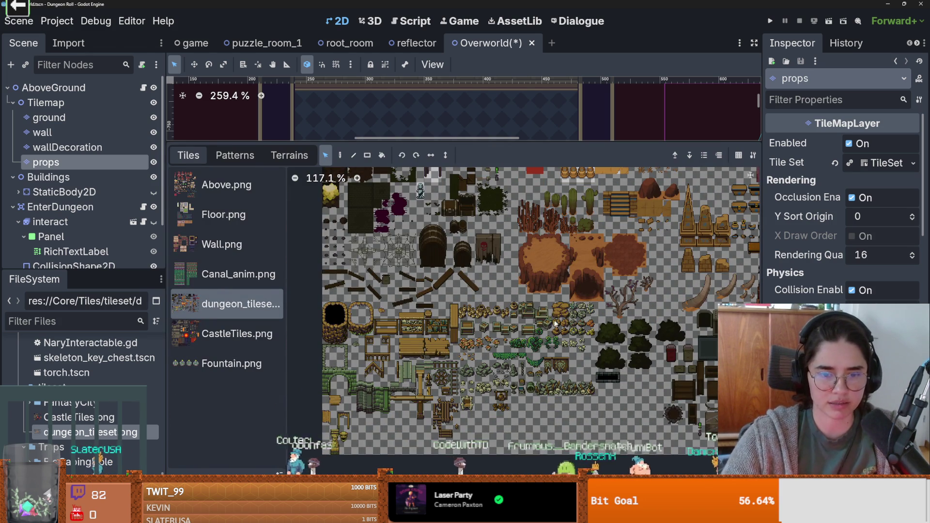
Check the CastleTiles.png tiles, then return to the dungeon tileset's doors and windows.
{"action": "left_click", "coordinate": [237, 334]}
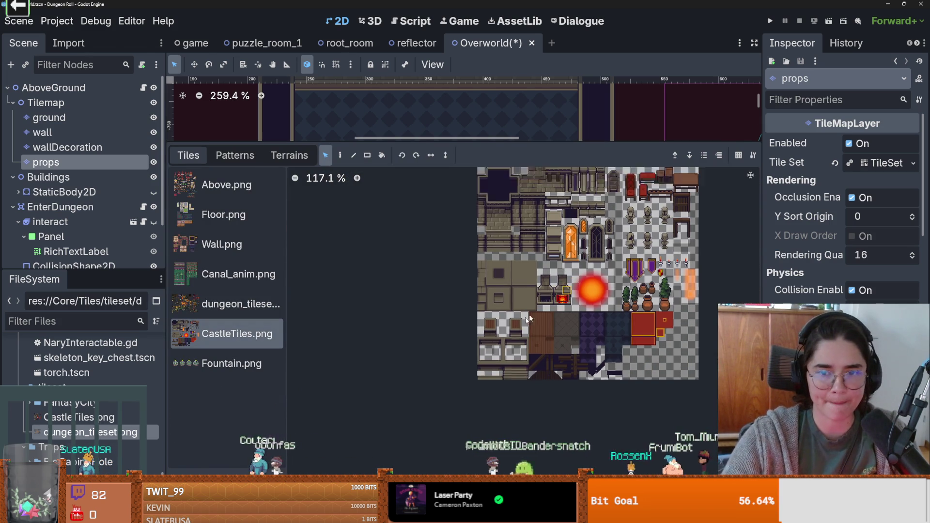
{"action": "left_click_drag", "start_coordinate": [515, 145], "coordinate": [515, 295]}
{"action": "left_click", "coordinate": [238, 428]}
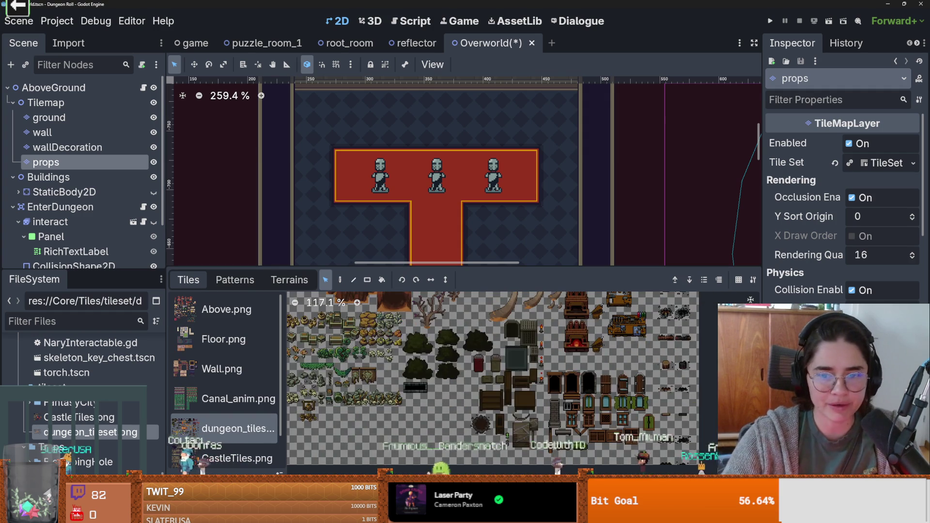
{"action": "scroll", "coordinate": [568, 376], "scroll_direction": "up", "scroll_amount": 6}
{"action": "scroll", "coordinate": [568, 375], "scroll_direction": "down", "scroll_amount": 2}
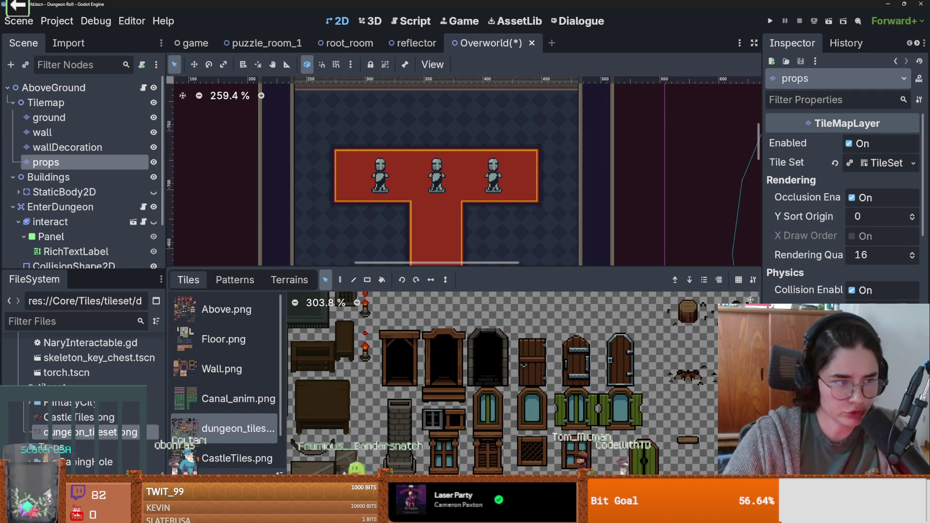
{"action": "left_click", "coordinate": [504, 460]}
Inspect the stone arch doorway tile in the TileSet's Setup view.
{"action": "scroll", "coordinate": [506, 381], "scroll_direction": "down", "scroll_amount": 10}
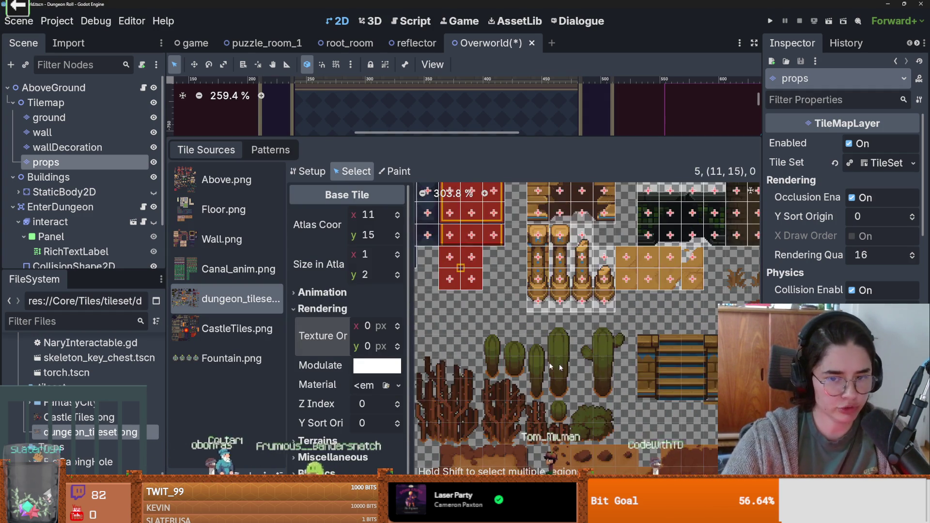
{"action": "scroll", "coordinate": [579, 364], "scroll_direction": "down", "scroll_amount": 4}
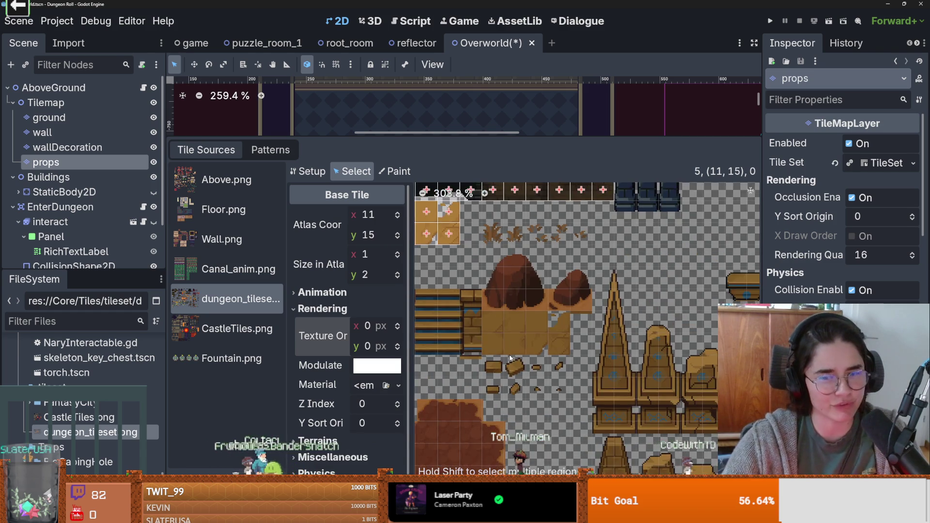
{"action": "scroll", "coordinate": [636, 378], "scroll_direction": "down", "scroll_amount": 3}
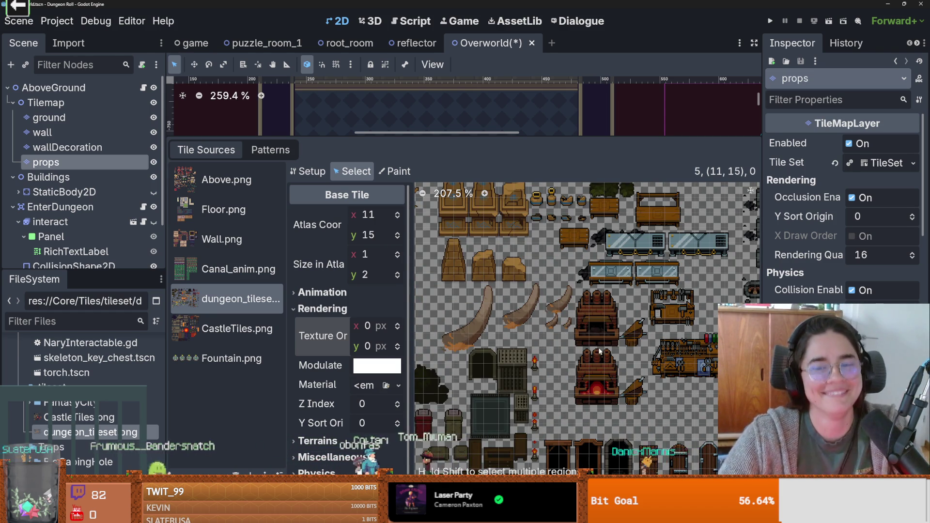
{"action": "scroll", "coordinate": [578, 354], "scroll_direction": "left", "scroll_amount": 2}
{"action": "scroll", "coordinate": [633, 363], "scroll_direction": "up", "scroll_amount": 2}
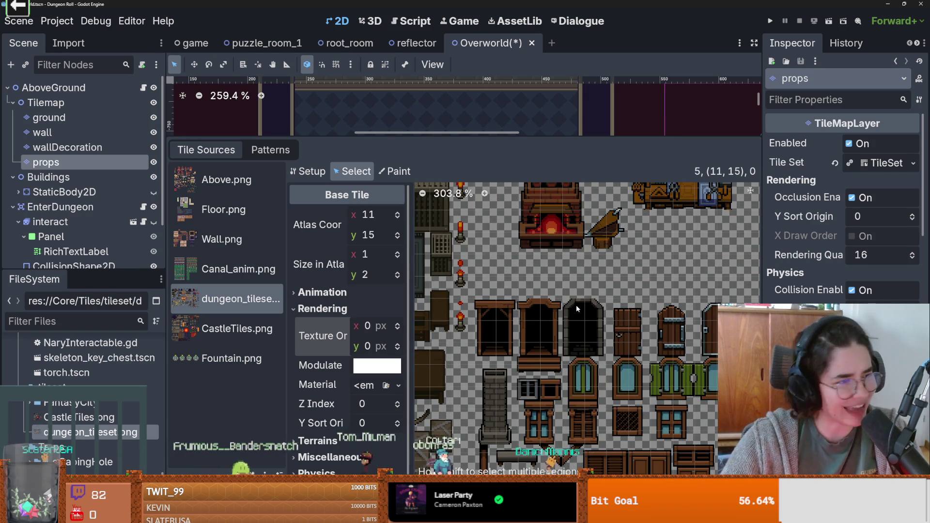
{"action": "left_click", "coordinate": [316, 175]}
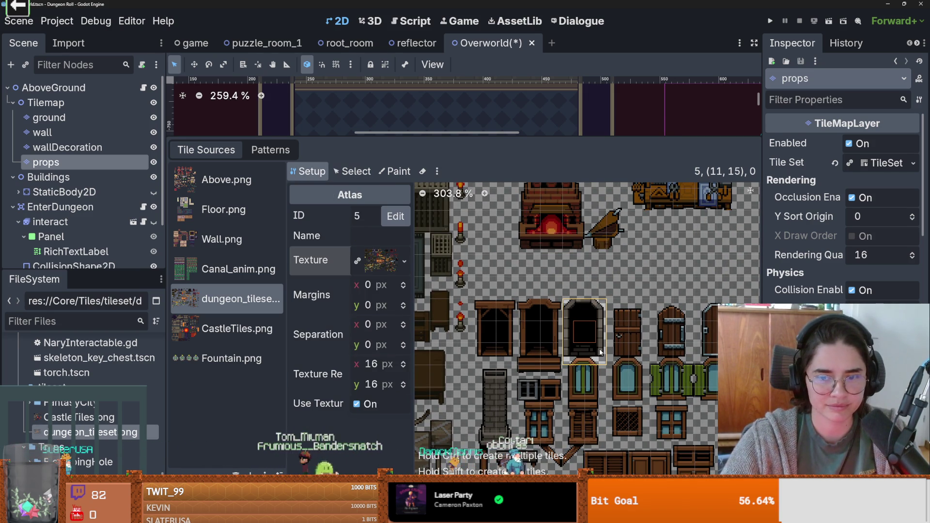
{"action": "scroll", "coordinate": [606, 357], "scroll_direction": "up", "scroll_amount": 1}
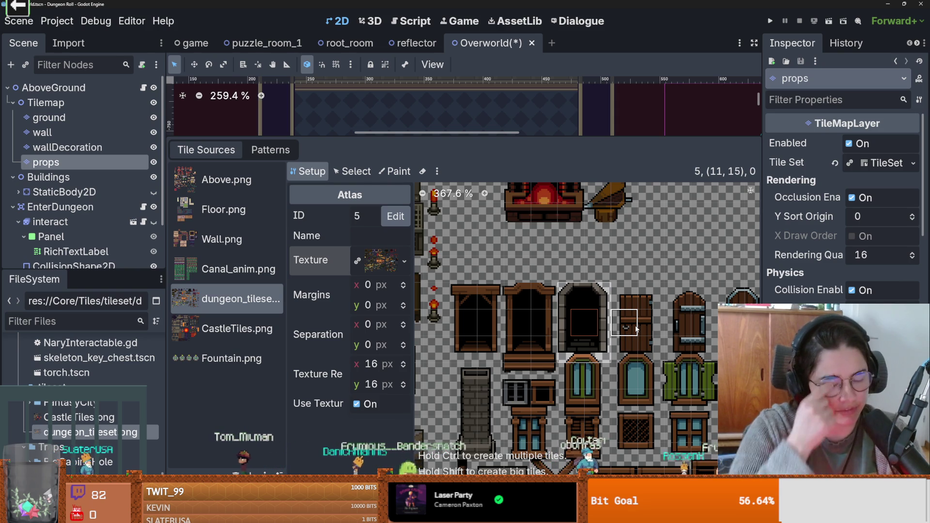
{"action": "scroll", "coordinate": [624, 334], "scroll_direction": "up", "scroll_amount": 1}
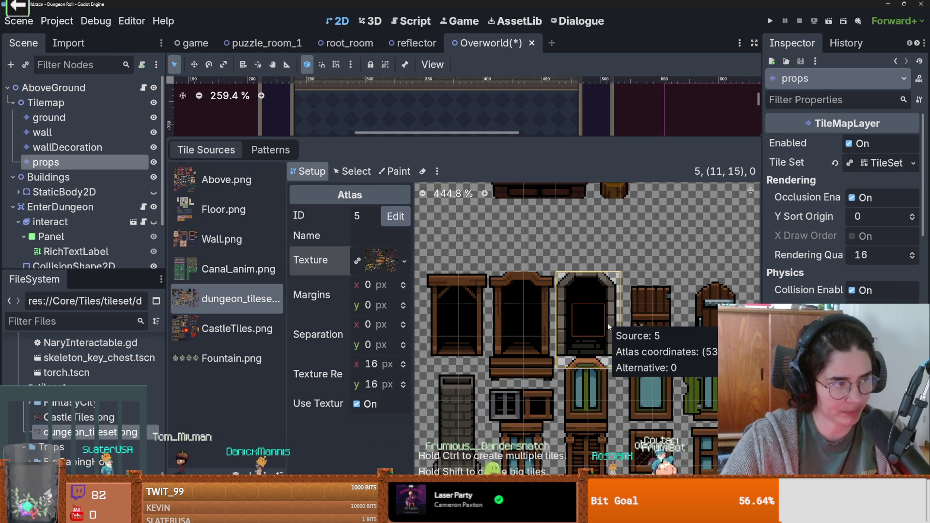
Return to the TileMap tab and switch to Aseprite with dungeon_tileset.png.
{"action": "left_click", "coordinate": [558, 371]}
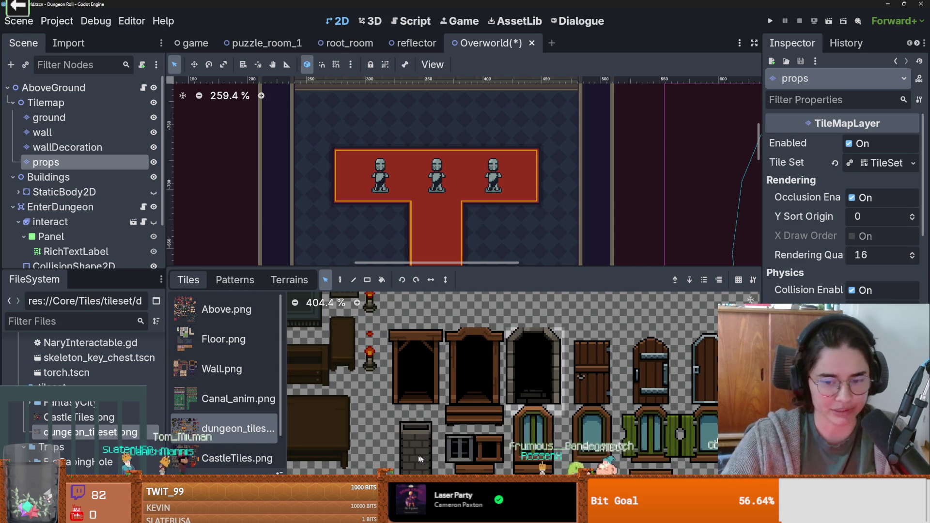
{"action": "key", "text": "alt+Tab"}
{"action": "scroll", "coordinate": [321, 241], "scroll_direction": "down", "scroll_amount": 3}
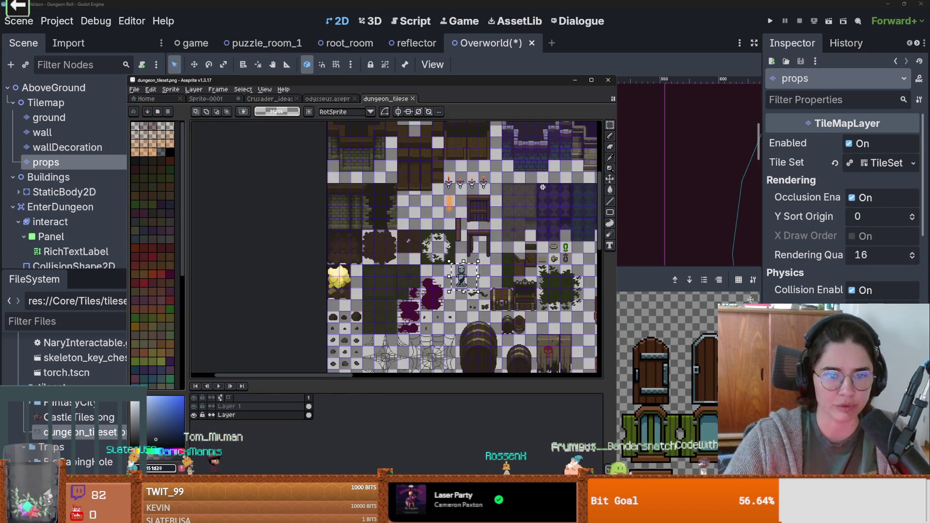
Pan over to the forge and workbench tiles and select the stone arch tile.
{"action": "mouse_move", "coordinate": [320, 241]}
{"action": "left_mouse_down"}
{"action": "mouse_move", "coordinate": [233, 237]}
{"action": "mouse_move", "coordinate": [290, 174]}
{"action": "left_mouse_up"}
{"action": "scroll", "coordinate": [339, 242], "scroll_direction": "down", "scroll_amount": 2}
{"action": "scroll", "coordinate": [376, 293], "scroll_direction": "up", "scroll_amount": 4}
{"action": "scroll", "coordinate": [377, 293], "scroll_direction": "down", "scroll_amount": 3}
{"action": "scroll", "coordinate": [411, 287], "scroll_direction": "up", "scroll_amount": 4}
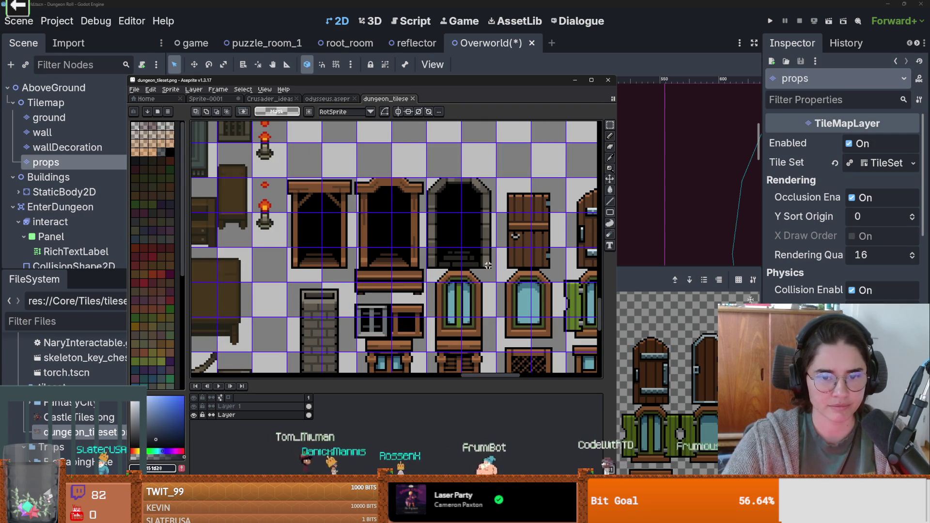
{"action": "scroll", "coordinate": [486, 269], "scroll_direction": "up", "scroll_amount": 1}
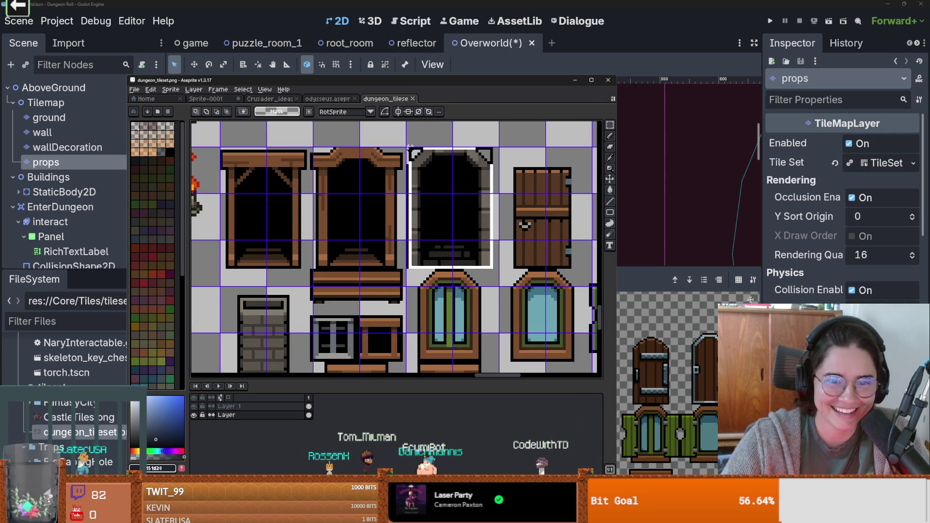
{"action": "scroll", "coordinate": [460, 213], "scroll_direction": "down", "scroll_amount": 3}
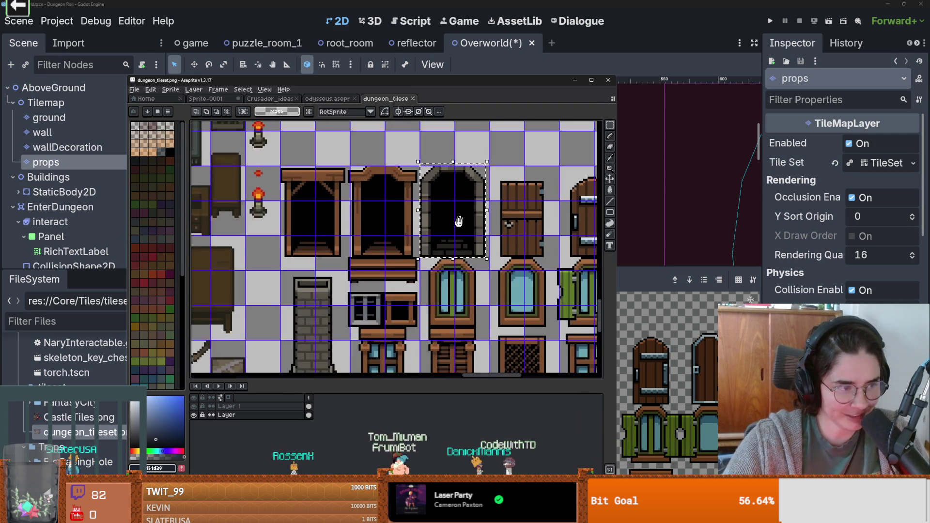
{"action": "left_click", "coordinate": [451, 239]}
{"action": "mouse_move", "coordinate": [464, 235]}
{"action": "left_mouse_down"}
{"action": "mouse_move", "coordinate": [450, 257]}
{"action": "mouse_move", "coordinate": [455, 229]}
{"action": "left_mouse_up"}
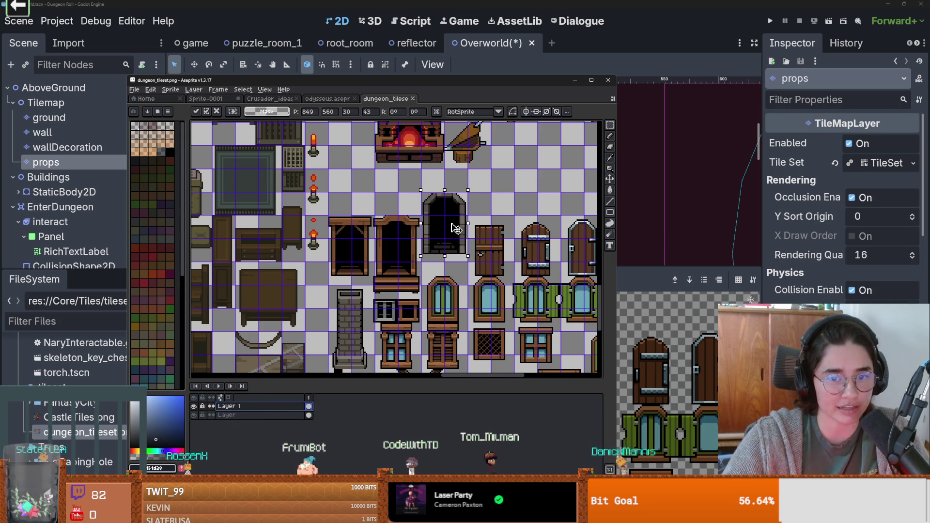
{"action": "scroll", "coordinate": [400, 264], "scroll_direction": "up", "scroll_amount": 3}
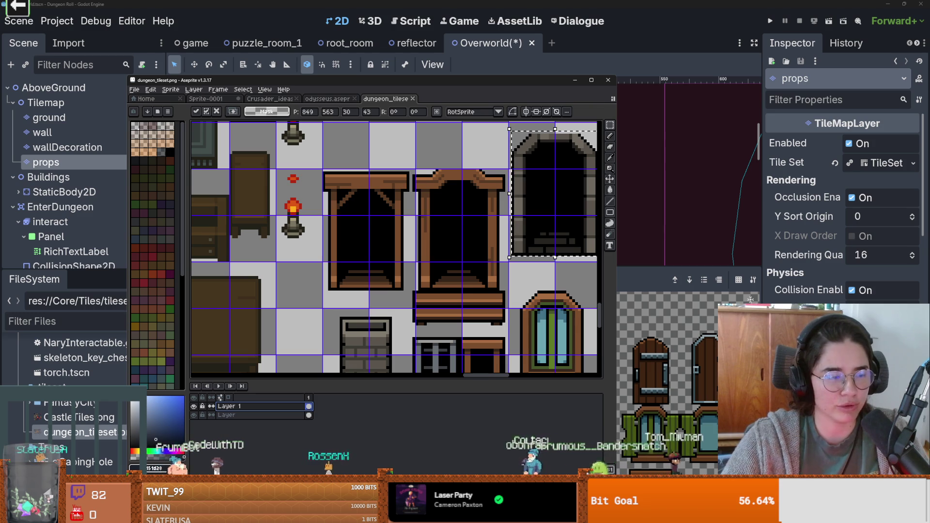
{"action": "scroll", "coordinate": [369, 281], "scroll_direction": "down", "scroll_amount": 3}
{"action": "scroll", "coordinate": [369, 281], "scroll_direction": "up", "scroll_amount": 2}
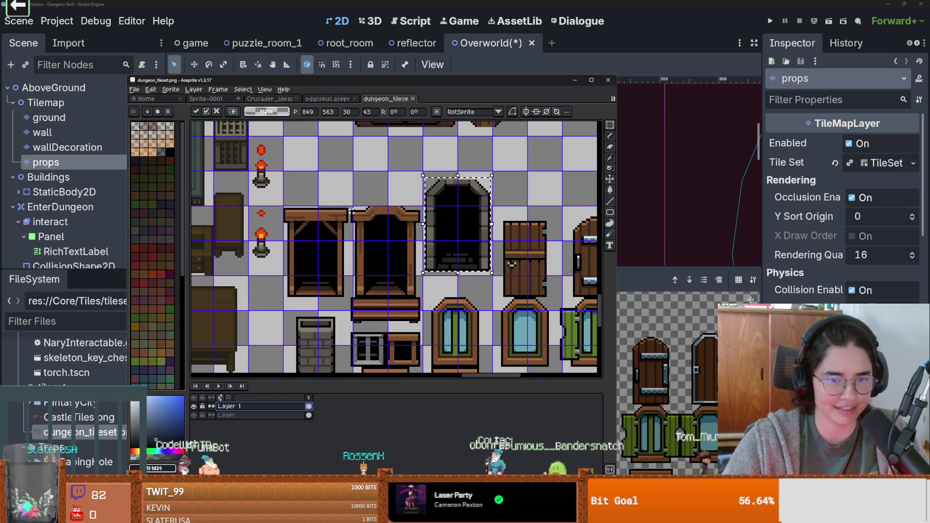
{"action": "scroll", "coordinate": [356, 213], "scroll_direction": "up", "scroll_amount": 1}
Move the tall wooden doorframe up one tile and commit it.
{"action": "mouse_move", "coordinate": [344, 200]}
{"action": "left_mouse_down"}
{"action": "mouse_move", "coordinate": [433, 372]}
{"action": "mouse_move", "coordinate": [448, 370]}
{"action": "left_mouse_up"}
{"action": "mouse_move", "coordinate": [430, 354]}
{"action": "left_mouse_down"}
{"action": "mouse_move", "coordinate": [431, 288]}
{"action": "mouse_move", "coordinate": [493, 302]}
{"action": "left_mouse_up"}
{"action": "mouse_move", "coordinate": [324, 206]}
{"action": "left_mouse_down"}
{"action": "mouse_move", "coordinate": [432, 351]}
{"action": "mouse_move", "coordinate": [414, 292]}
{"action": "left_mouse_up"}
{"action": "key", "text": "ctrl+d"}
Pan to the door tiles and drag the iron-banded door onto the stone arch.
{"action": "left_click_drag", "start_coordinate": [524, 321], "coordinate": [381, 302]}
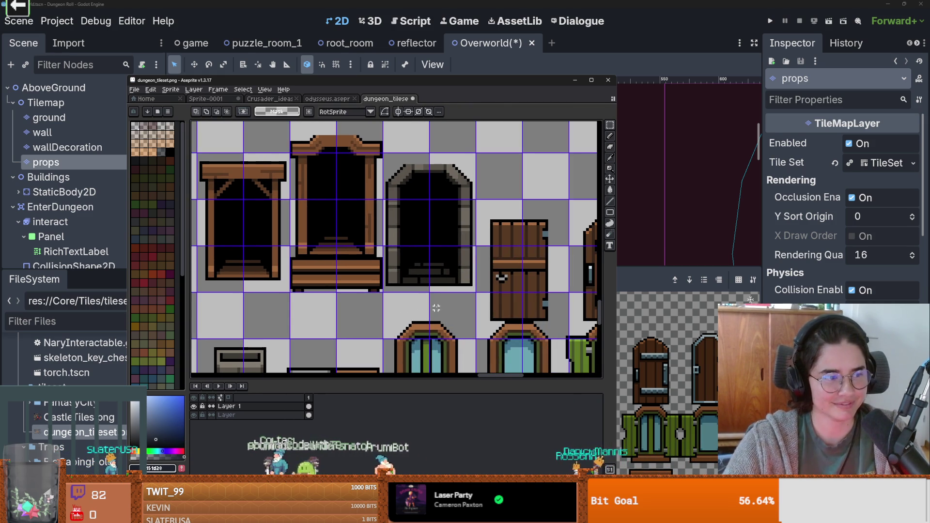
{"action": "left_click_drag", "start_coordinate": [436, 308], "coordinate": [276, 308]}
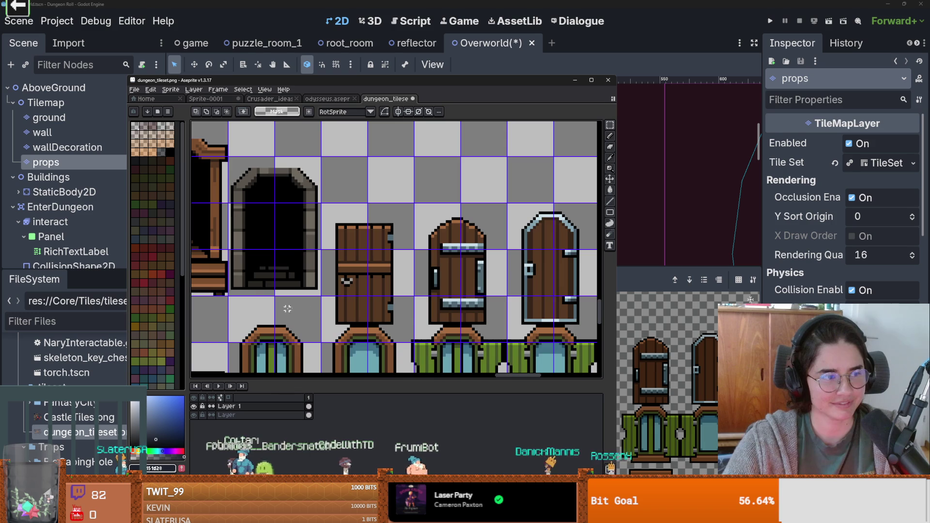
{"action": "scroll", "coordinate": [371, 297], "scroll_direction": "down", "scroll_amount": 1}
{"action": "mouse_move", "coordinate": [371, 297]}
{"action": "left_mouse_down"}
{"action": "mouse_move", "coordinate": [377, 223]}
{"action": "mouse_move", "coordinate": [433, 245]}
{"action": "left_mouse_up"}
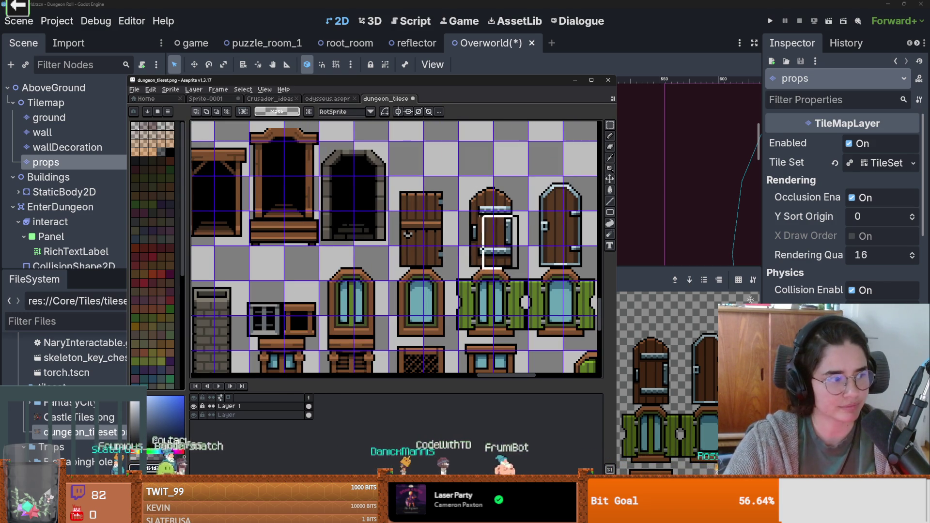
{"action": "left_click", "coordinate": [526, 239]}
{"action": "scroll", "coordinate": [511, 264], "scroll_direction": "up", "scroll_amount": 1}
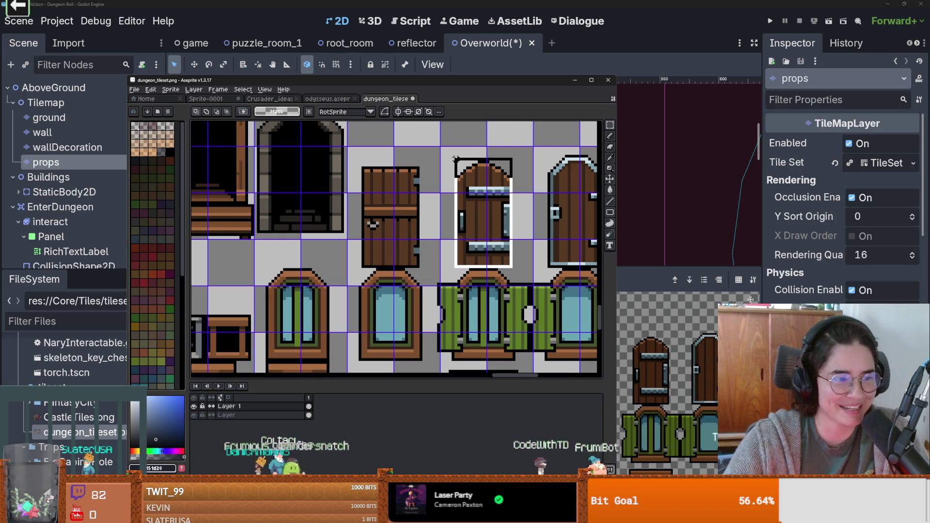
{"action": "mouse_move", "coordinate": [485, 201]}
{"action": "left_mouse_down"}
{"action": "mouse_move", "coordinate": [295, 160]}
{"action": "mouse_move", "coordinate": [339, 155]}
{"action": "mouse_move", "coordinate": [298, 154]}
{"action": "mouse_move", "coordinate": [468, 186]}
{"action": "left_mouse_up"}
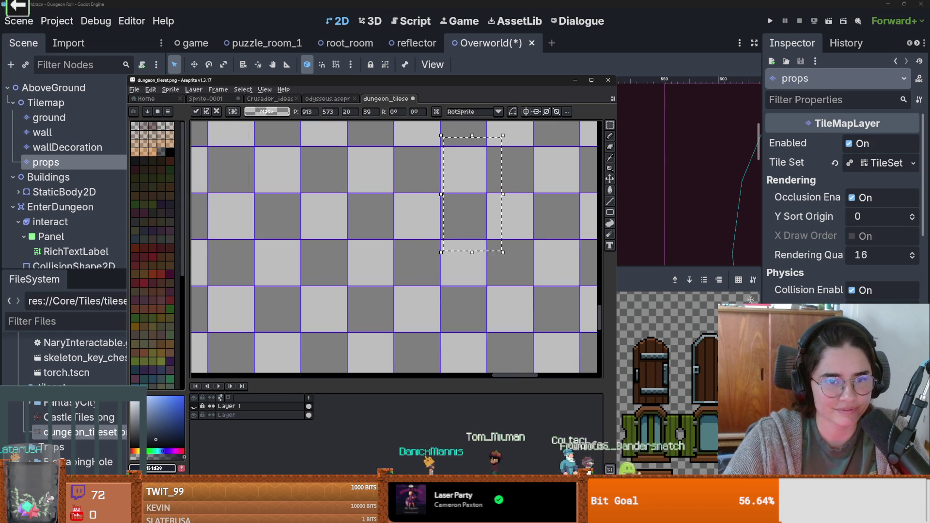
Try cutting and re-pasting the door, then cancel and undo the paste.
{"action": "left_click", "coordinate": [231, 415]}
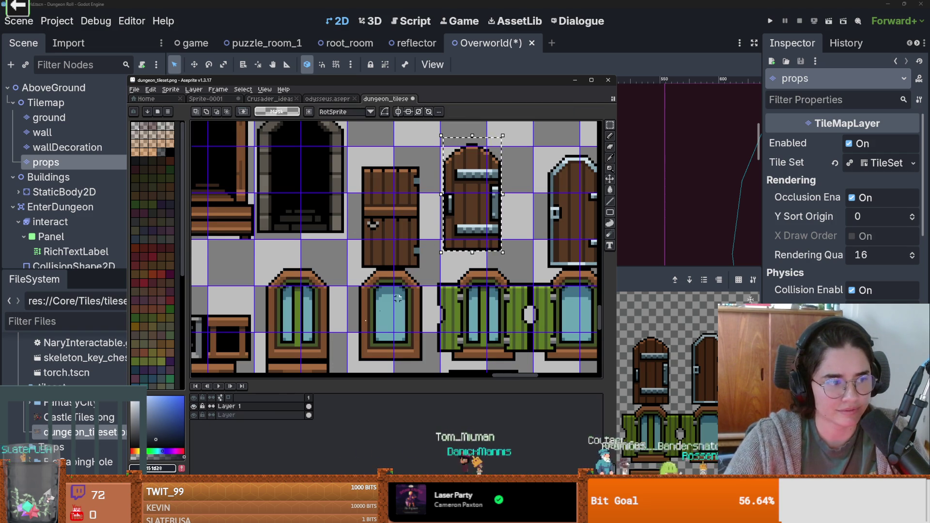
{"action": "key", "text": "Delete"}
{"action": "key", "text": "ctrl+v"}
{"action": "mouse_move", "coordinate": [477, 226]}
{"action": "left_mouse_down"}
{"action": "mouse_move", "coordinate": [441, 215]}
{"action": "mouse_move", "coordinate": [469, 215]}
{"action": "left_mouse_up"}
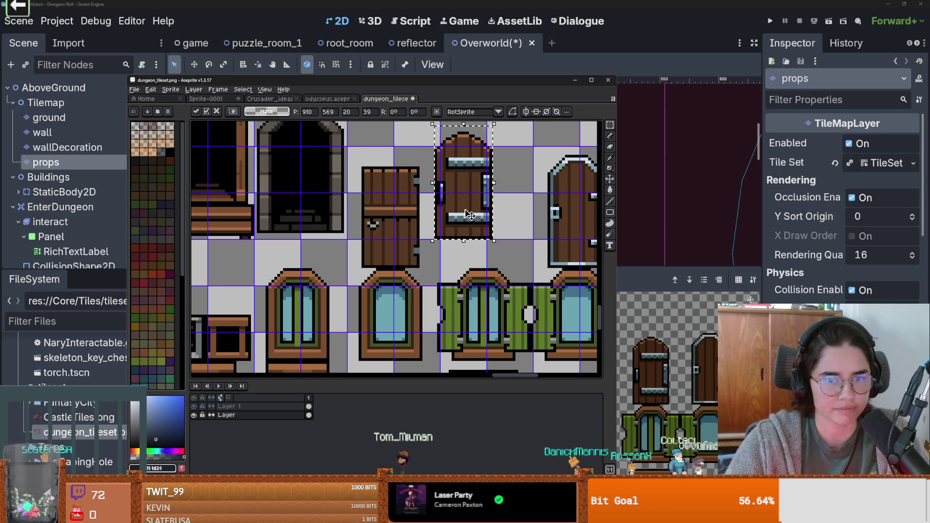
{"action": "scroll", "coordinate": [469, 214], "scroll_direction": "up", "scroll_amount": 2}
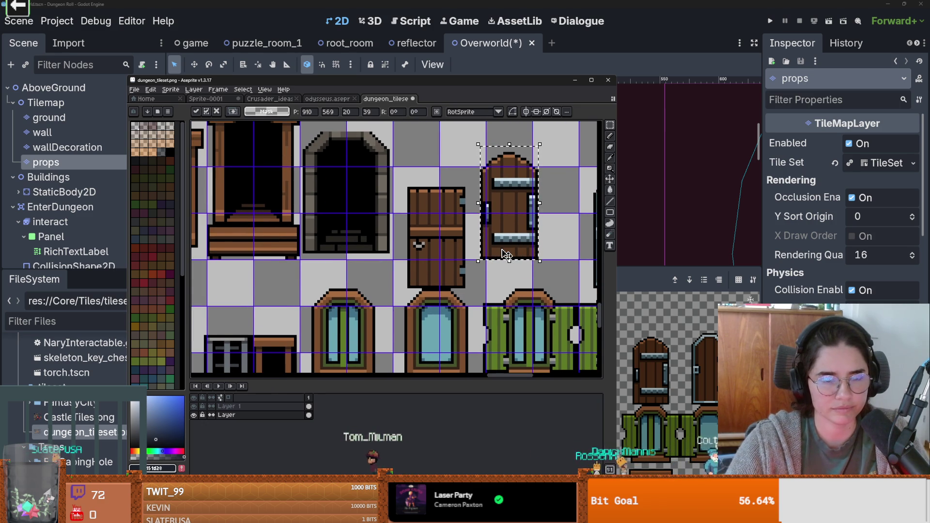
{"action": "key", "text": "Escape"}
{"action": "key", "text": "ctrl+z"}
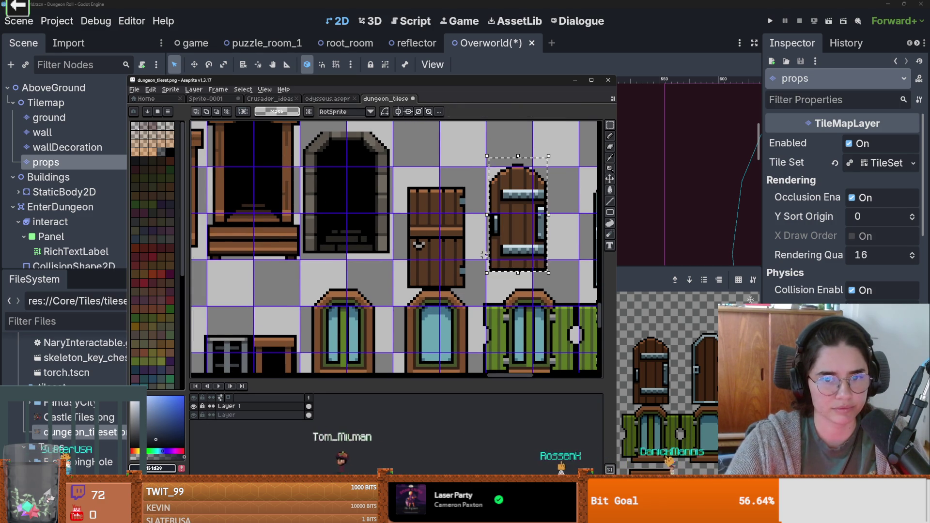
Cut the stone arch from the bottom layer, paste it onto 'Layer' and commit it in place.
{"action": "left_click", "coordinate": [242, 414]}
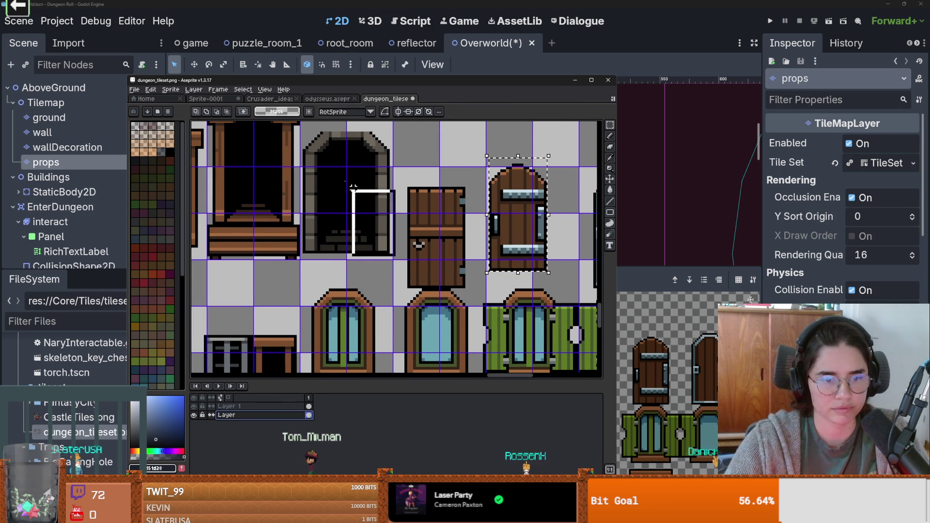
{"action": "left_click", "coordinate": [203, 407], "text": "ctrl"}
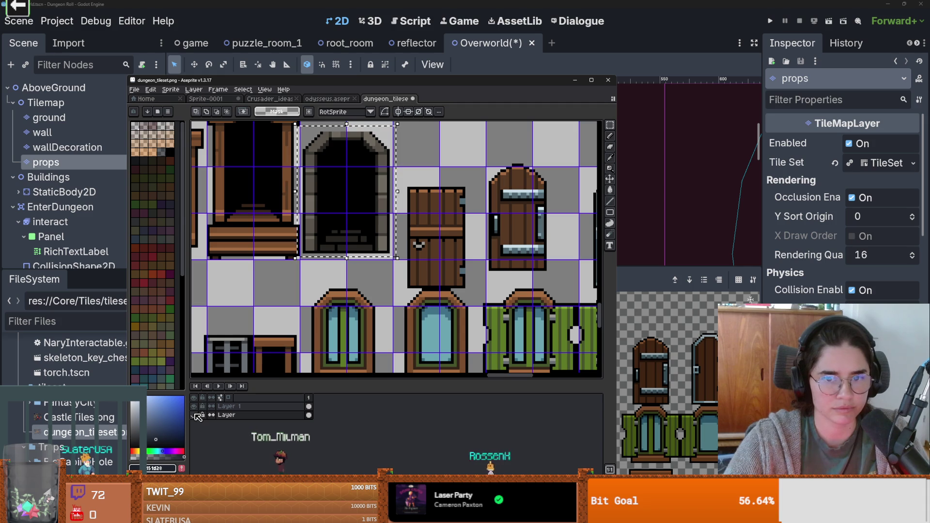
{"action": "left_click", "coordinate": [232, 408]}
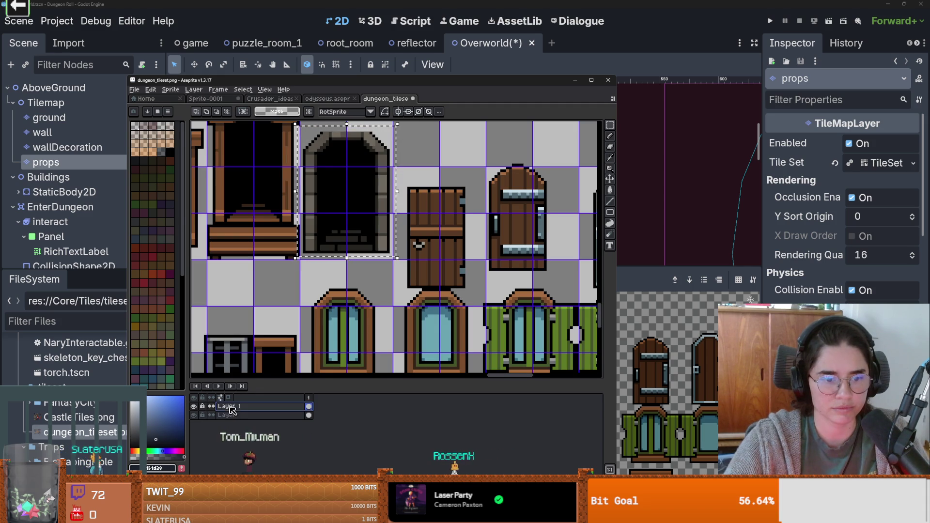
{"action": "key", "text": "ctrl+x"}
{"action": "left_click", "coordinate": [228, 415]}
{"action": "key", "text": "ctrl+v"}
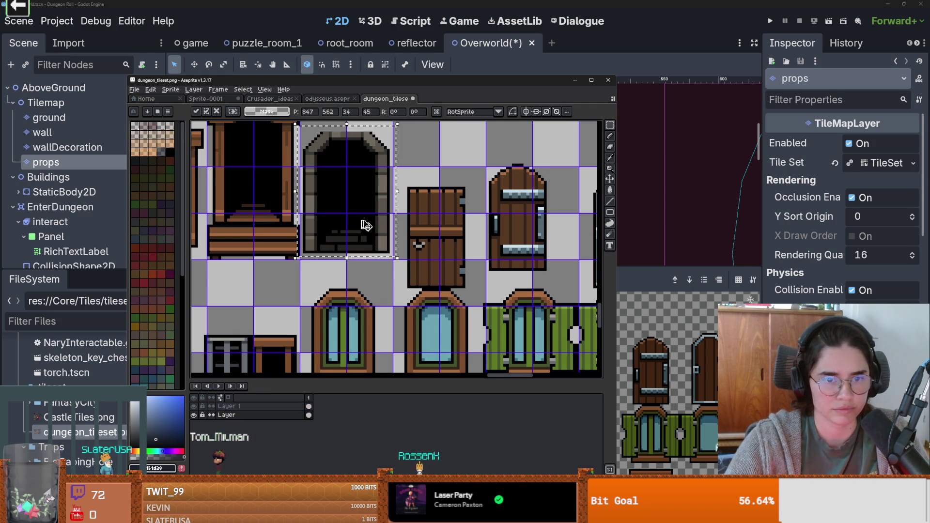
{"action": "left_click", "coordinate": [433, 253]}
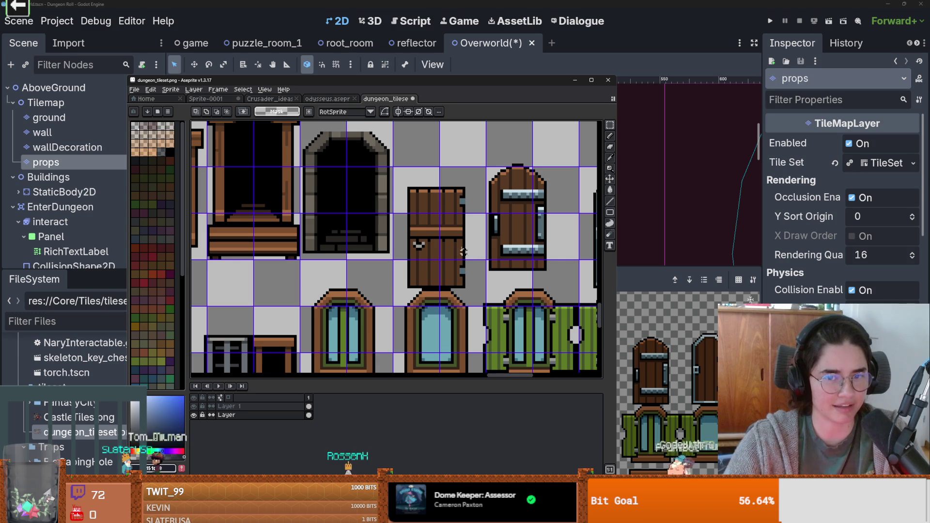
Select the banded wooden door tile and drag it into the stone archway.
{"action": "left_click_drag", "start_coordinate": [485, 159], "coordinate": [544, 269]}
{"action": "mouse_move", "coordinate": [513, 240]}
{"action": "left_mouse_down"}
{"action": "mouse_move", "coordinate": [493, 218]}
{"action": "mouse_move", "coordinate": [386, 223]}
{"action": "mouse_move", "coordinate": [350, 235]}
{"action": "left_mouse_up"}
{"action": "scroll", "coordinate": [333, 161], "scroll_direction": "up", "scroll_amount": 1}
{"action": "scroll", "coordinate": [336, 166], "scroll_direction": "up", "scroll_amount": 2}
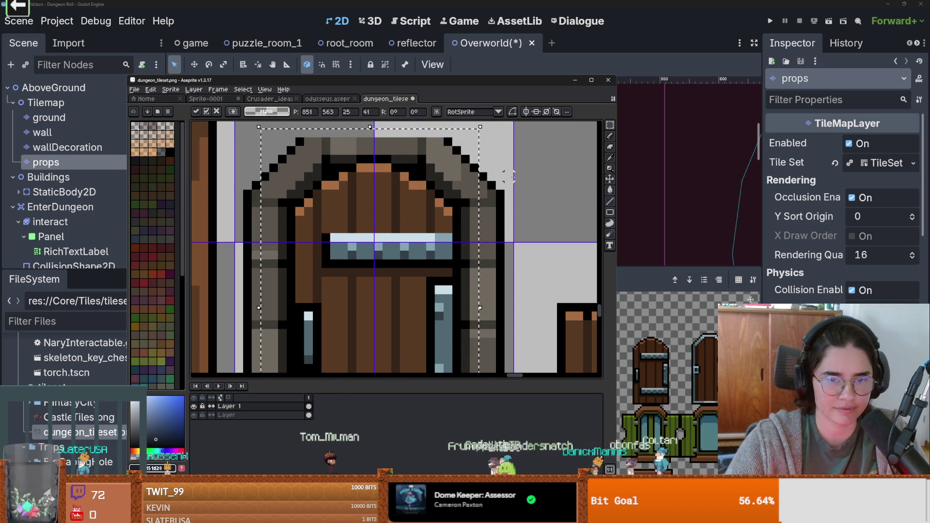
Commit the door inside the arch, try an orange-brown trim along its top, then undo it.
{"action": "key", "text": "ctrl+d"}
{"action": "scroll", "coordinate": [373, 169], "scroll_direction": "up", "scroll_amount": 1}
{"action": "key", "text": "b"}
{"action": "left_click", "coordinate": [333, 180], "text": "alt"}
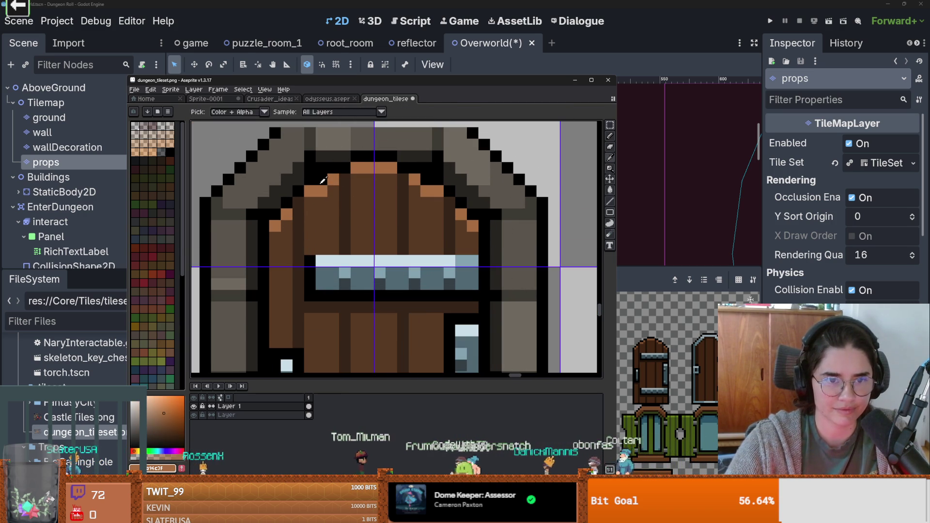
{"action": "left_click_drag", "start_coordinate": [321, 173], "coordinate": [428, 170]}
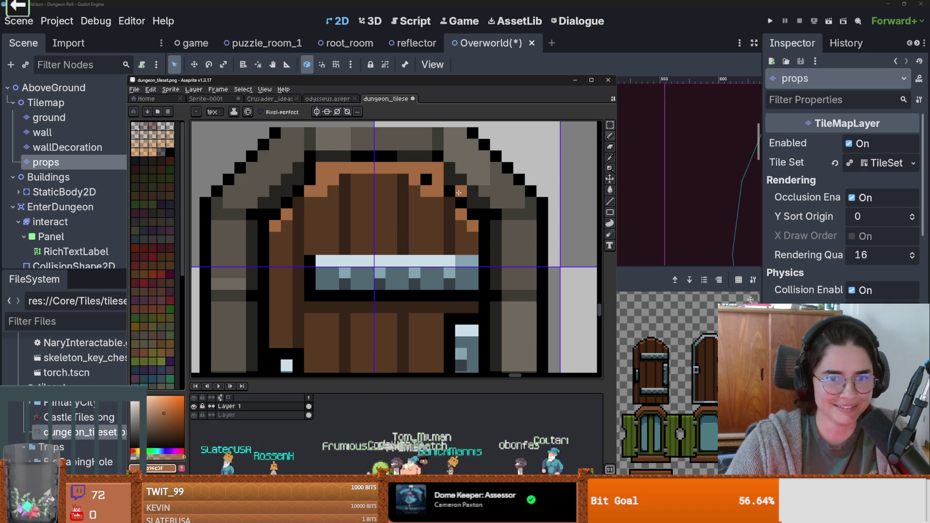
{"action": "key", "text": "v"}
{"action": "key", "text": "ctrl+z"}
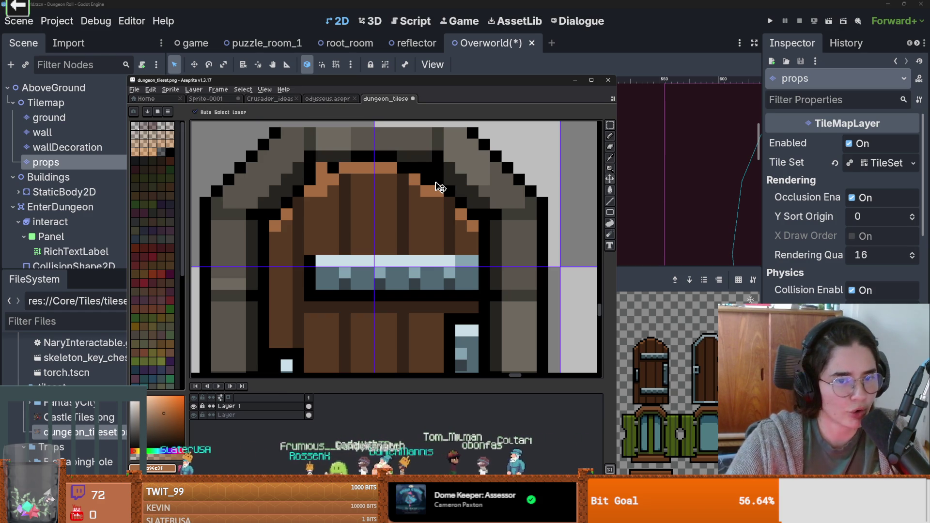
{"action": "scroll", "coordinate": [414, 177], "scroll_direction": "up", "scroll_amount": 1}
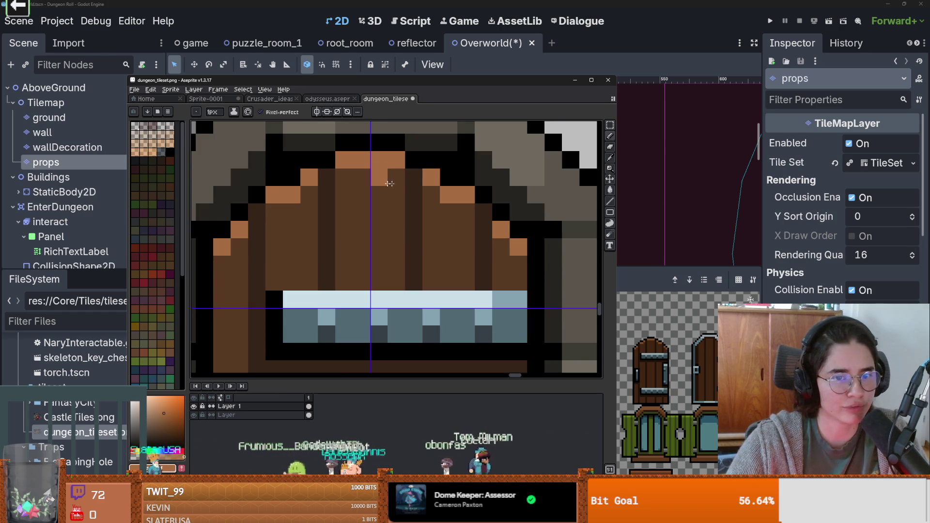
Repaint the door's top pixels: a black top row, orange wood in the trim gaps, and dark brown at the left.
{"action": "key", "text": "alt"}
{"action": "left_click", "coordinate": [455, 168], "text": "alt"}
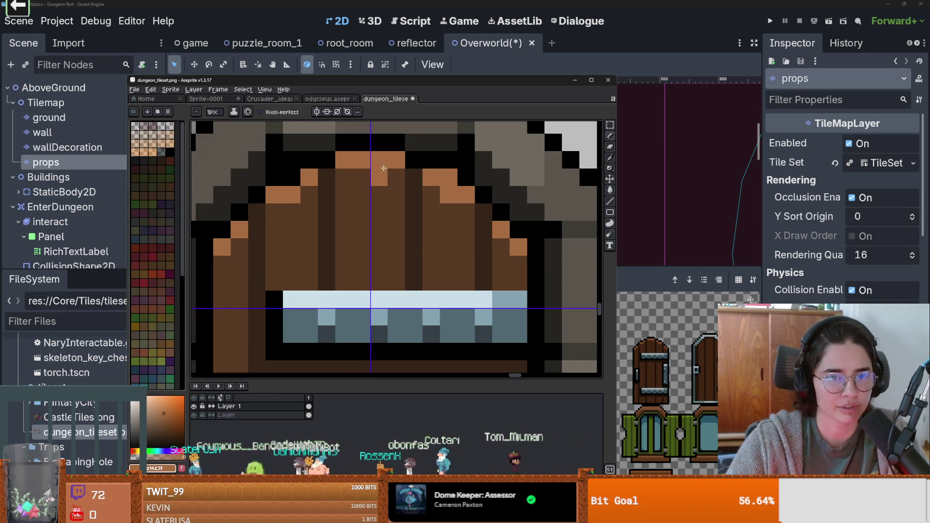
{"action": "left_click_drag", "start_coordinate": [425, 158], "coordinate": [340, 157]}
{"action": "left_click", "coordinate": [448, 177], "text": "alt"}
{"action": "mouse_move", "coordinate": [409, 177]}
{"action": "left_mouse_down"}
{"action": "mouse_move", "coordinate": [334, 177]}
{"action": "mouse_move", "coordinate": [436, 188]}
{"action": "left_mouse_up"}
{"action": "left_click", "coordinate": [292, 177]}
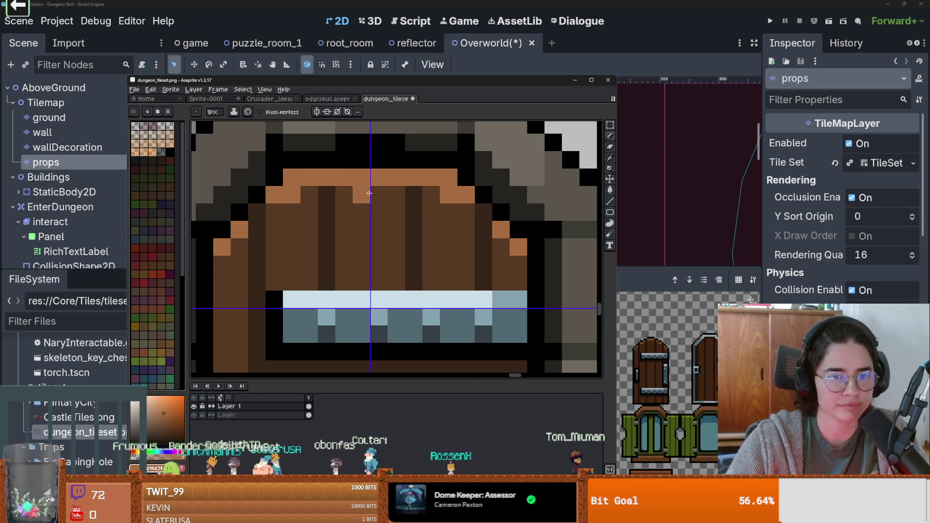
{"action": "scroll", "coordinate": [297, 184], "scroll_direction": "up", "scroll_amount": 1}
{"action": "key", "text": "alt"}
{"action": "left_click", "coordinate": [298, 198], "text": "alt"}
{"action": "left_click", "coordinate": [289, 183]}
{"action": "scroll", "coordinate": [370, 206], "scroll_direction": "down", "scroll_amount": 1}
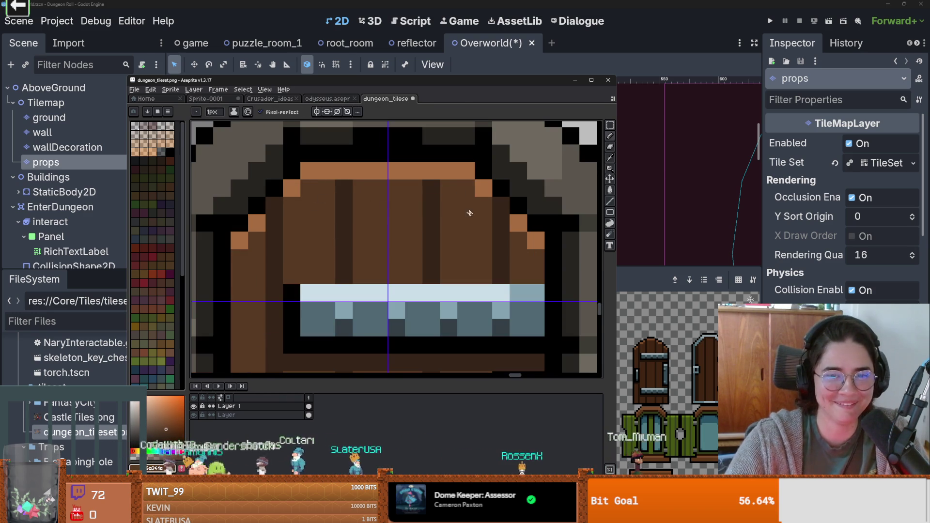
{"action": "scroll", "coordinate": [464, 203], "scroll_direction": "down", "scroll_amount": 2}
{"action": "scroll", "coordinate": [459, 218], "scroll_direction": "up", "scroll_amount": 2}
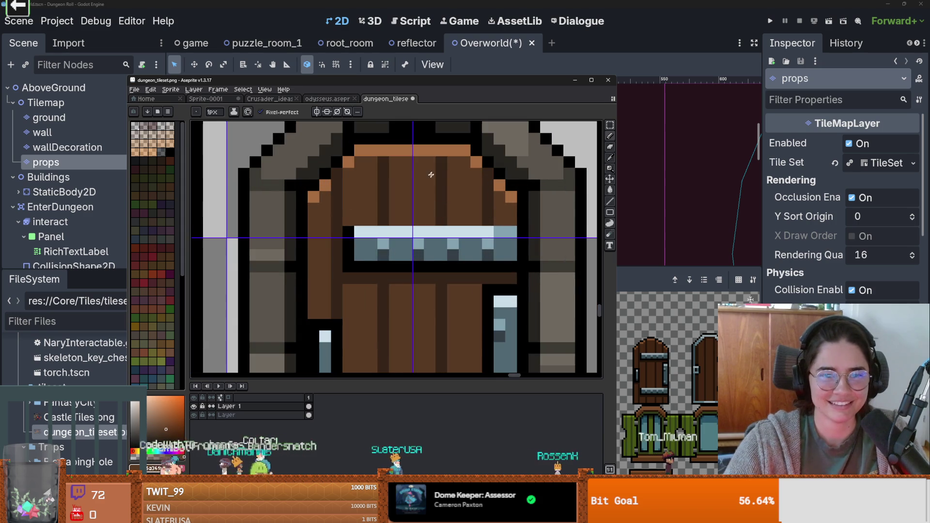
{"action": "scroll", "coordinate": [436, 194], "scroll_direction": "down", "scroll_amount": 2}
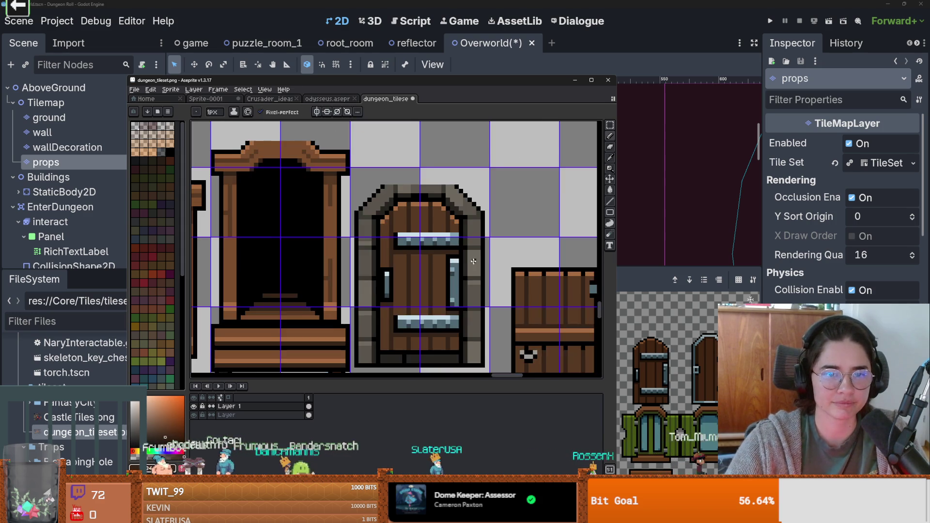
{"action": "scroll", "coordinate": [414, 250], "scroll_direction": "up", "scroll_amount": 2}
{"action": "scroll", "coordinate": [416, 251], "scroll_direction": "down", "scroll_amount": 2}
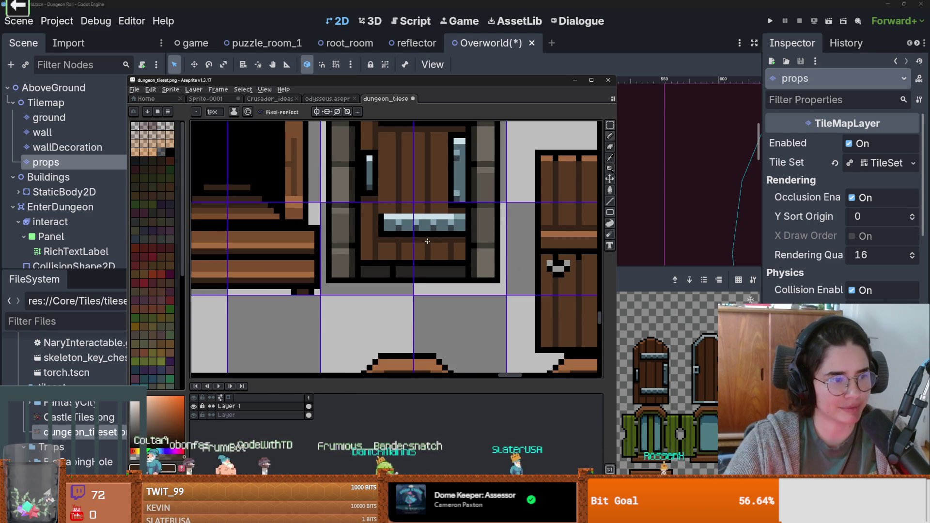
{"action": "scroll", "coordinate": [428, 264], "scroll_direction": "up", "scroll_amount": 1}
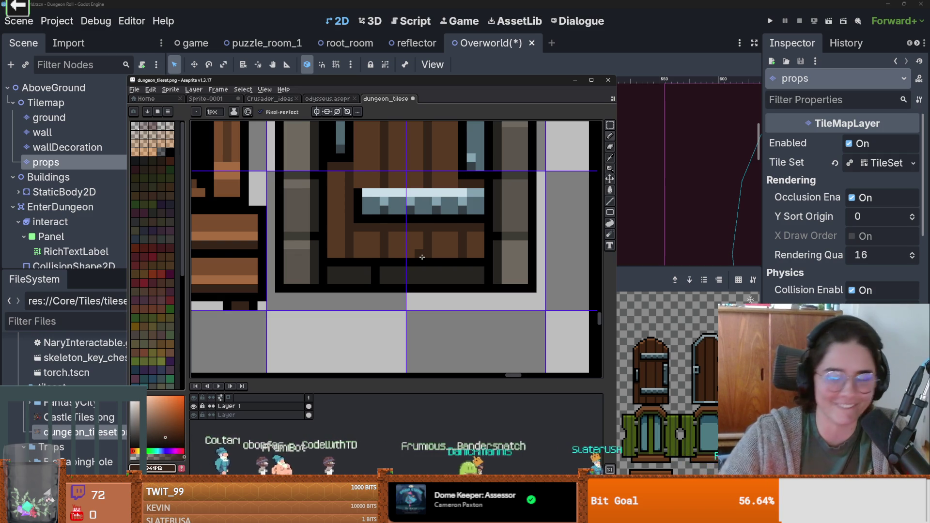
Adjust the door's lower planks by a pixel and save the tileset as PNG.
{"action": "key", "text": "m"}
{"action": "left_click_drag", "start_coordinate": [327, 240], "coordinate": [485, 268]}
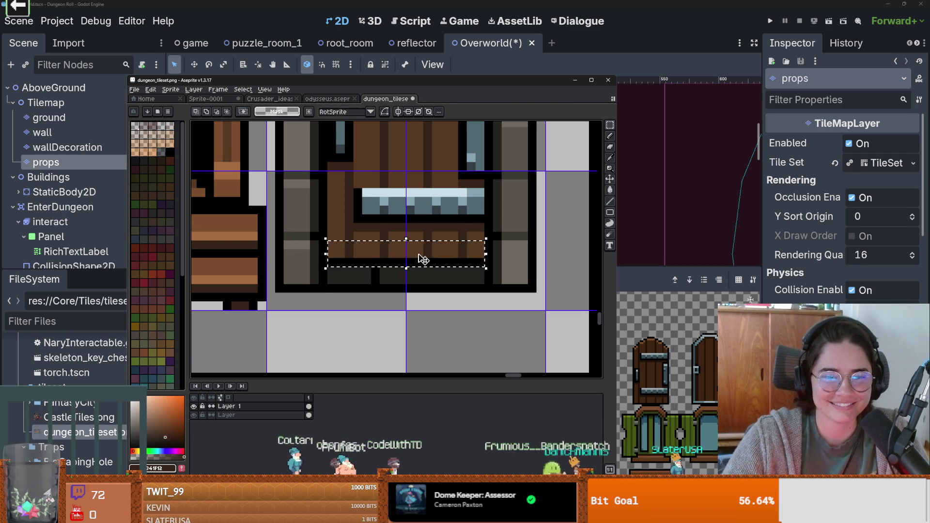
{"action": "key", "text": "Down"}
{"action": "key", "text": "Down"}
{"action": "key", "text": "ctrl+d"}
{"action": "left_click_drag", "start_coordinate": [332, 262], "coordinate": [486, 271]}
{"action": "left_click_drag", "start_coordinate": [410, 254], "coordinate": [410, 244]}
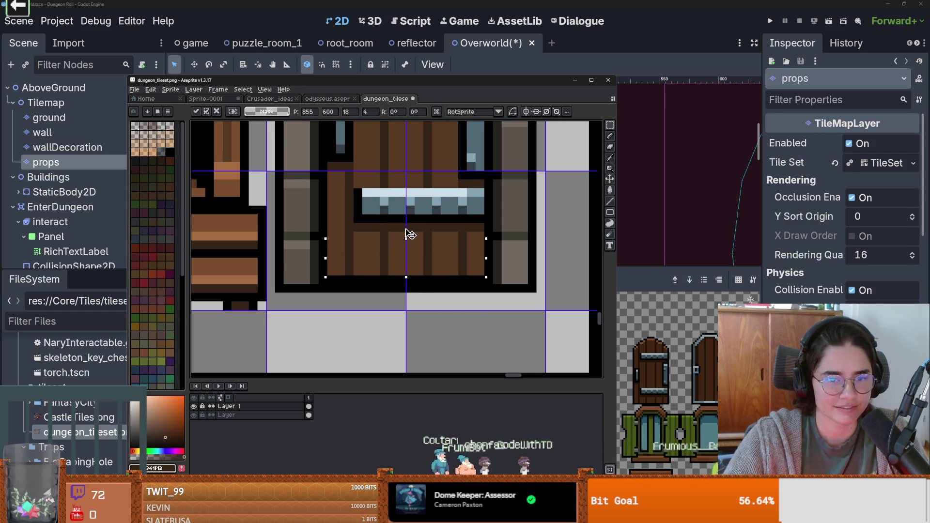
{"action": "key", "text": "ctrl+d"}
{"action": "scroll", "coordinate": [436, 269], "scroll_direction": "down", "scroll_amount": 2}
{"action": "key", "text": "ctrl+s"}
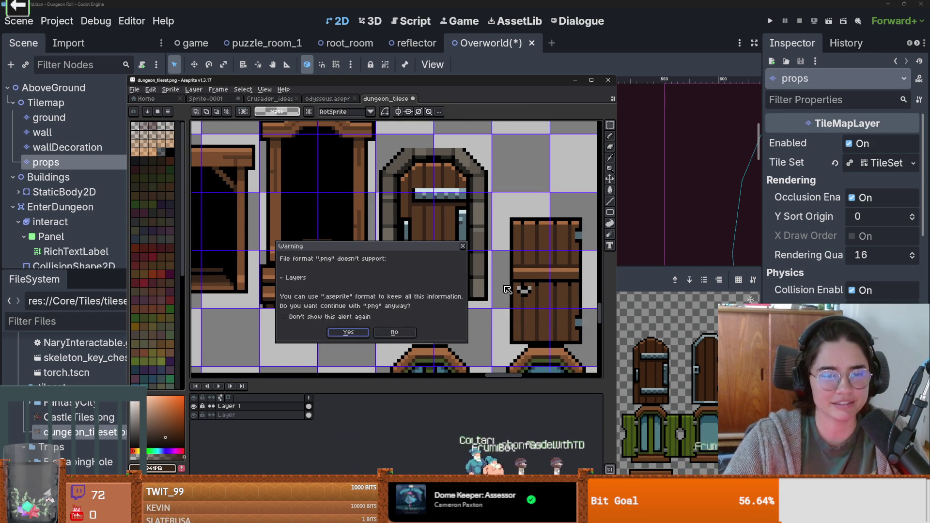
Accept saving dungeon_tileset.png as PNG without layers.
{"action": "key", "text": "Return"}
{"action": "scroll", "coordinate": [367, 283], "scroll_direction": "down", "scroll_amount": 3}
{"action": "scroll", "coordinate": [366, 283], "scroll_direction": "up", "scroll_amount": 2}
{"action": "scroll", "coordinate": [367, 283], "scroll_direction": "down", "scroll_amount": 1}
{"action": "scroll", "coordinate": [366, 282], "scroll_direction": "down", "scroll_amount": 2}
{"action": "scroll", "coordinate": [444, 259], "scroll_direction": "up", "scroll_amount": 2}
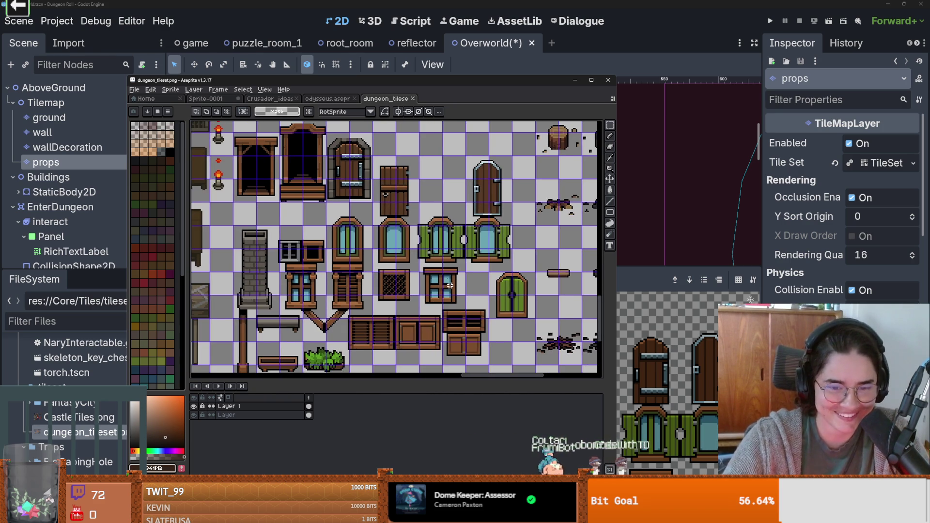
{"action": "scroll", "coordinate": [444, 259], "scroll_direction": "up", "scroll_amount": 2}
Move the banded wooden door out of the stone arch, between the plank and arched doors.
{"action": "left_click_drag", "start_coordinate": [350, 123], "coordinate": [443, 262]}
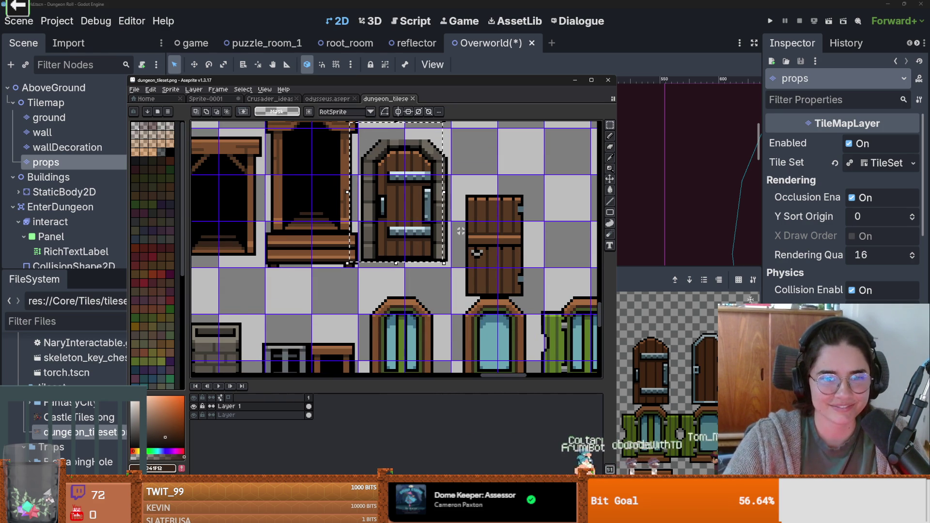
{"action": "left_click_drag", "start_coordinate": [384, 184], "coordinate": [540, 212]}
{"action": "scroll", "coordinate": [540, 213], "scroll_direction": "down", "scroll_amount": 1}
{"action": "mouse_move", "coordinate": [412, 218]}
{"action": "left_mouse_down"}
{"action": "mouse_move", "coordinate": [450, 213]}
{"action": "mouse_move", "coordinate": [421, 223]}
{"action": "left_mouse_up"}
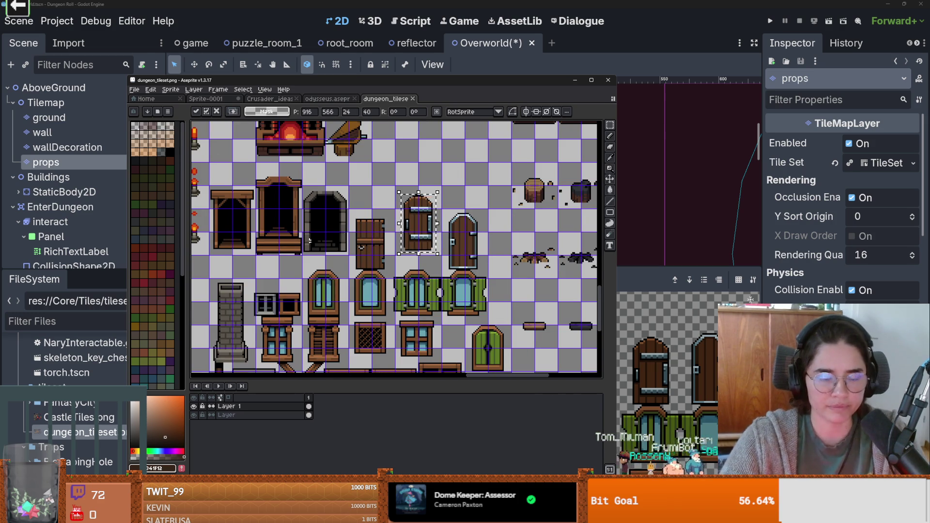
{"action": "scroll", "coordinate": [320, 237], "scroll_direction": "down", "scroll_amount": 2}
{"action": "scroll", "coordinate": [304, 255], "scroll_direction": "up", "scroll_amount": 2}
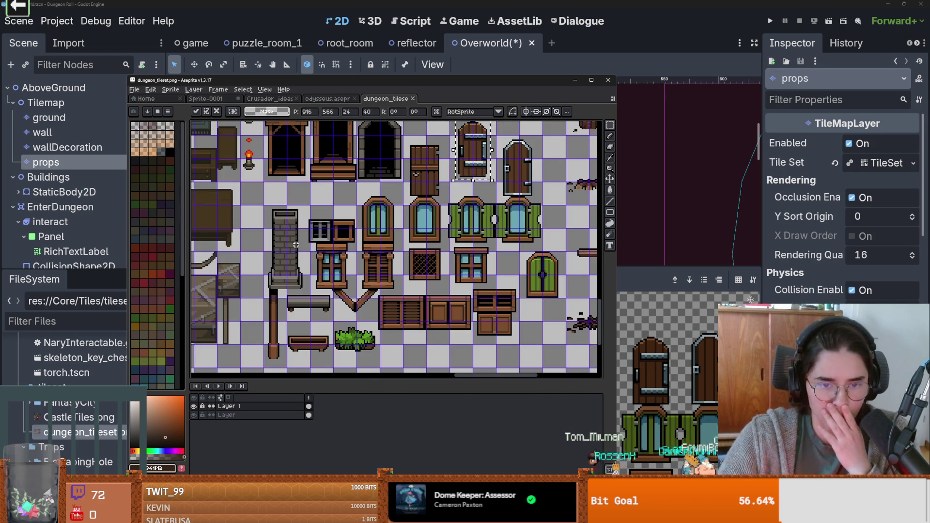
{"action": "scroll", "coordinate": [296, 246], "scroll_direction": "down", "scroll_amount": 4}
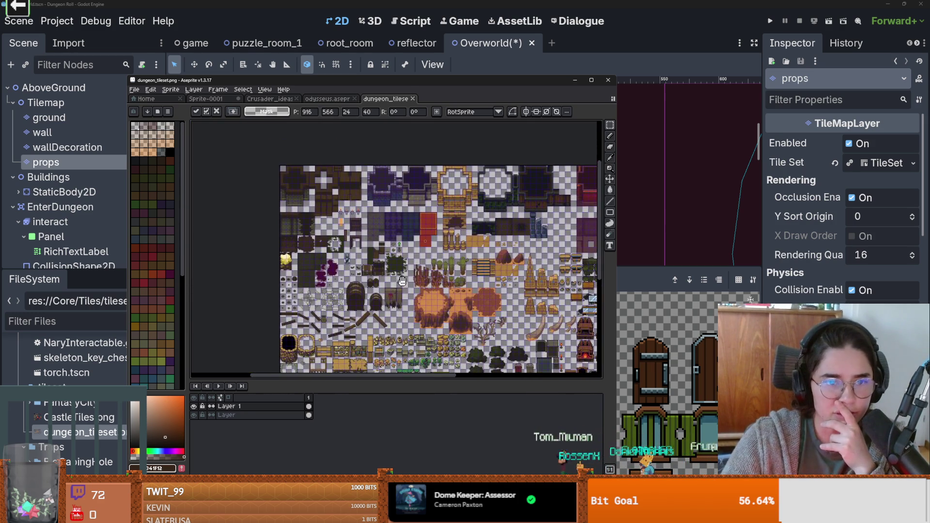
Bring the bushes and dead trees into view and commit the moved wooden door.
{"action": "scroll", "coordinate": [346, 245], "scroll_direction": "up", "scroll_amount": 4}
{"action": "left_click_drag", "start_coordinate": [498, 293], "coordinate": [250, 217]}
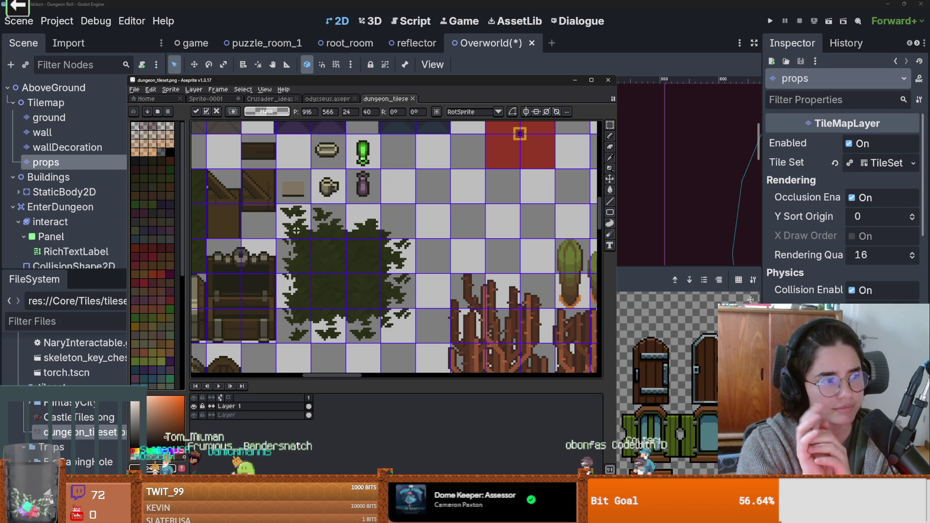
{"action": "scroll", "coordinate": [363, 225], "scroll_direction": "down", "scroll_amount": 3}
{"action": "scroll", "coordinate": [430, 243], "scroll_direction": "up", "scroll_amount": 2}
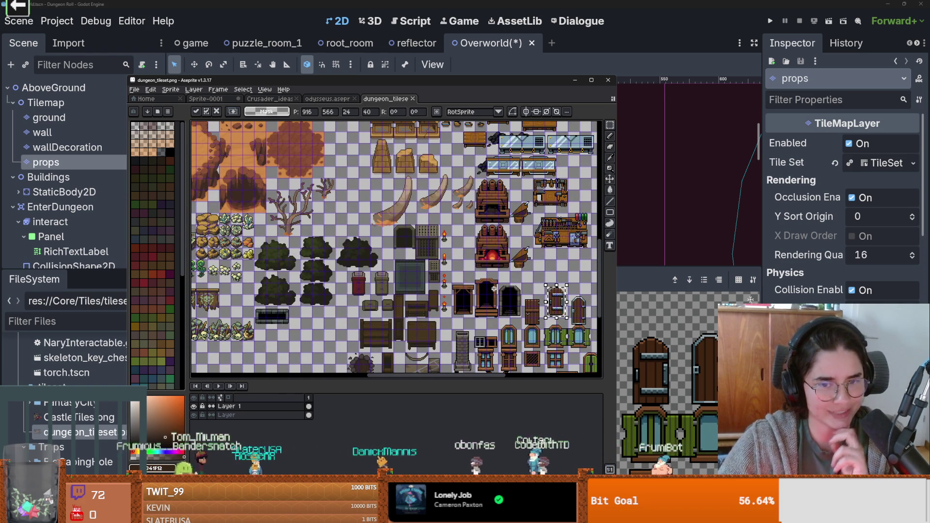
{"action": "scroll", "coordinate": [462, 319], "scroll_direction": "up", "scroll_amount": 3}
{"action": "key", "text": "Return"}
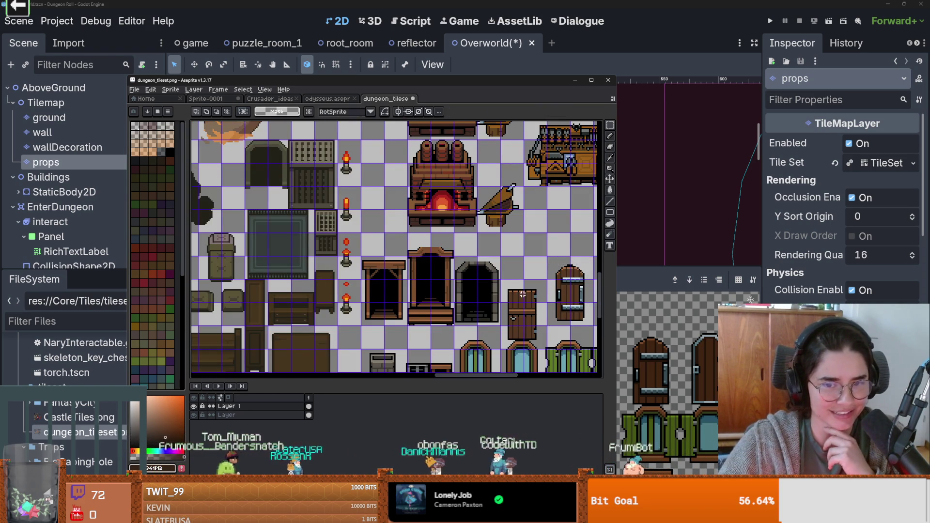
Raise the plain plank door so its base lines up with the stone arch and banded door.
{"action": "scroll", "coordinate": [492, 319], "scroll_direction": "up", "scroll_amount": 2}
{"action": "mouse_move", "coordinate": [427, 231]}
{"action": "left_mouse_down"}
{"action": "mouse_move", "coordinate": [488, 297]}
{"action": "mouse_move", "coordinate": [501, 340]}
{"action": "left_mouse_up"}
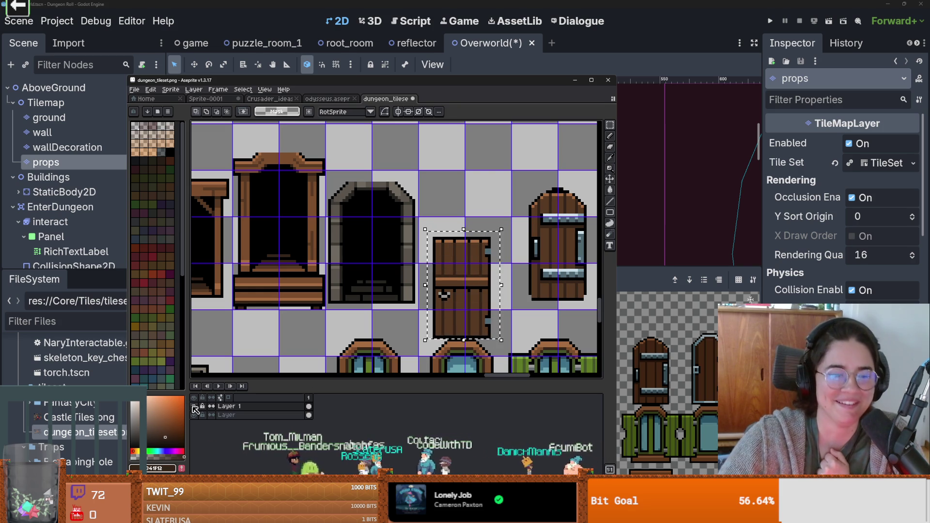
{"action": "left_click", "coordinate": [193, 408]}
{"action": "left_click", "coordinate": [193, 408]}
{"action": "scroll", "coordinate": [504, 289], "scroll_direction": "up", "scroll_amount": 2}
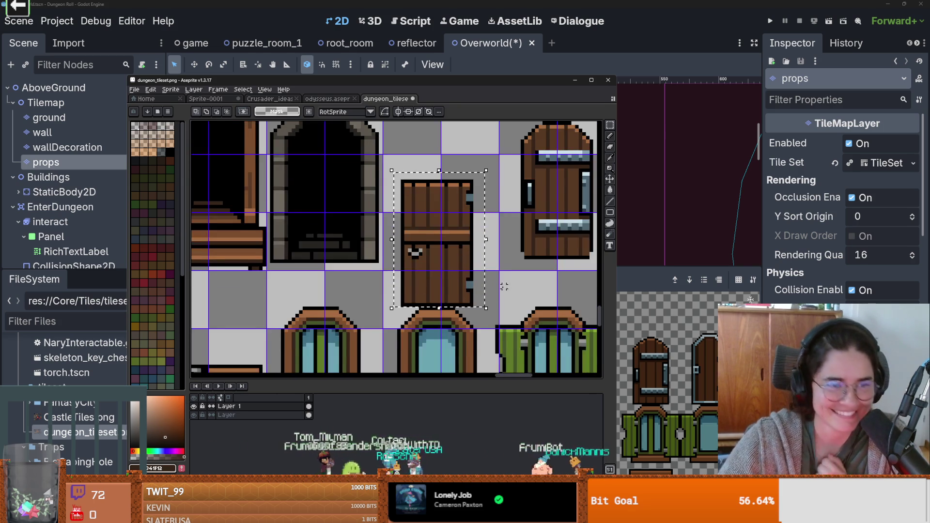
{"action": "left_click_drag", "start_coordinate": [504, 289], "coordinate": [462, 280]}
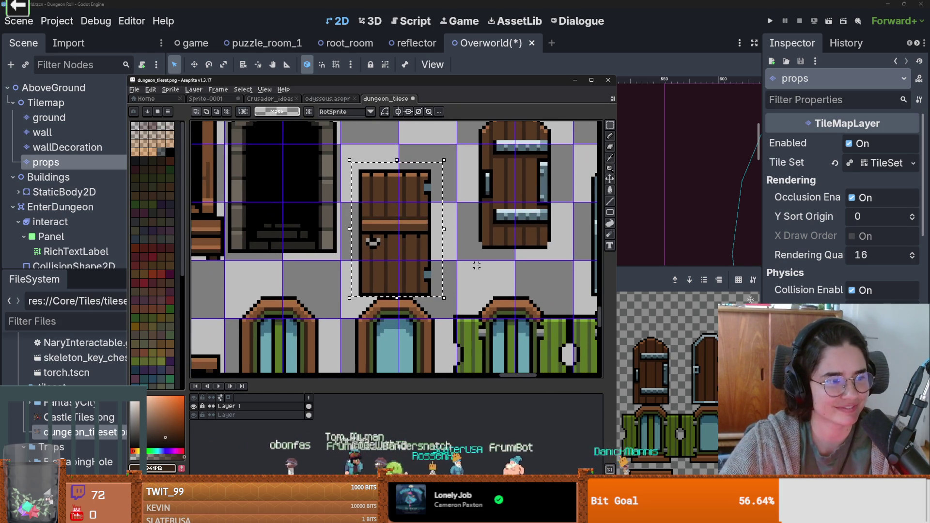
{"action": "left_click", "coordinate": [458, 269]}
{"action": "mouse_move", "coordinate": [352, 163]}
{"action": "left_mouse_down"}
{"action": "mouse_move", "coordinate": [442, 277]}
{"action": "mouse_move", "coordinate": [444, 298]}
{"action": "mouse_move", "coordinate": [416, 255]}
{"action": "mouse_move", "coordinate": [426, 245]}
{"action": "mouse_move", "coordinate": [454, 275]}
{"action": "left_mouse_up"}
{"action": "scroll", "coordinate": [425, 253], "scroll_direction": "down", "scroll_amount": 1}
{"action": "key", "text": "ctrl+d"}
Save the tileset as PNG without layers, then open the File menu.
{"action": "key", "text": "ctrl+s"}
{"action": "left_click", "coordinate": [344, 334]}
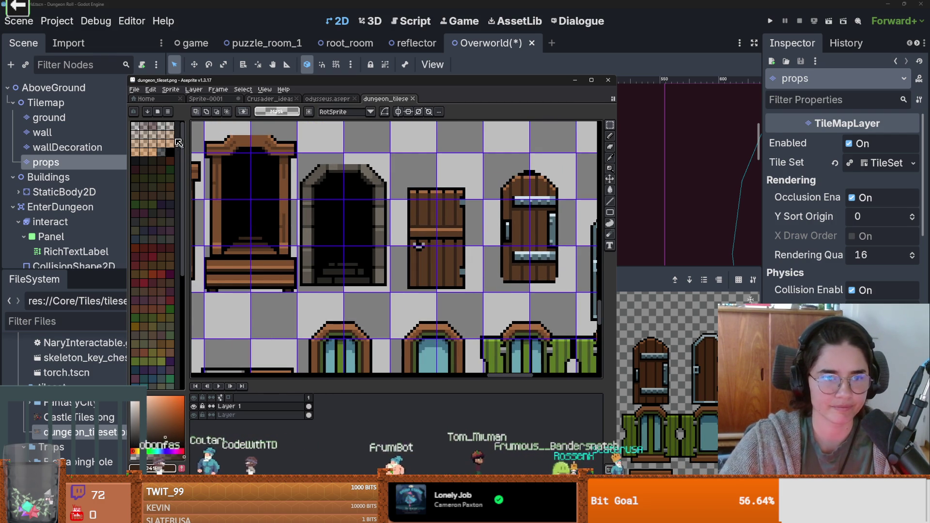
{"action": "left_click", "coordinate": [135, 91]}
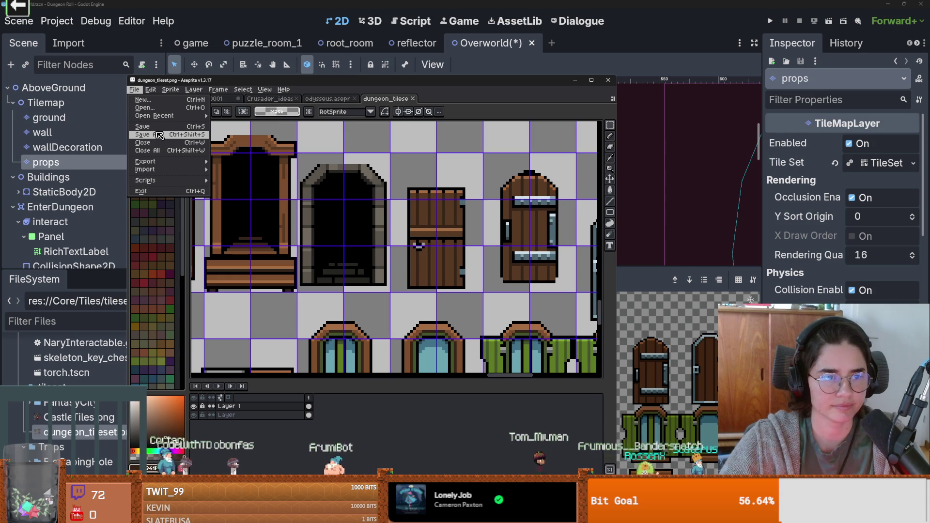
Save As .aseprite, replacing dungeon_tileset.aseprite, then minimise Aseprite.
{"action": "key", "text": "Return"}
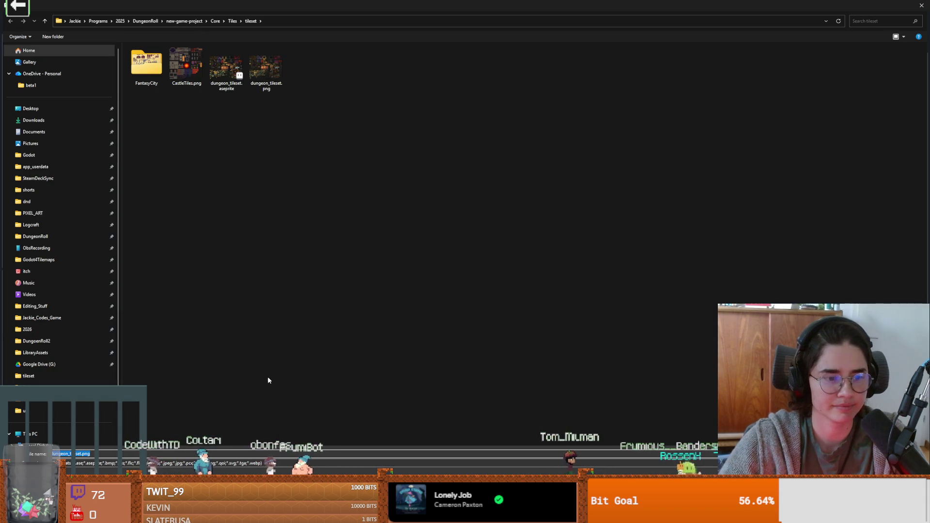
{"action": "left_click", "coordinate": [127, 465]}
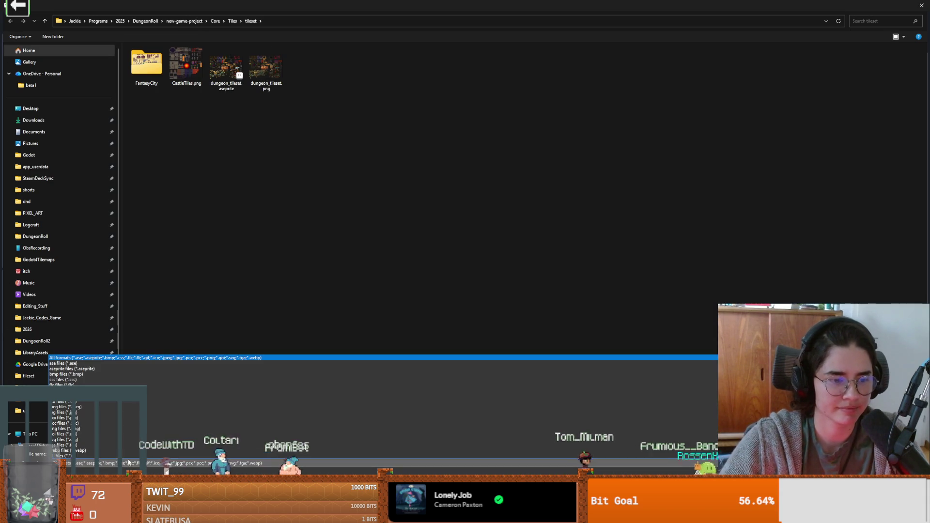
{"action": "left_click", "coordinate": [109, 368]}
{"action": "key", "text": "Return"}
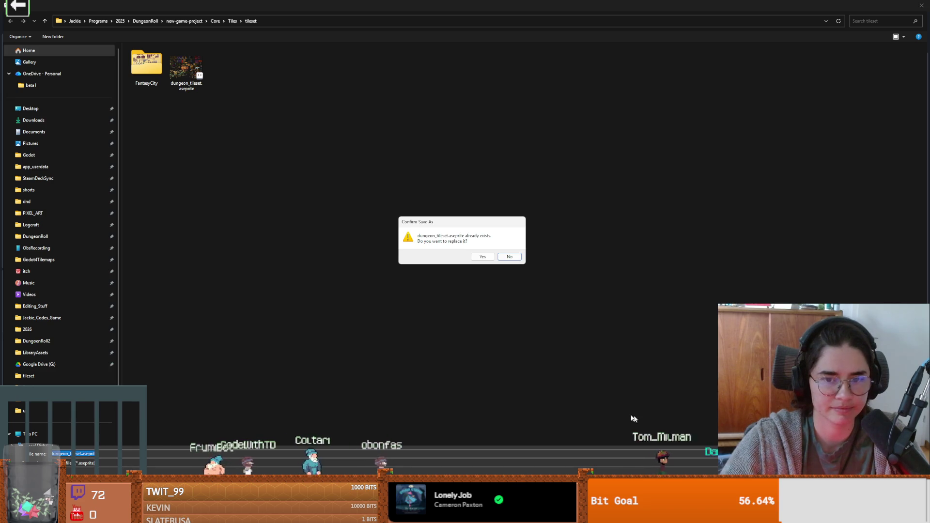
{"action": "left_click", "coordinate": [484, 257]}
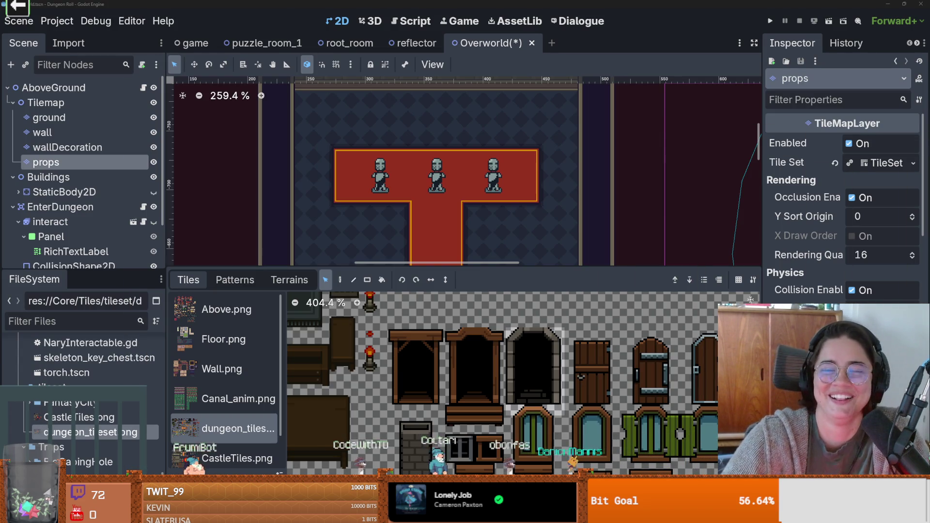
{"action": "left_click", "coordinate": [575, 80]}
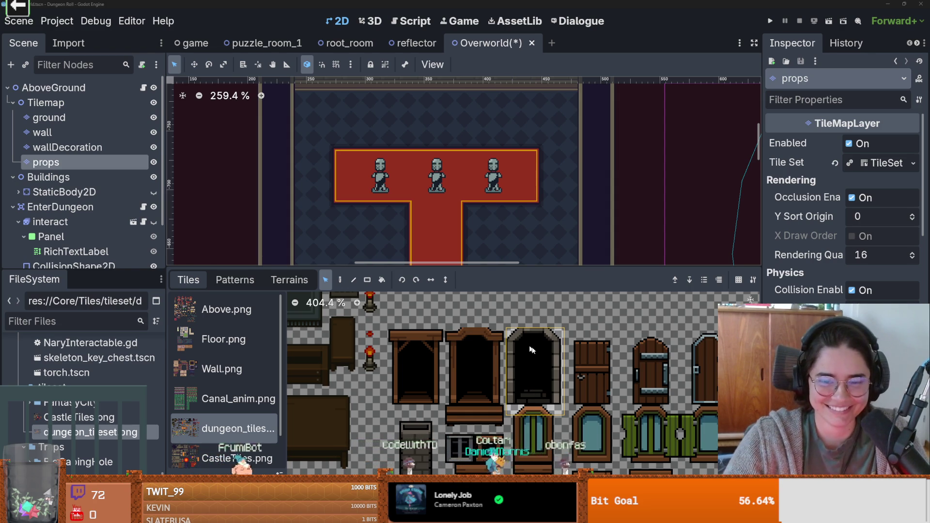
Switch the bottom panel from TileMap to the TileSet editor for the dungeon tileset.
{"action": "scroll", "coordinate": [526, 345], "scroll_direction": "up", "scroll_amount": 2}
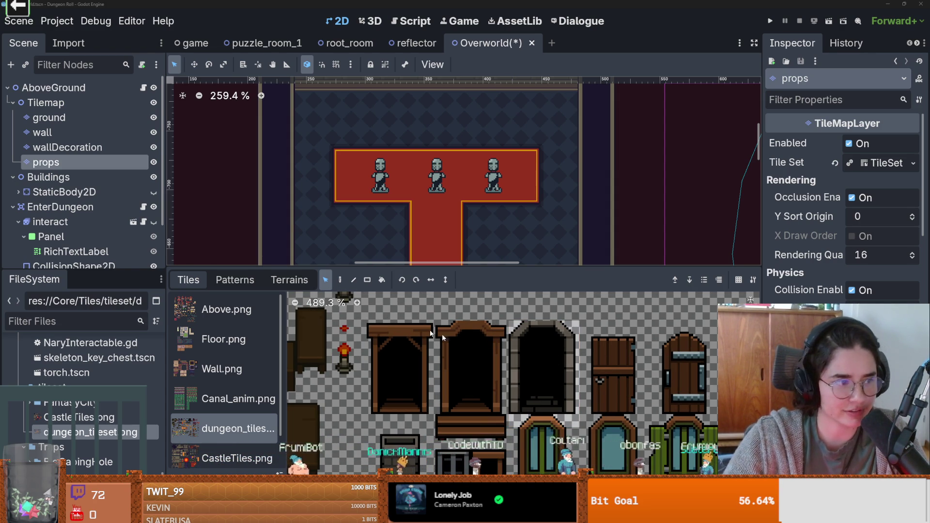
{"action": "scroll", "coordinate": [540, 374], "scroll_direction": "down", "scroll_amount": 1}
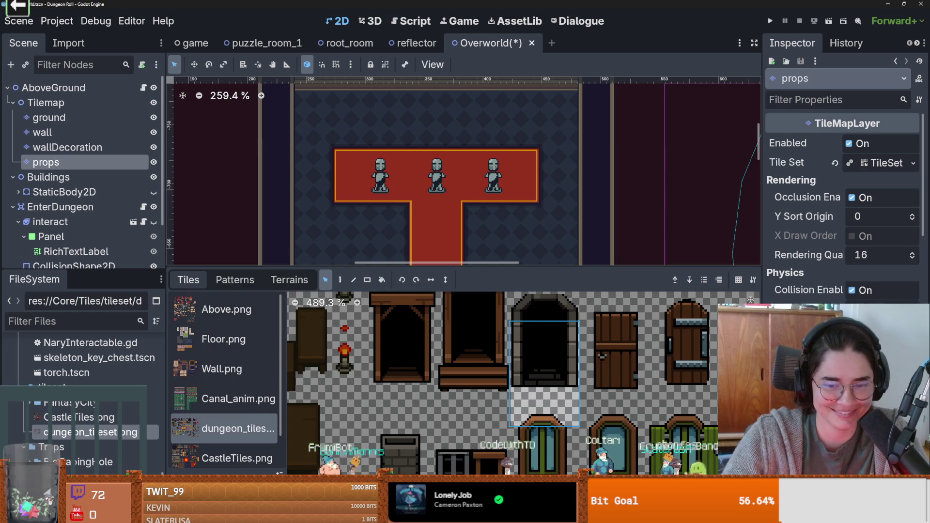
{"action": "left_click", "coordinate": [451, 516]}
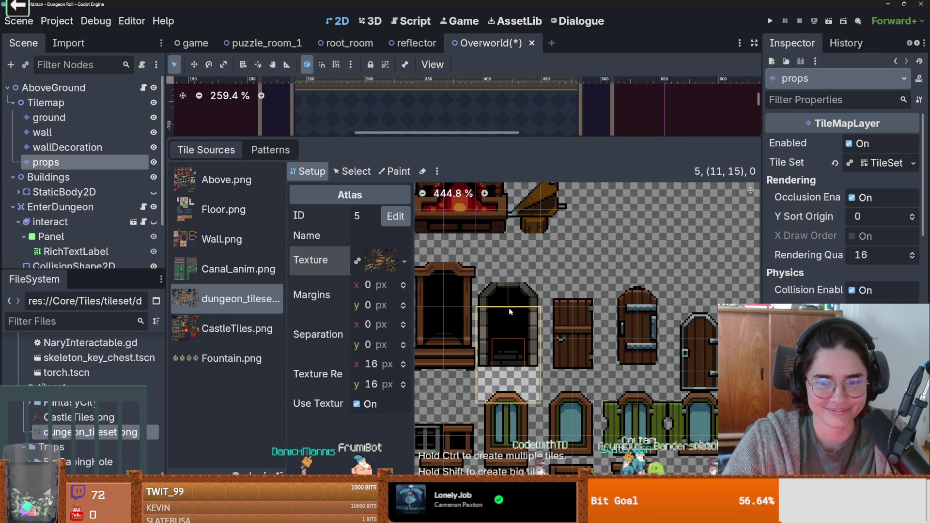
Resize the stone arch tile in the atlas to 2×3 cells.
{"action": "left_click", "coordinate": [509, 309]}
{"action": "left_click_drag", "start_coordinate": [507, 304], "coordinate": [508, 274]}
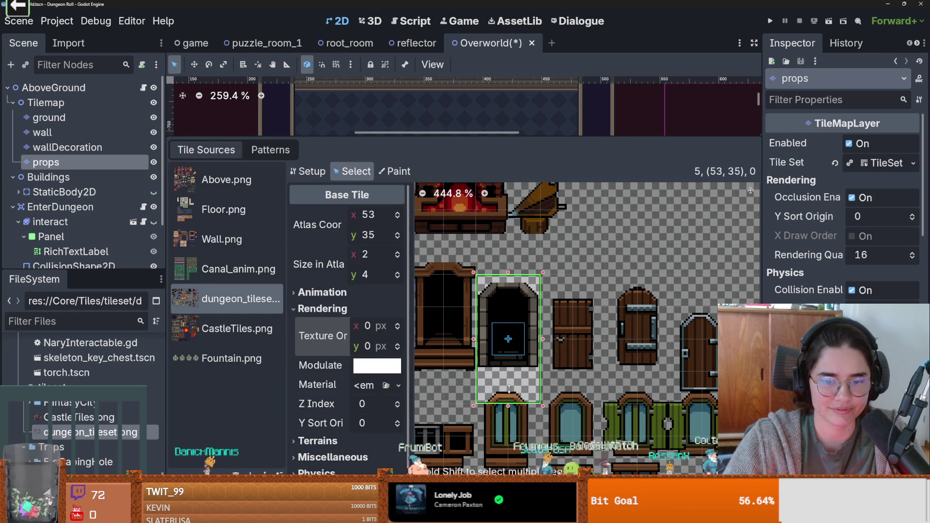
{"action": "left_click_drag", "start_coordinate": [508, 399], "coordinate": [508, 372]}
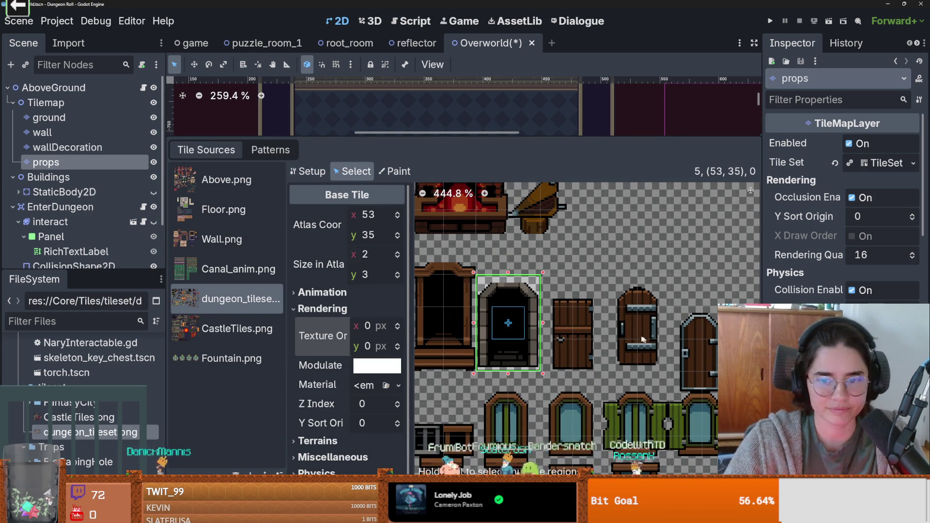
In Setup, create a tile covering the banded wooden door and deal with the stray tile.
{"action": "left_click", "coordinate": [306, 172]}
{"action": "left_click_drag", "start_coordinate": [622, 293], "coordinate": [656, 352]}
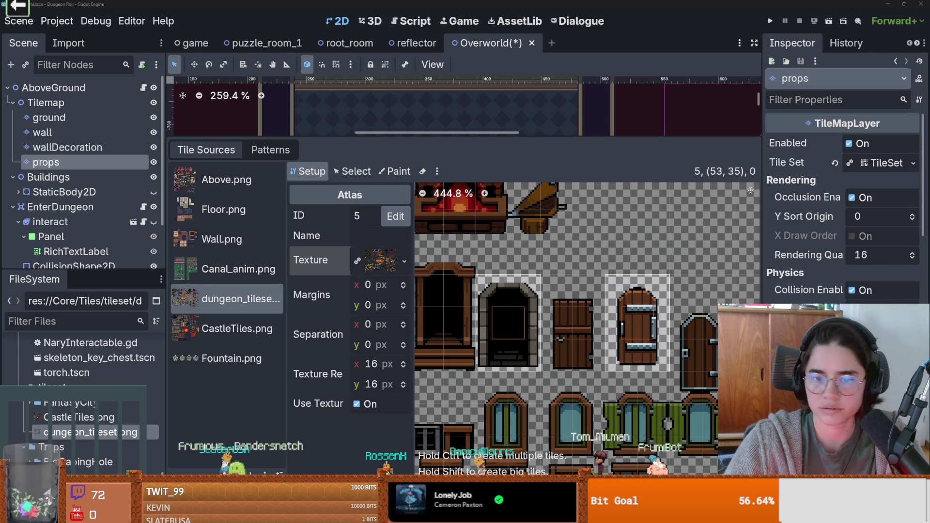
{"action": "scroll", "coordinate": [640, 308], "scroll_direction": "up", "scroll_amount": 4}
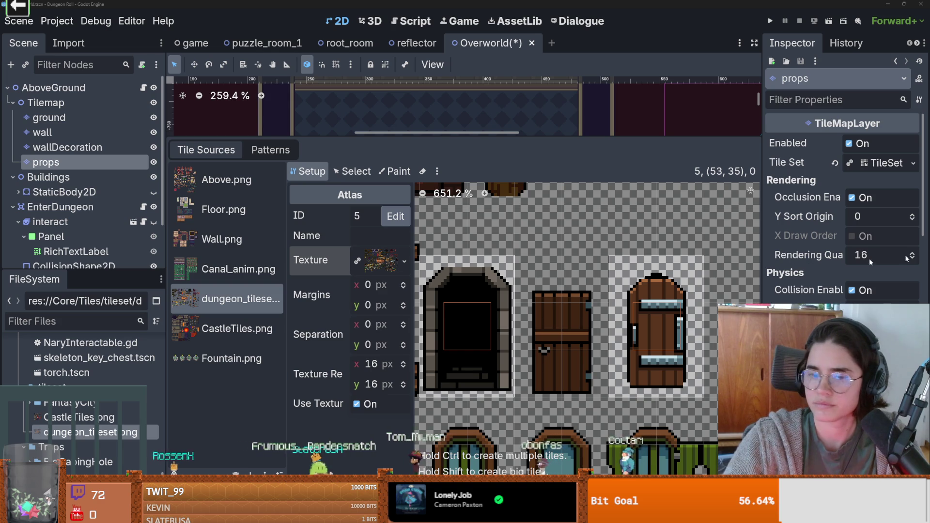
{"action": "left_click", "coordinate": [630, 232]}
{"action": "right_click", "coordinate": [630, 240]}
{"action": "key", "text": "Escape"}
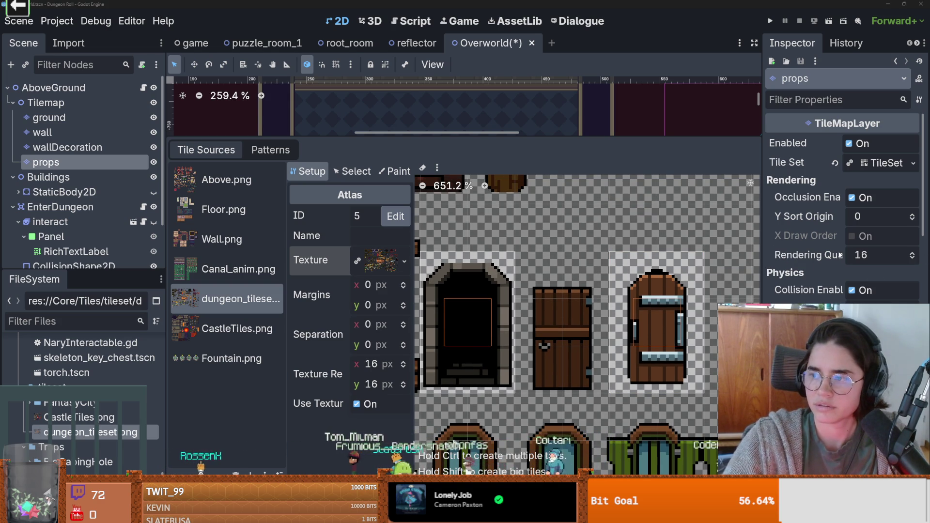
{"action": "left_click", "coordinate": [641, 294]}
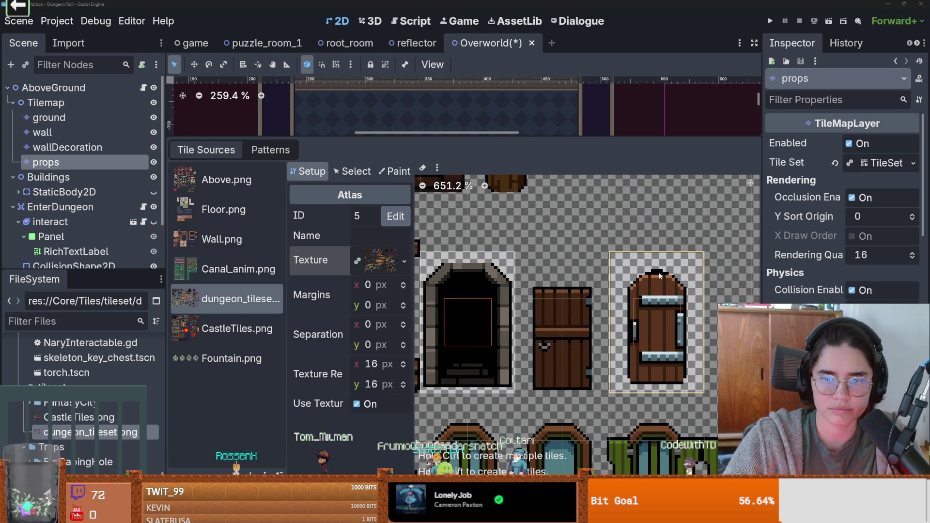
{"action": "scroll", "coordinate": [636, 318], "scroll_direction": "down", "scroll_amount": 1}
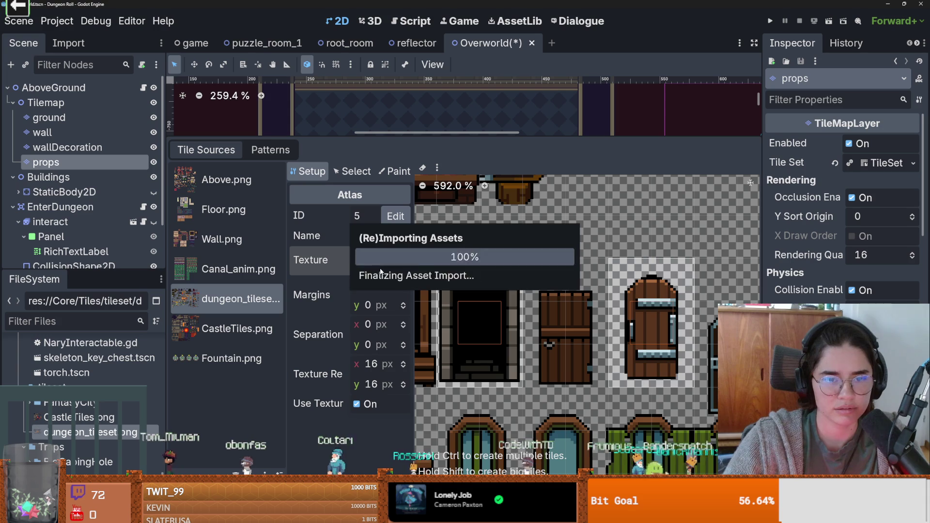
{"action": "scroll", "coordinate": [518, 280], "scroll_direction": "up", "scroll_amount": 1}
{"action": "scroll", "coordinate": [519, 280], "scroll_direction": "up", "scroll_amount": 1}
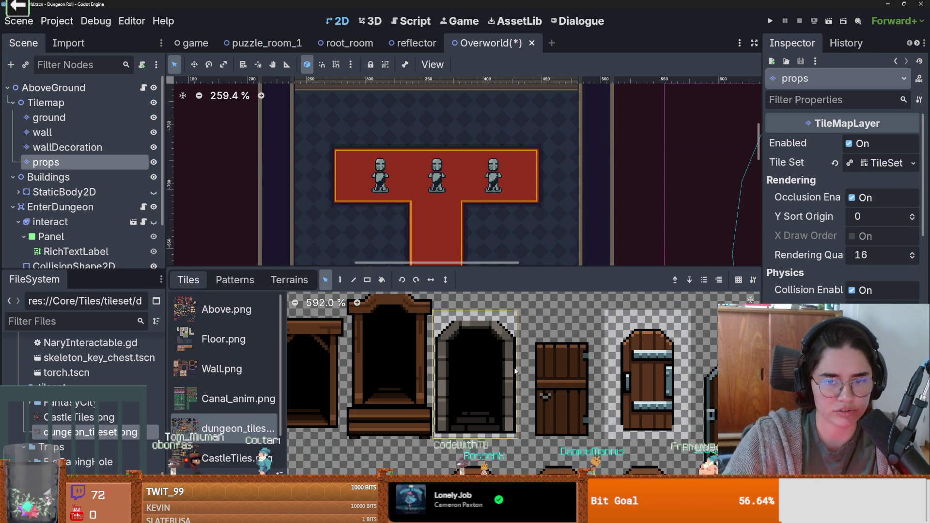
Pick the stone arch tile in the TileMap palette for painting.
{"action": "left_click", "coordinate": [516, 371]}
{"action": "scroll", "coordinate": [344, 146], "scroll_direction": "down", "scroll_amount": 3}
{"action": "scroll", "coordinate": [337, 221], "scroll_direction": "up", "scroll_amount": 1}
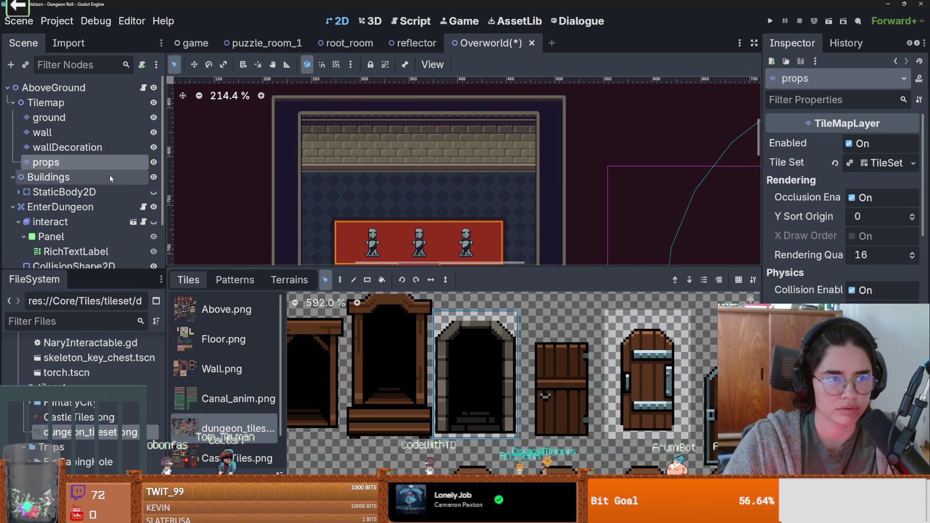
Paint the stone arch onto the room's back wall on the wallDecoration layer.
{"action": "left_click", "coordinate": [67, 147]}
{"action": "scroll", "coordinate": [339, 151], "scroll_direction": "up", "scroll_amount": 2}
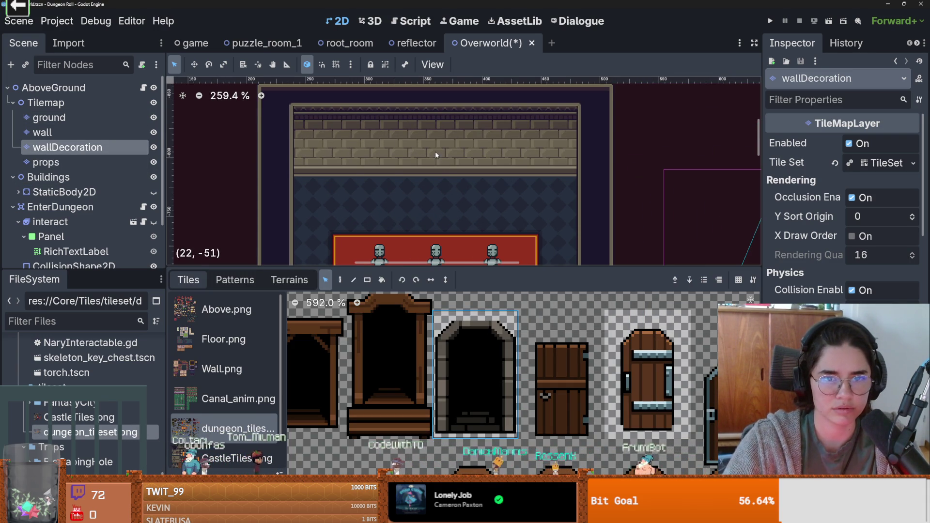
{"action": "key", "text": "d"}
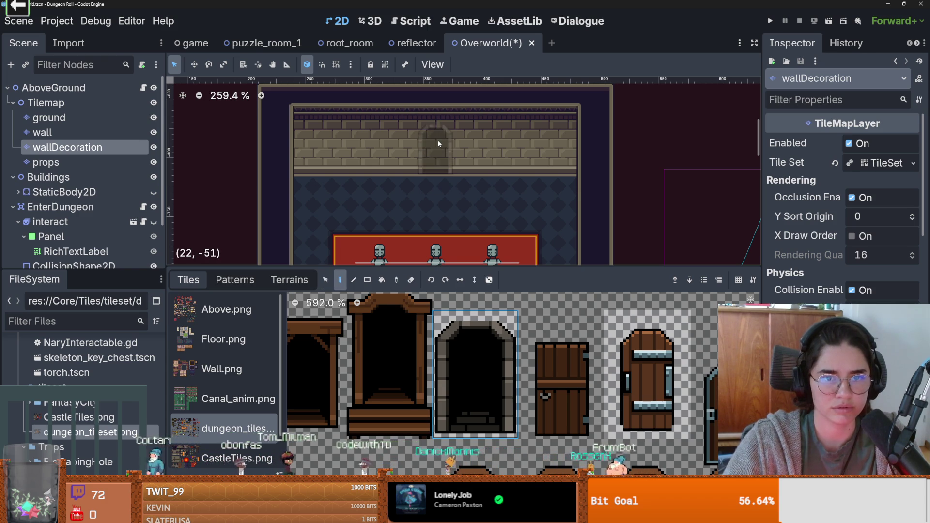
{"action": "left_click", "coordinate": [438, 140]}
{"action": "scroll", "coordinate": [471, 193], "scroll_direction": "up", "scroll_amount": 3}
Paint the banded wooden door tile over the archway.
{"action": "left_click", "coordinate": [648, 375]}
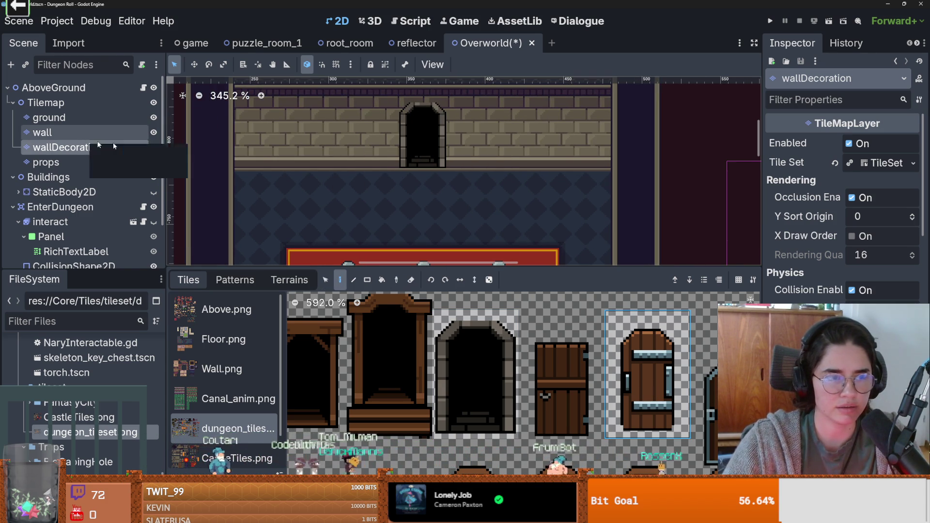
{"action": "left_click", "coordinate": [153, 147]}
{"action": "left_click", "coordinate": [154, 147]}
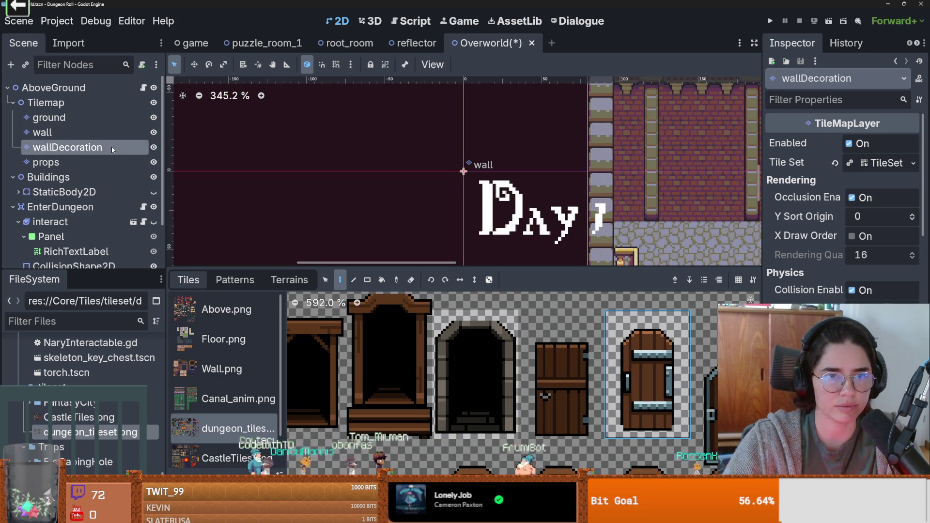
{"action": "scroll", "coordinate": [570, 143], "scroll_direction": "down", "scroll_amount": 8}
{"action": "scroll", "coordinate": [570, 142], "scroll_direction": "up", "scroll_amount": 10}
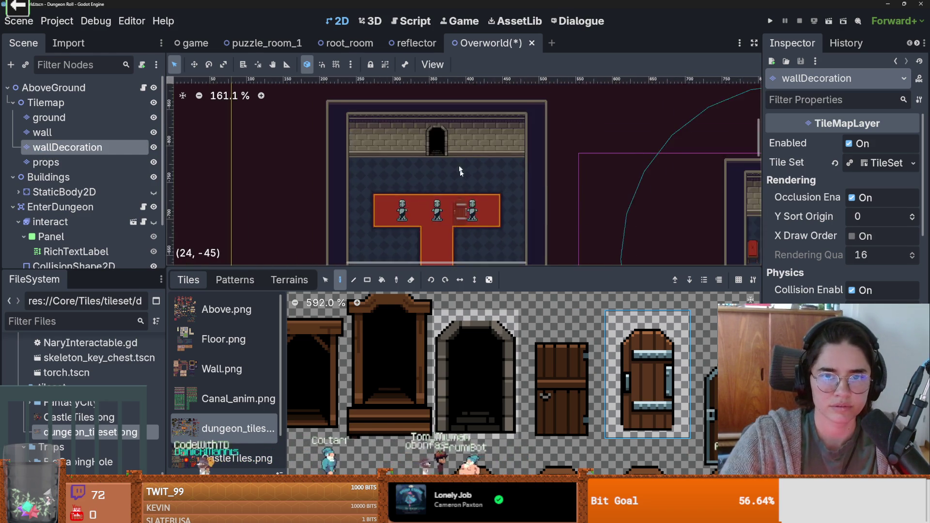
{"action": "scroll", "coordinate": [432, 135], "scroll_direction": "up", "scroll_amount": 5}
{"action": "left_click", "coordinate": [425, 135]}
On the wall layer, pick the arch tile, widen the tile panel and view CastleTiles.png.
{"action": "left_click", "coordinate": [42, 132]}
{"action": "left_click", "coordinate": [490, 371]}
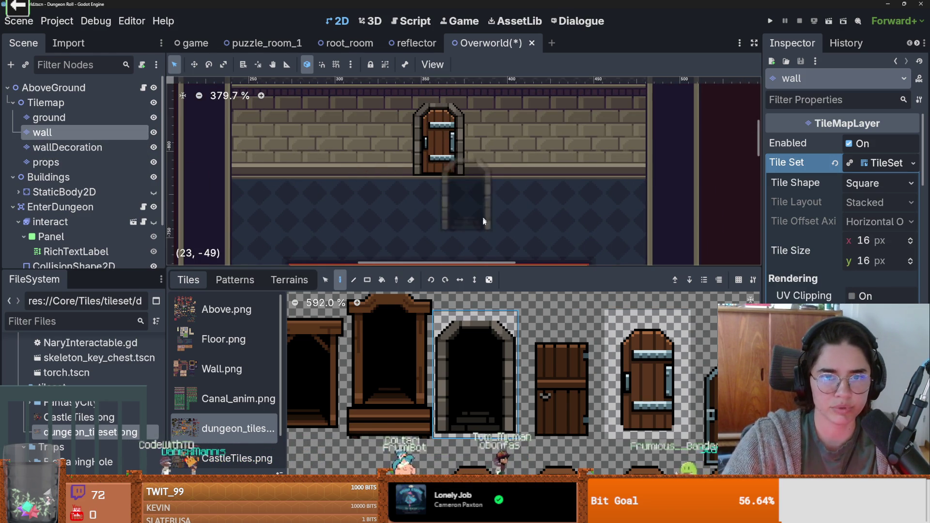
{"action": "scroll", "coordinate": [441, 138], "scroll_direction": "down", "scroll_amount": 3}
{"action": "scroll", "coordinate": [545, 125], "scroll_direction": "down", "scroll_amount": 3}
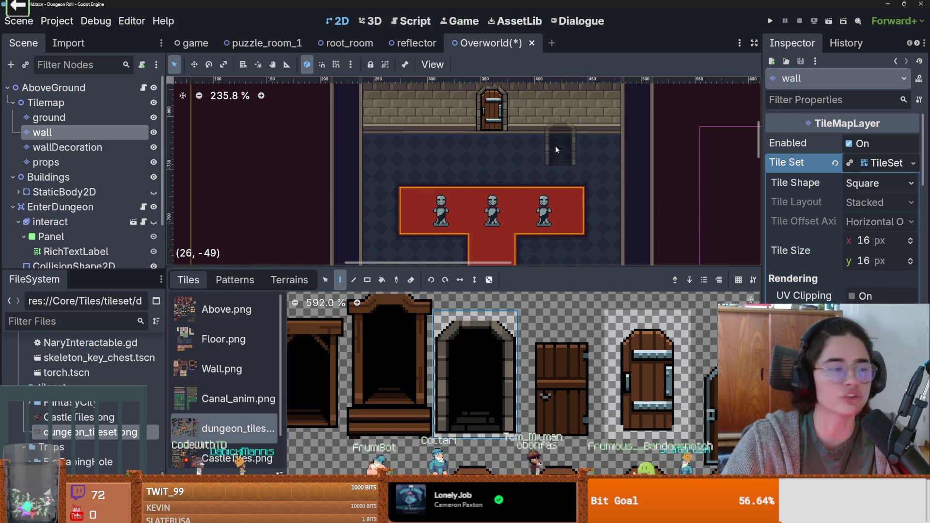
{"action": "mouse_move", "coordinate": [517, 269]}
{"action": "left_mouse_down"}
{"action": "mouse_move", "coordinate": [504, 138]}
{"action": "mouse_move", "coordinate": [497, 264]}
{"action": "left_mouse_up"}
{"action": "left_click", "coordinate": [237, 328]}
{"action": "scroll", "coordinate": [506, 203], "scroll_direction": "up", "scroll_amount": 4}
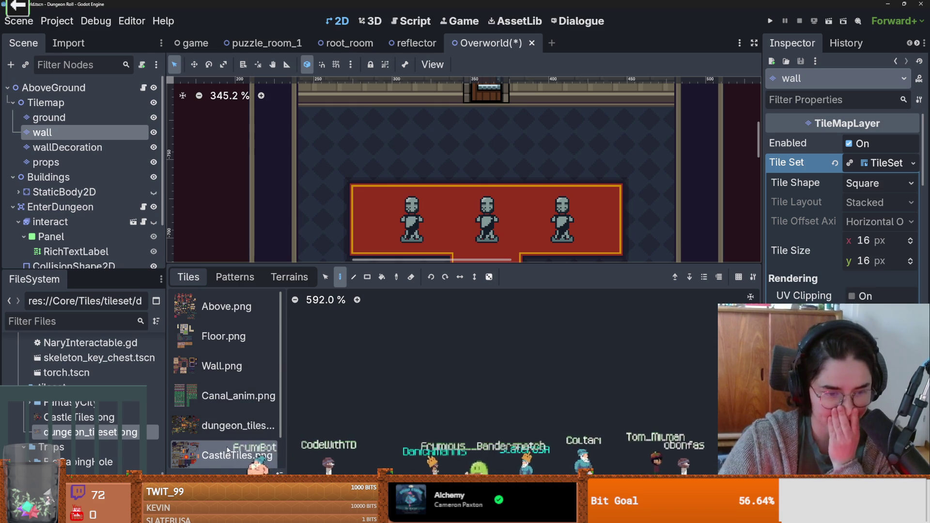
Browse the dungeon tileset, Wall.png, Floor.png and Above.png atlases.
{"action": "left_click", "coordinate": [233, 430]}
{"action": "left_click", "coordinate": [234, 373]}
{"action": "left_click", "coordinate": [224, 335]}
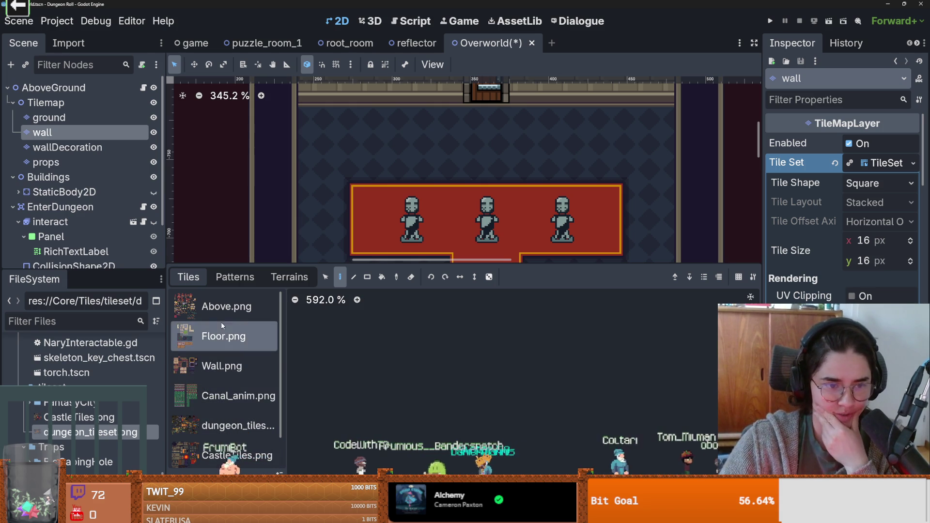
{"action": "left_click", "coordinate": [218, 311]}
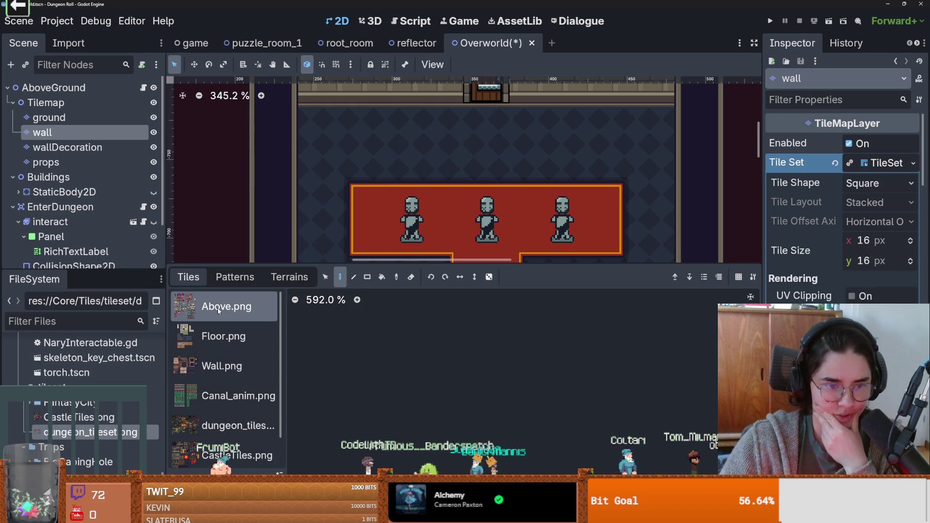
Switch to the props layer and check the saved patterns before returning to the atlases.
{"action": "left_click", "coordinate": [46, 163]}
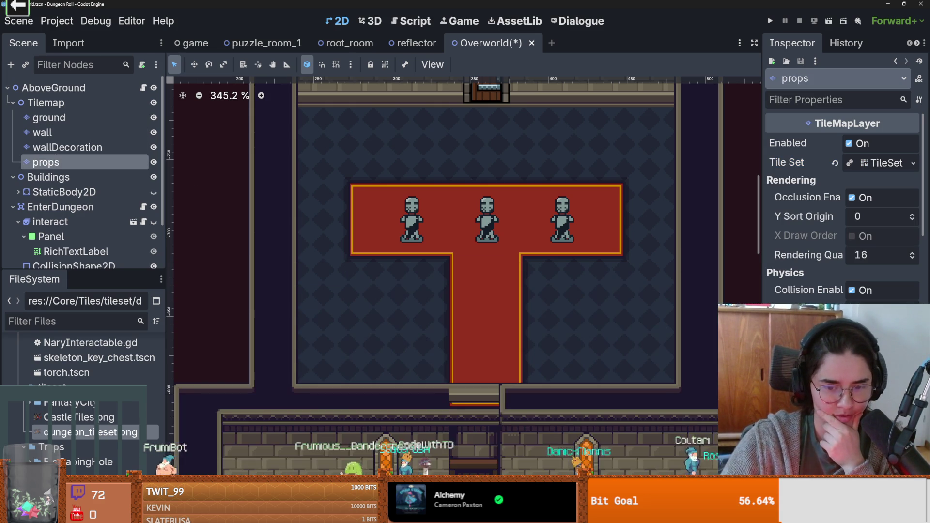
{"action": "left_click", "coordinate": [234, 277]}
{"action": "left_click", "coordinate": [188, 277]}
{"action": "scroll", "coordinate": [397, 428], "scroll_direction": "down", "scroll_amount": 5}
{"action": "scroll", "coordinate": [397, 428], "scroll_direction": "down", "scroll_amount": 5}
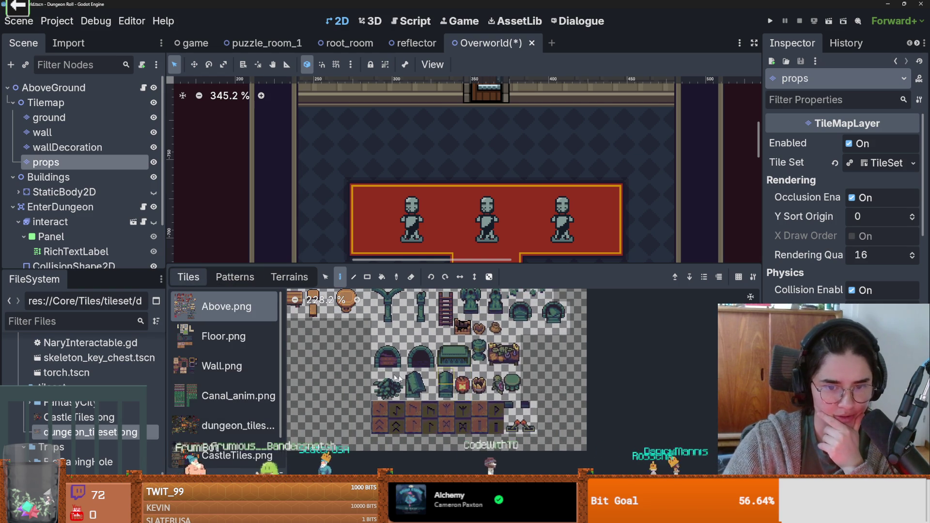
{"action": "scroll", "coordinate": [532, 372], "scroll_direction": "up", "scroll_amount": 2}
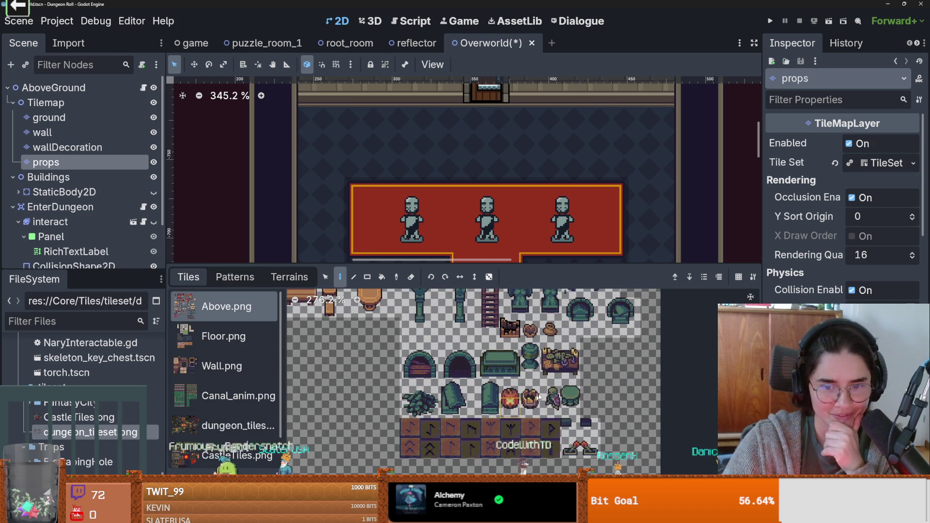
{"action": "scroll", "coordinate": [558, 373], "scroll_direction": "up", "scroll_amount": 4}
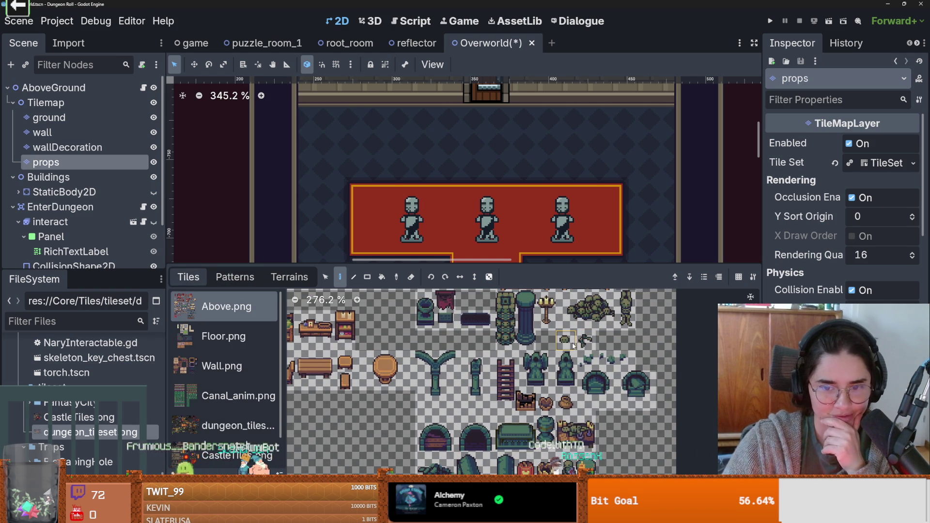
{"action": "scroll", "coordinate": [502, 398], "scroll_direction": "up", "scroll_amount": 3}
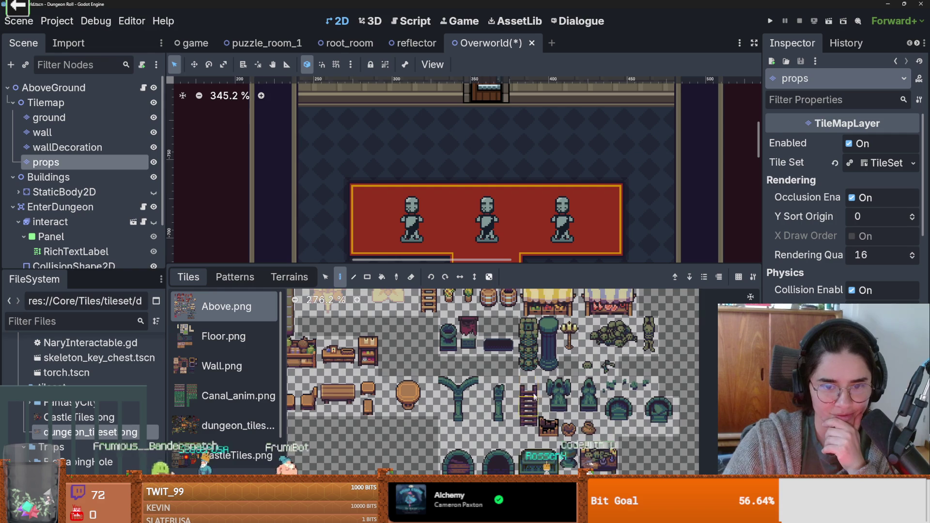
{"action": "scroll", "coordinate": [502, 397], "scroll_direction": "down", "scroll_amount": 1}
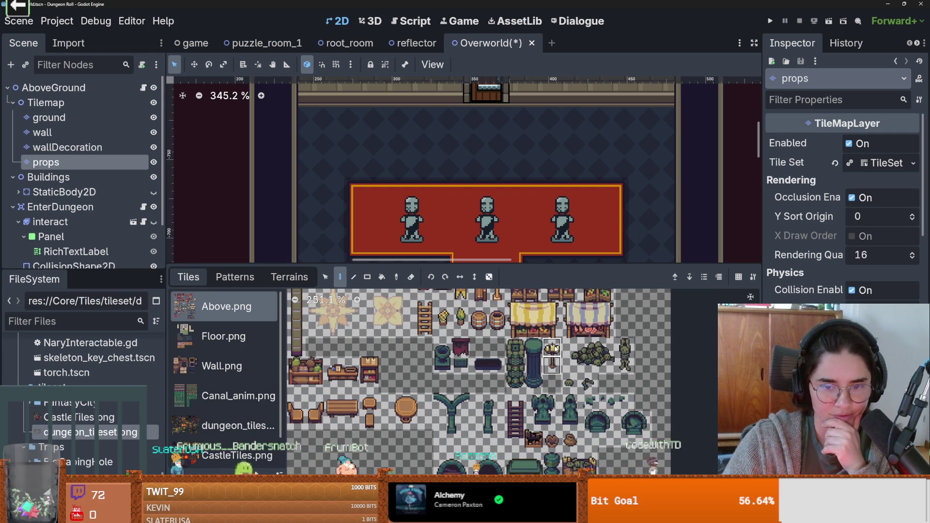
{"action": "scroll", "coordinate": [569, 385], "scroll_direction": "up", "scroll_amount": 2}
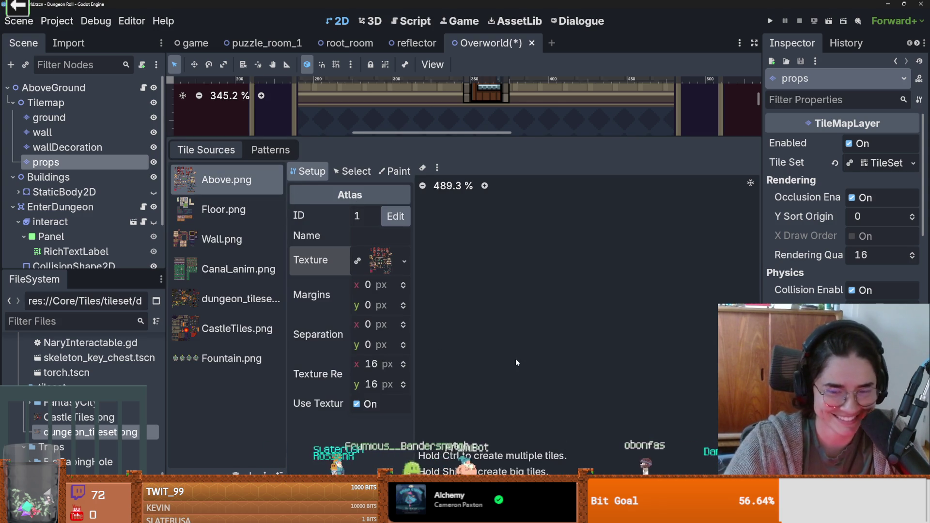
Make the standing lamp tile in Above.png 1×2 cells, shifted up to row 22.
{"action": "scroll", "coordinate": [515, 361], "scroll_direction": "down", "scroll_amount": 4}
{"action": "scroll", "coordinate": [620, 305], "scroll_direction": "up", "scroll_amount": 2}
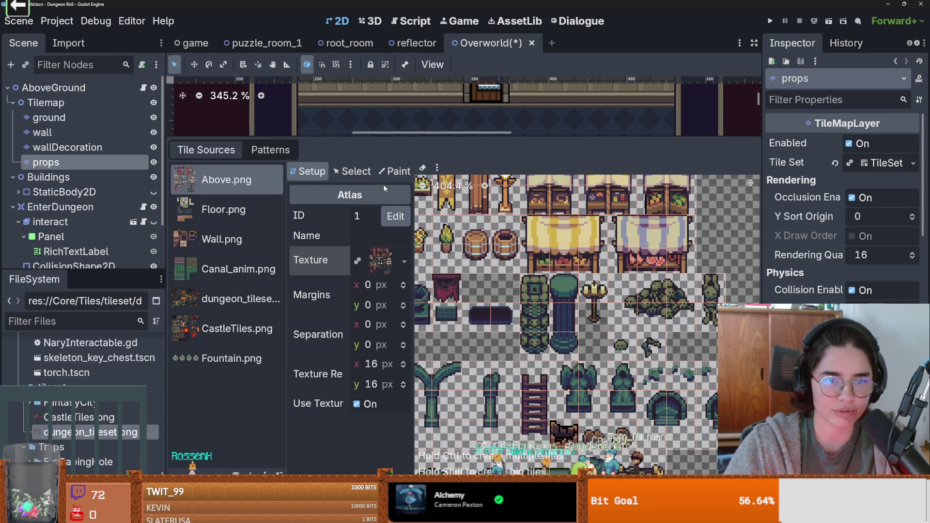
{"action": "left_click", "coordinate": [354, 171]}
{"action": "left_click", "coordinate": [600, 289]}
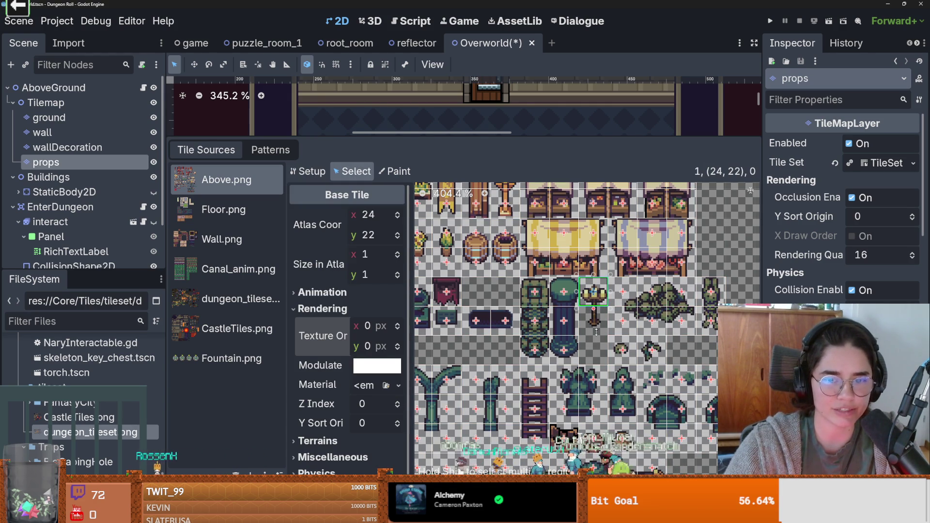
{"action": "left_click_drag", "start_coordinate": [596, 331], "coordinate": [596, 334]}
{"action": "left_click", "coordinate": [711, 302]}
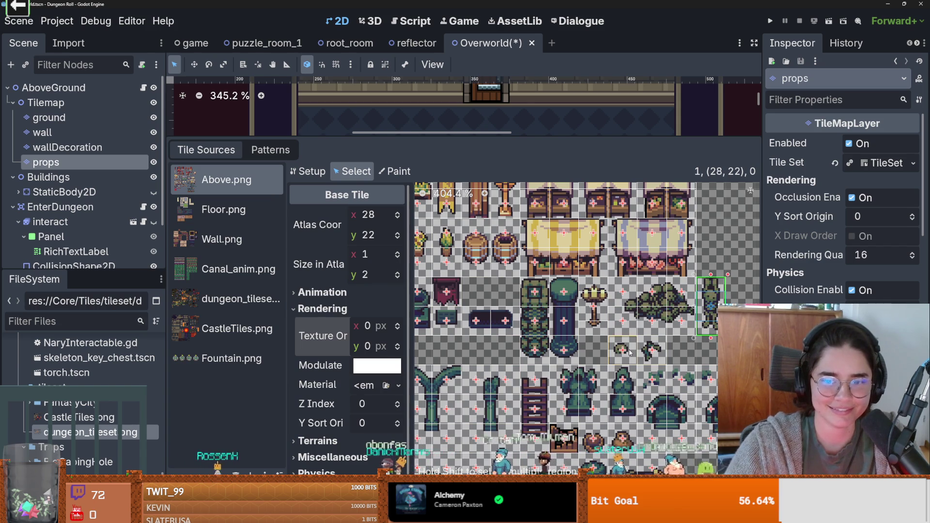
{"action": "scroll", "coordinate": [556, 344], "scroll_direction": "left", "scroll_amount": 5}
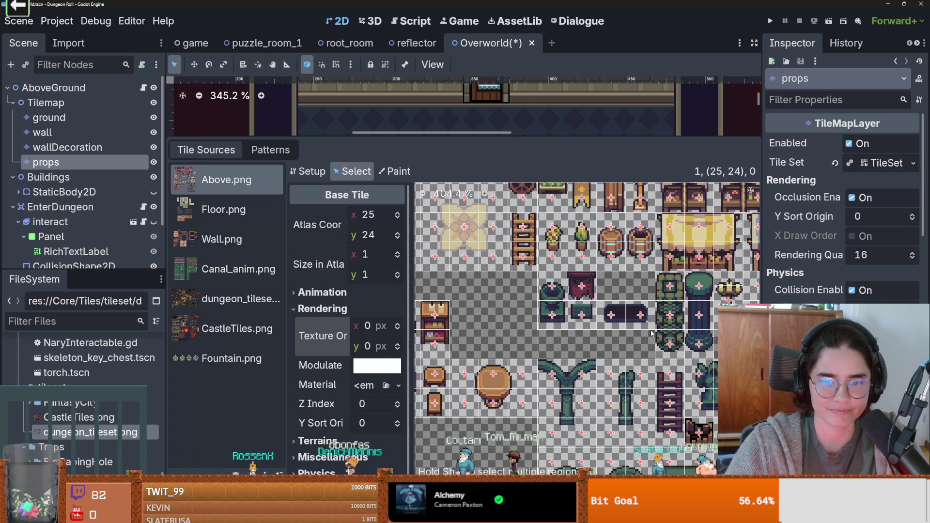
{"action": "scroll", "coordinate": [625, 349], "scroll_direction": "up", "scroll_amount": 1}
{"action": "left_click", "coordinate": [513, 181]}
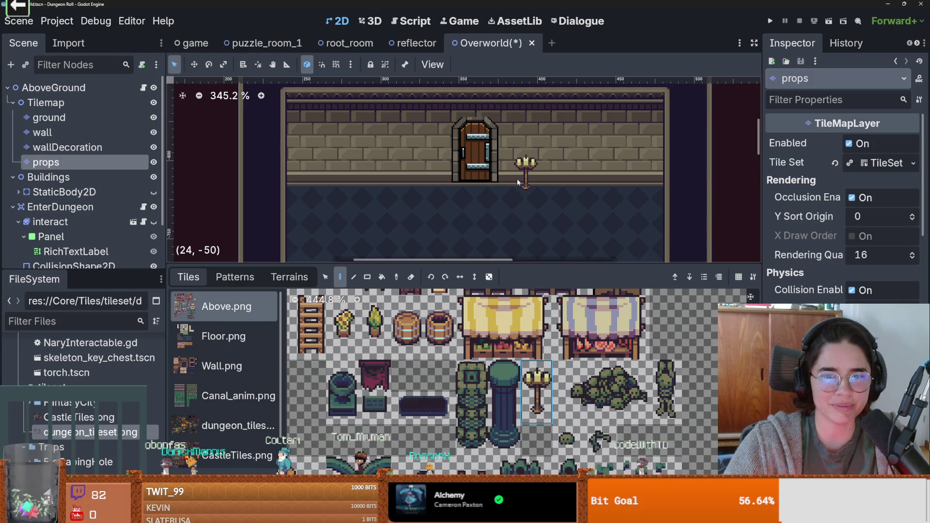
Paint a lamp beside the door, a banner on the back wall and a small rock in the room.
{"action": "left_click", "coordinate": [423, 178]}
{"action": "scroll", "coordinate": [504, 194], "scroll_direction": "down", "scroll_amount": 2}
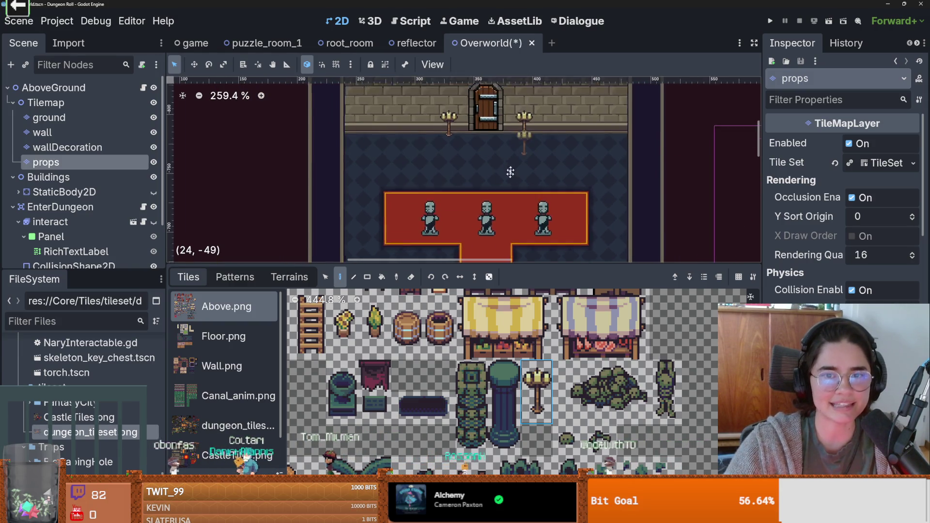
{"action": "scroll", "coordinate": [507, 336], "scroll_direction": "down", "scroll_amount": 4}
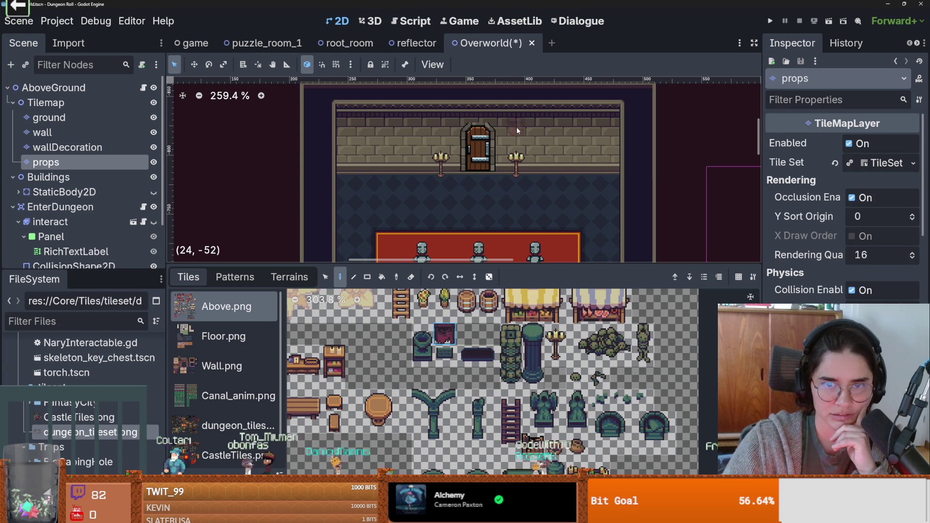
{"action": "left_click", "coordinate": [439, 130]}
{"action": "scroll", "coordinate": [489, 217], "scroll_direction": "down", "scroll_amount": 1}
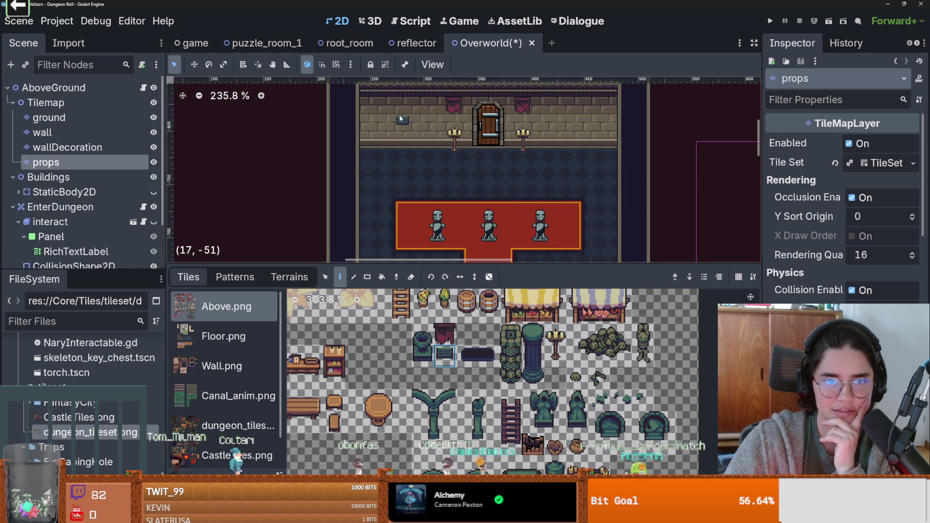
{"action": "scroll", "coordinate": [547, 198], "scroll_direction": "down", "scroll_amount": 1}
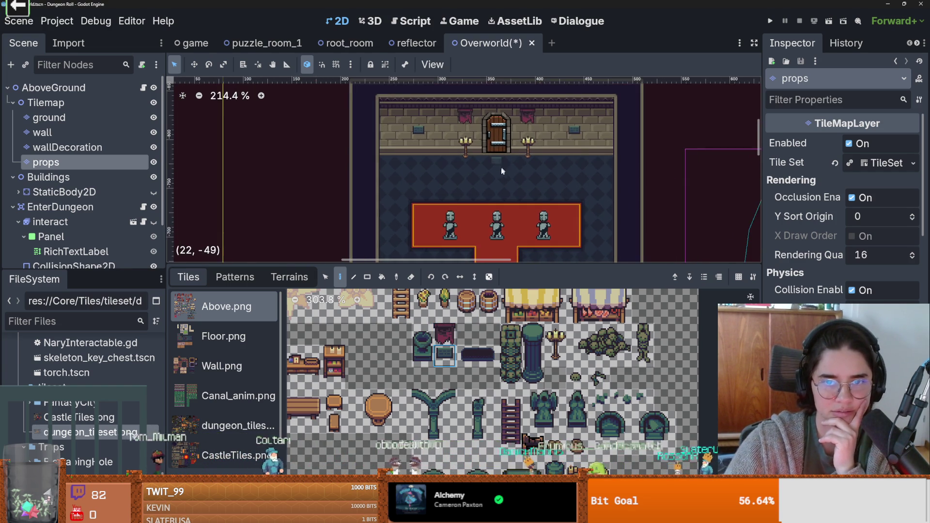
{"action": "left_click", "coordinate": [576, 377]}
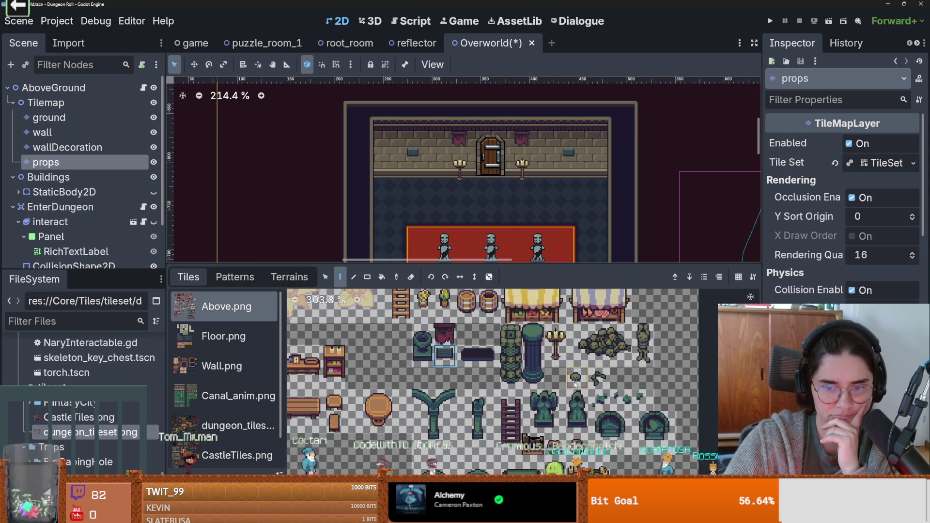
{"action": "left_click", "coordinate": [513, 158]}
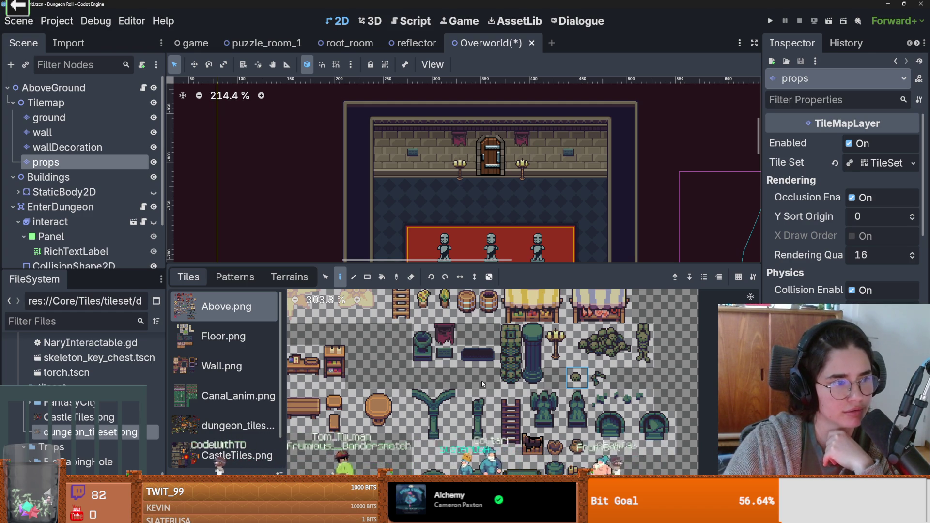
Give the room view more space than the tile panel, then save and run the game.
{"action": "scroll", "coordinate": [532, 388], "scroll_direction": "down", "scroll_amount": 5}
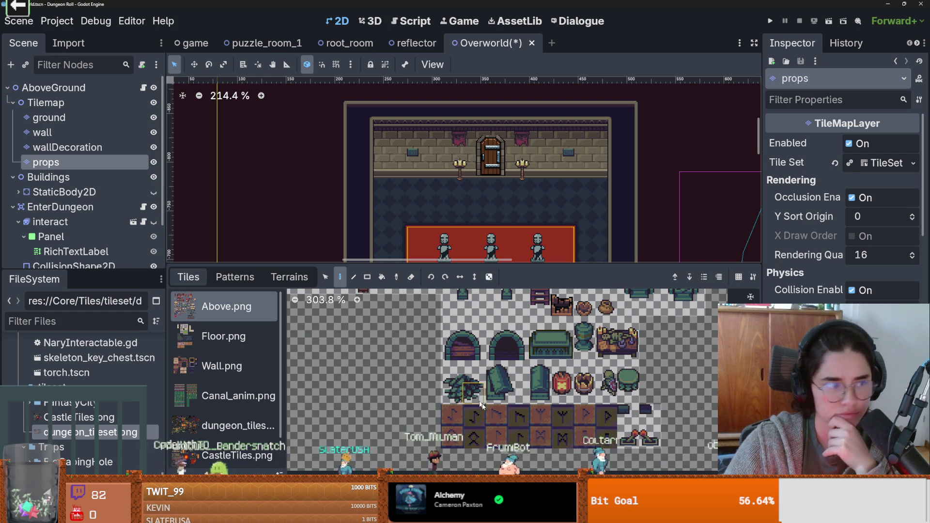
{"action": "scroll", "coordinate": [533, 412], "scroll_direction": "up", "scroll_amount": 1}
{"action": "scroll", "coordinate": [507, 389], "scroll_direction": "down", "scroll_amount": 1}
{"action": "scroll", "coordinate": [484, 392], "scroll_direction": "down", "scroll_amount": 3}
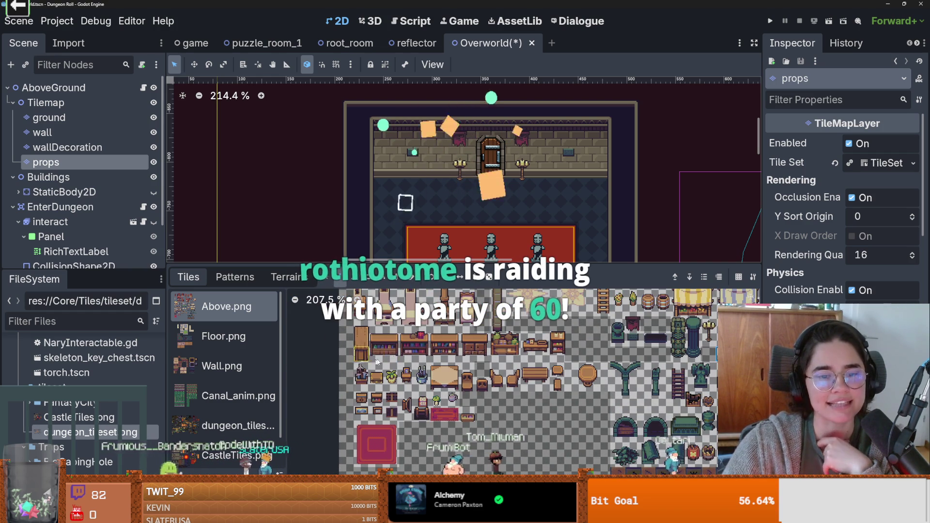
{"action": "scroll", "coordinate": [436, 393], "scroll_direction": "up", "scroll_amount": 3}
{"action": "scroll", "coordinate": [465, 378], "scroll_direction": "up", "scroll_amount": 1}
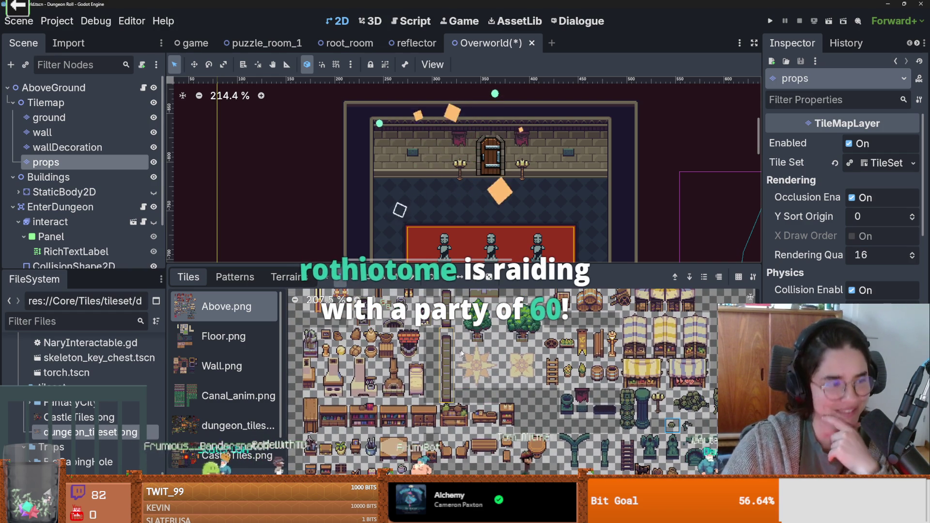
{"action": "left_click_drag", "start_coordinate": [465, 268], "coordinate": [465, 390]}
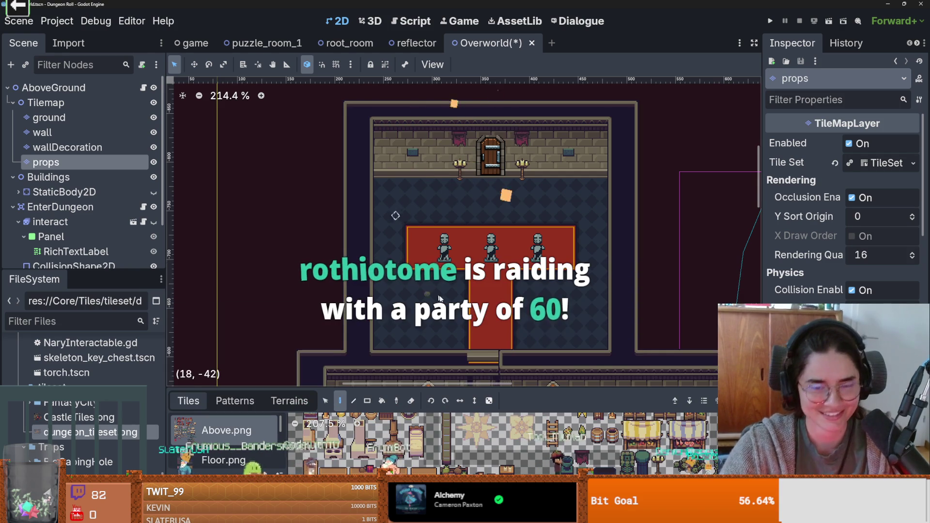
{"action": "scroll", "coordinate": [548, 218], "scroll_direction": "up", "scroll_amount": 4}
{"action": "left_click", "coordinate": [771, 21]}
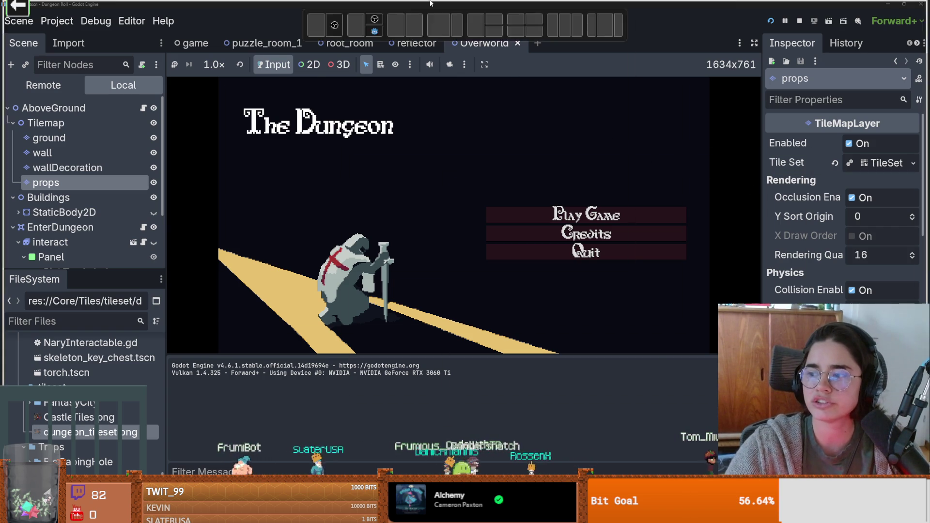
Switch over to the web browser showing the Wax Heads Steam store page.
{"action": "key", "text": "alt+Tab"}
{"action": "scroll", "coordinate": [362, 321], "scroll_direction": "down", "scroll_amount": 3}
{"action": "scroll", "coordinate": [362, 321], "scroll_direction": "down", "scroll_amount": 1}
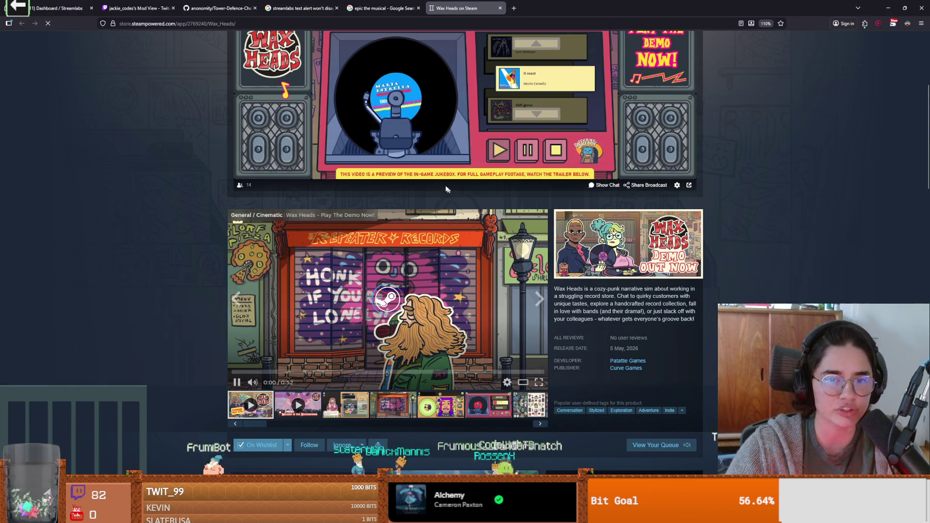
Stop the playing trailer and highlight the planned release date on the page.
{"action": "left_click", "coordinate": [262, 395]}
{"action": "scroll", "coordinate": [316, 378], "scroll_direction": "down", "scroll_amount": 6}
{"action": "scroll", "coordinate": [316, 379], "scroll_direction": "up", "scroll_amount": 1}
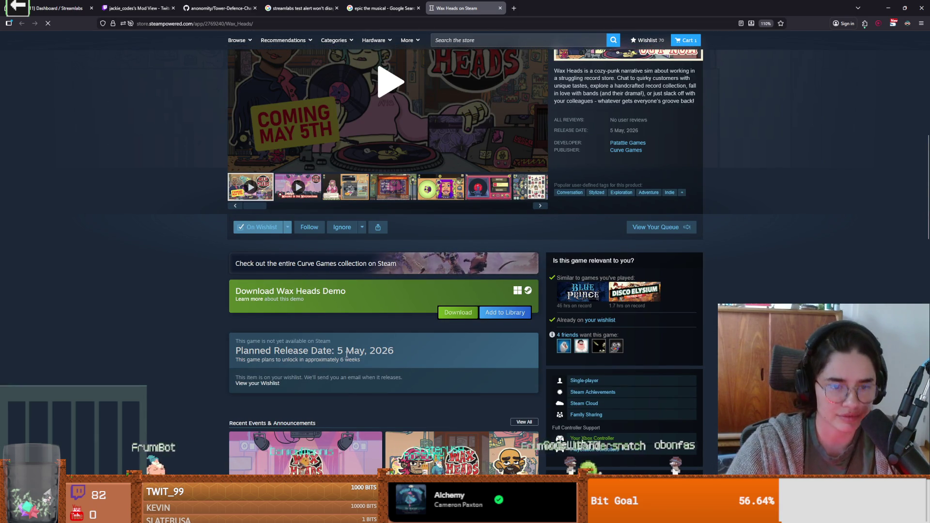
{"action": "left_click_drag", "start_coordinate": [394, 351], "coordinate": [306, 348]}
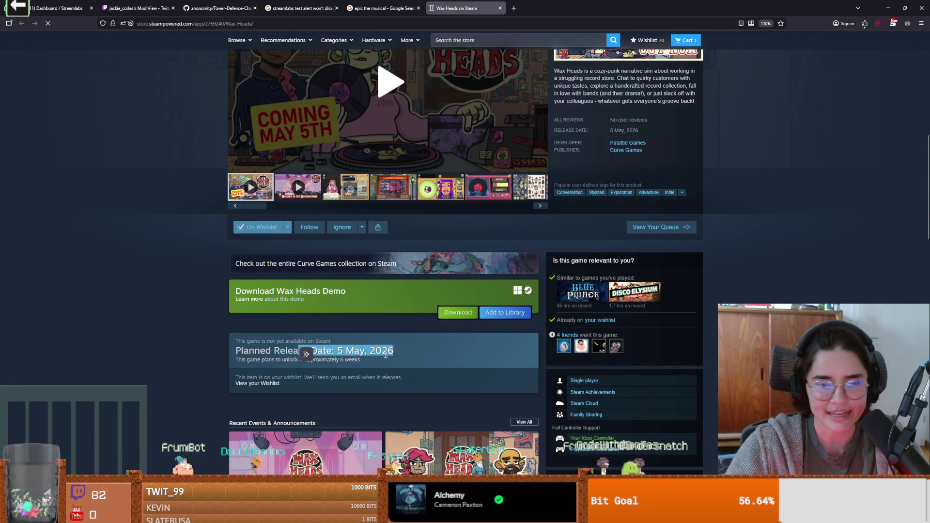
{"action": "left_click_drag", "start_coordinate": [394, 351], "coordinate": [329, 351]}
{"action": "scroll", "coordinate": [465, 339], "scroll_direction": "down", "scroll_amount": 1}
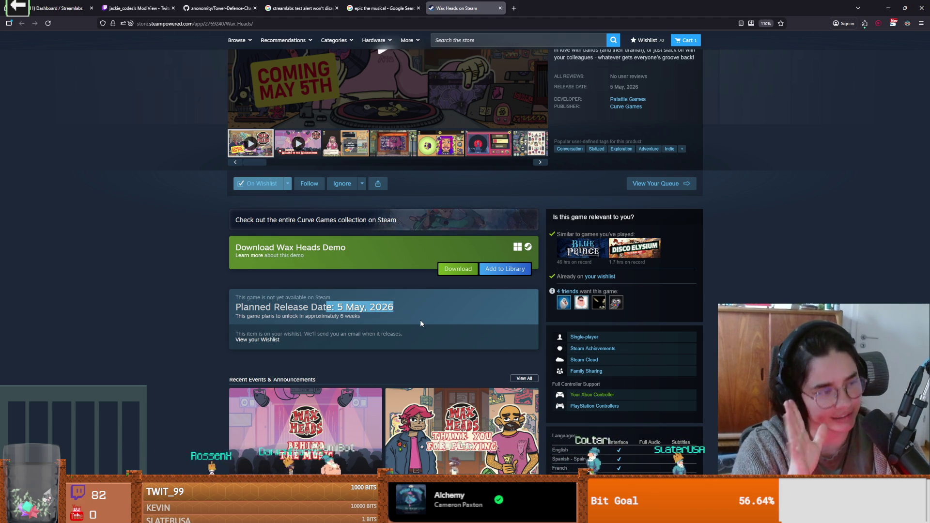
Highlight the release date again and the number of weeks until it unlocks.
{"action": "scroll", "coordinate": [407, 326], "scroll_direction": "up", "scroll_amount": 1}
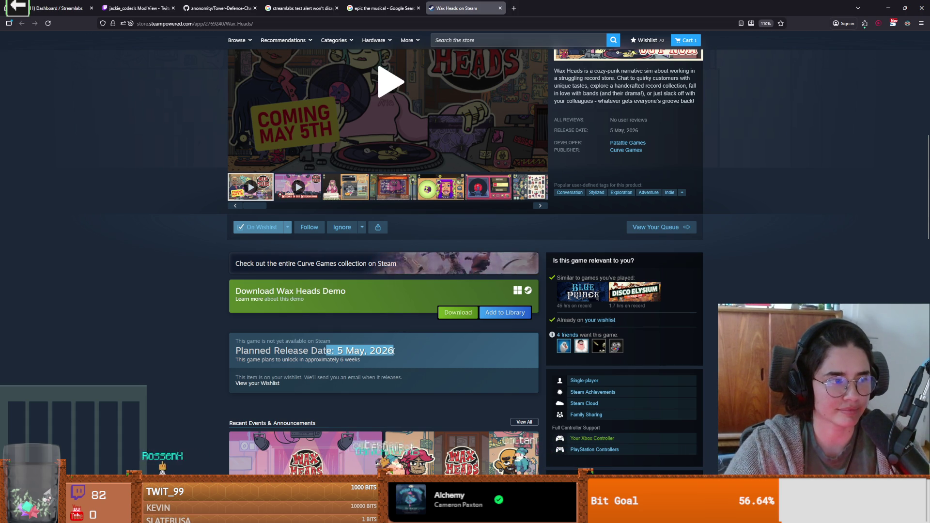
{"action": "scroll", "coordinate": [393, 354], "scroll_direction": "up", "scroll_amount": 1}
{"action": "scroll", "coordinate": [393, 354], "scroll_direction": "up", "scroll_amount": 1}
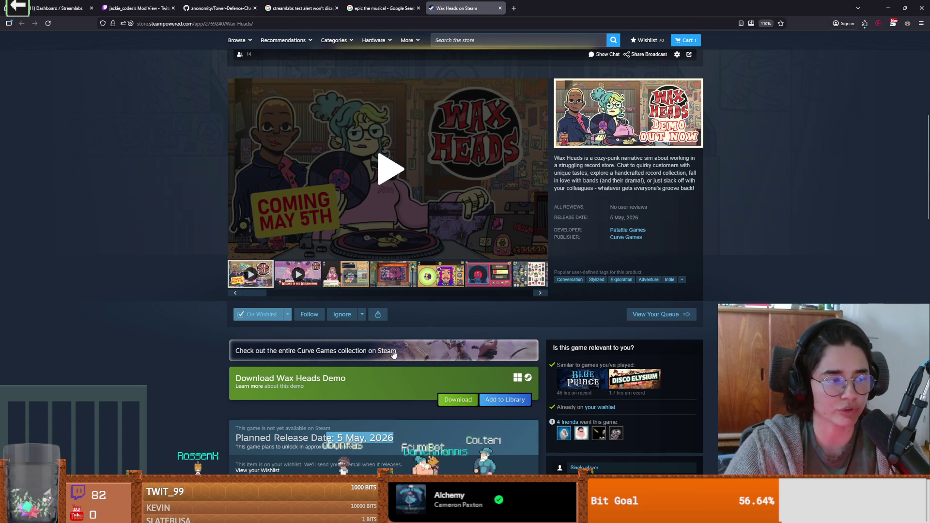
{"action": "scroll", "coordinate": [407, 339], "scroll_direction": "down", "scroll_amount": 1}
{"action": "scroll", "coordinate": [436, 322], "scroll_direction": "up", "scroll_amount": 2}
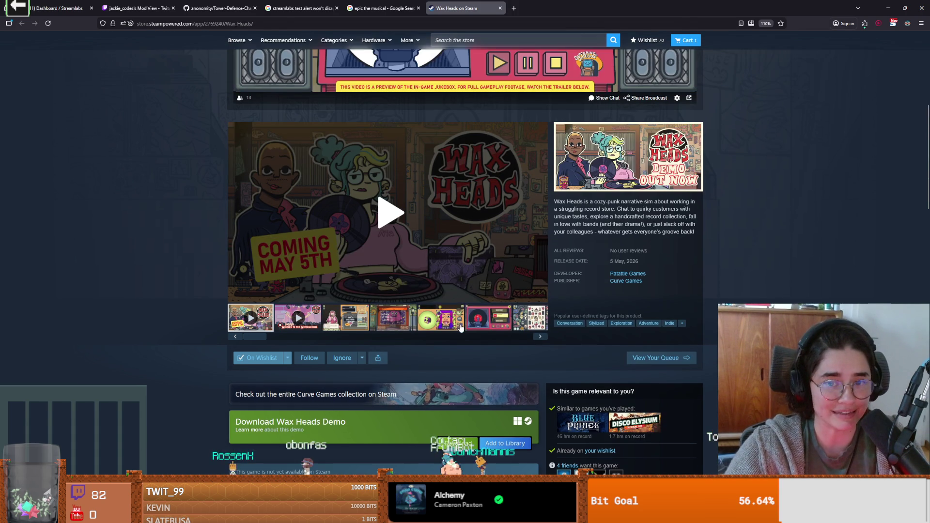
{"action": "scroll", "coordinate": [446, 358], "scroll_direction": "down", "scroll_amount": 3}
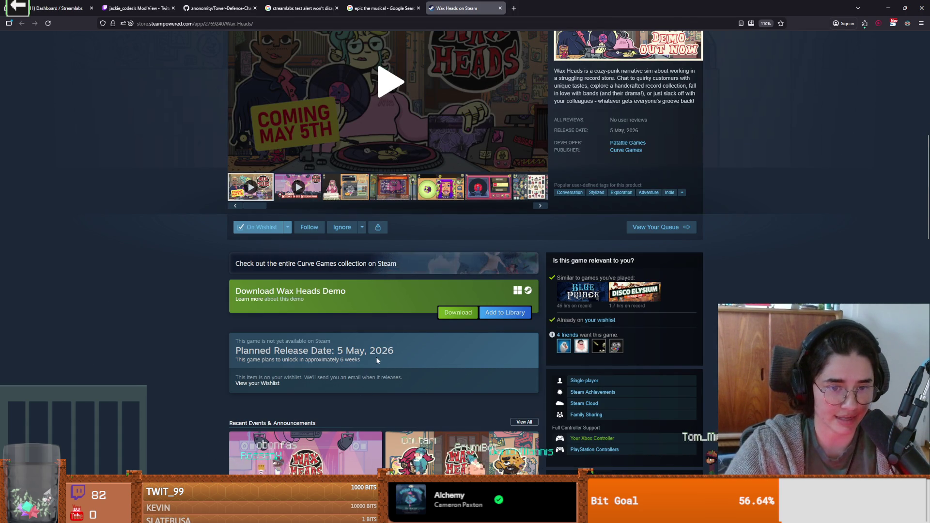
{"action": "left_click_drag", "start_coordinate": [393, 350], "coordinate": [299, 350]}
{"action": "scroll", "coordinate": [355, 363], "scroll_direction": "down", "scroll_amount": 1}
{"action": "left_click_drag", "start_coordinate": [361, 317], "coordinate": [337, 318]}
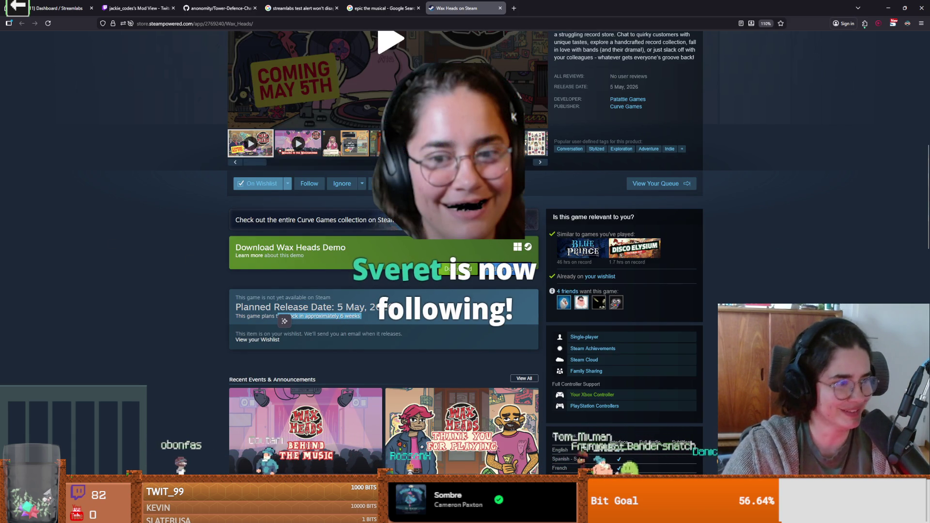
Play the Wax Heads trailer and switch it to full screen.
{"action": "scroll", "coordinate": [318, 315], "scroll_direction": "down", "scroll_amount": 1}
{"action": "scroll", "coordinate": [318, 315], "scroll_direction": "up", "scroll_amount": 2}
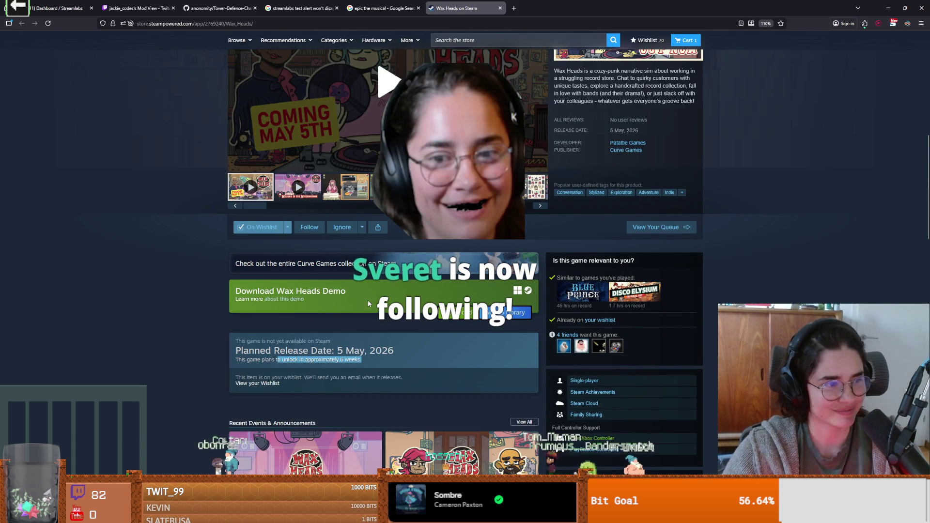
{"action": "scroll", "coordinate": [372, 305], "scroll_direction": "up", "scroll_amount": 5}
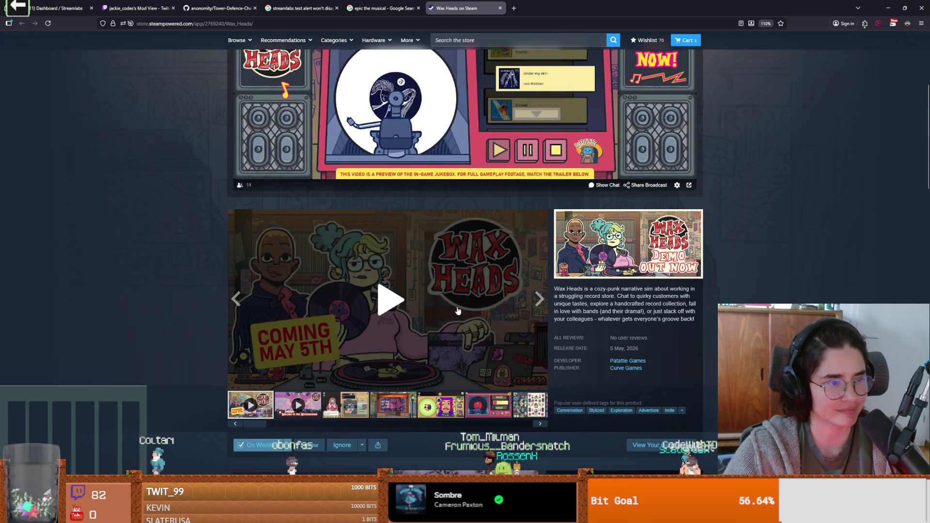
{"action": "scroll", "coordinate": [475, 312], "scroll_direction": "down", "scroll_amount": 1}
{"action": "left_click", "coordinate": [391, 272]}
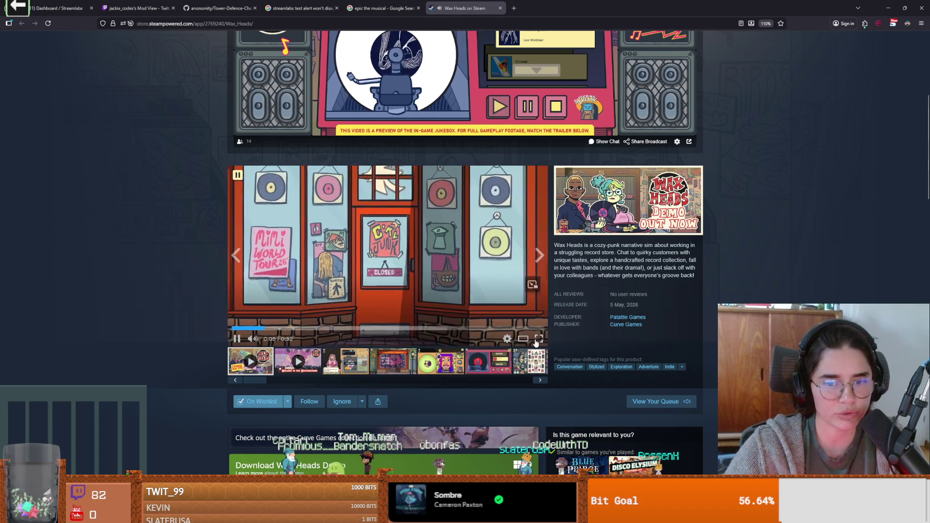
{"action": "left_click", "coordinate": [538, 339]}
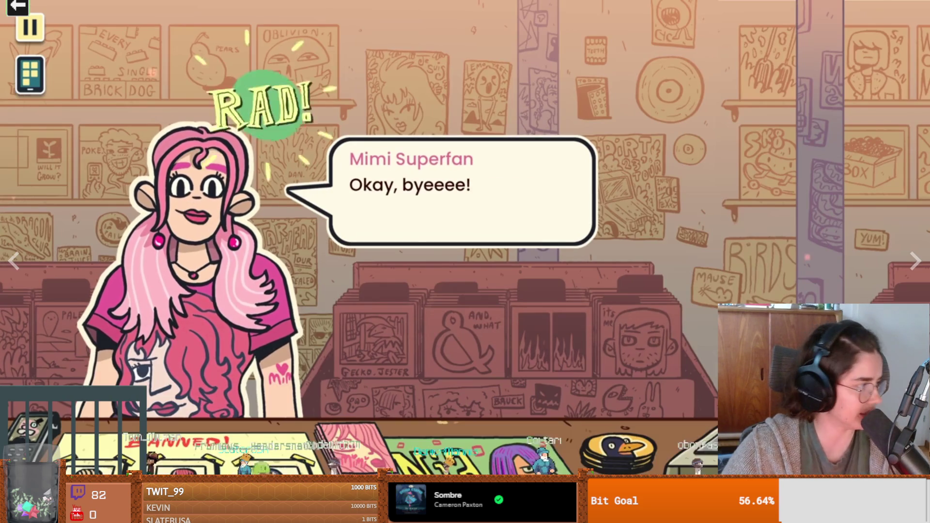
Return to the Godot editor showing the Overworld scene and Above.png atlas.
{"action": "left_click", "coordinate": [366, 469]}
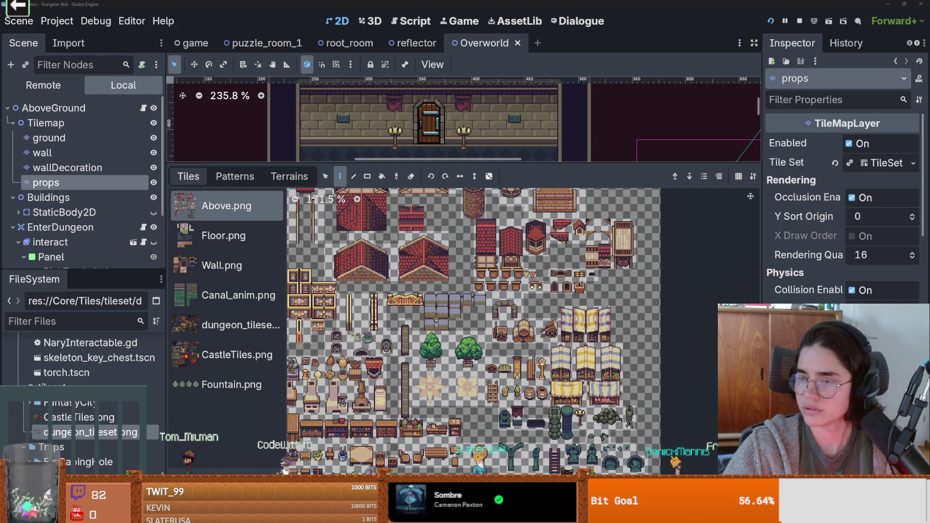
Bring up the dungeon tileset in Aseprite and pan across it toward the table tile.
{"action": "key", "text": "alt+Tab"}
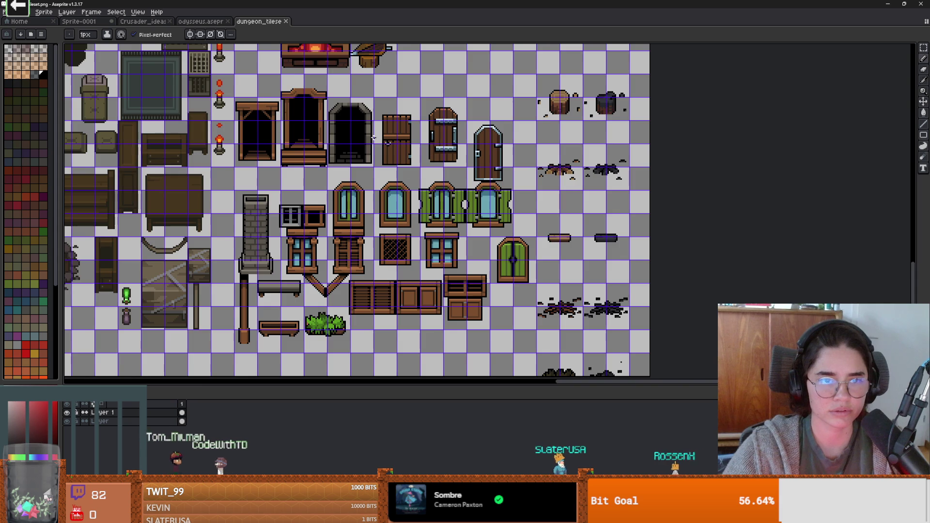
{"action": "scroll", "coordinate": [465, 179], "scroll_direction": "up", "scroll_amount": 3}
{"action": "left_click_drag", "start_coordinate": [465, 179], "coordinate": [564, 236]}
{"action": "scroll", "coordinate": [564, 236], "scroll_direction": "down", "scroll_amount": 2}
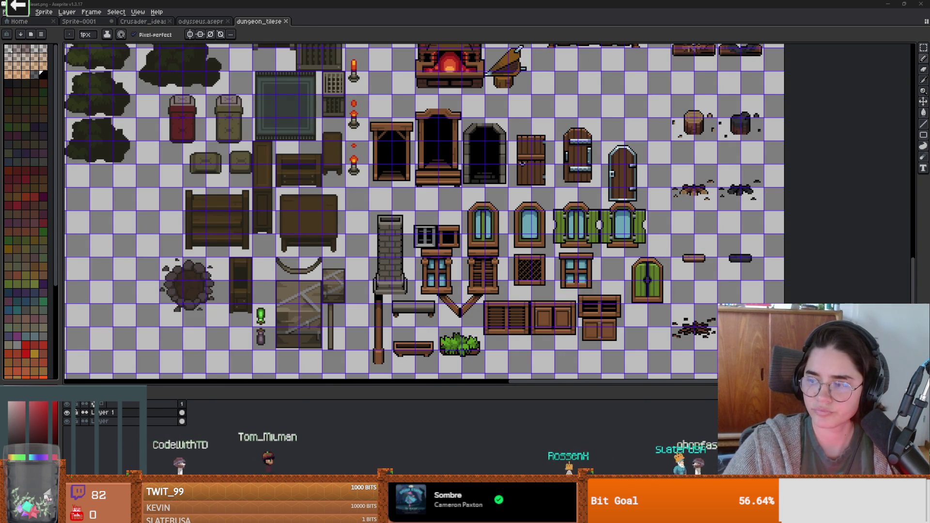
{"action": "scroll", "coordinate": [453, 105], "scroll_direction": "down", "scroll_amount": 2}
{"action": "mouse_move", "coordinate": [402, 114]}
{"action": "left_mouse_down"}
{"action": "mouse_move", "coordinate": [516, 217]}
{"action": "mouse_move", "coordinate": [598, 314]}
{"action": "left_mouse_up"}
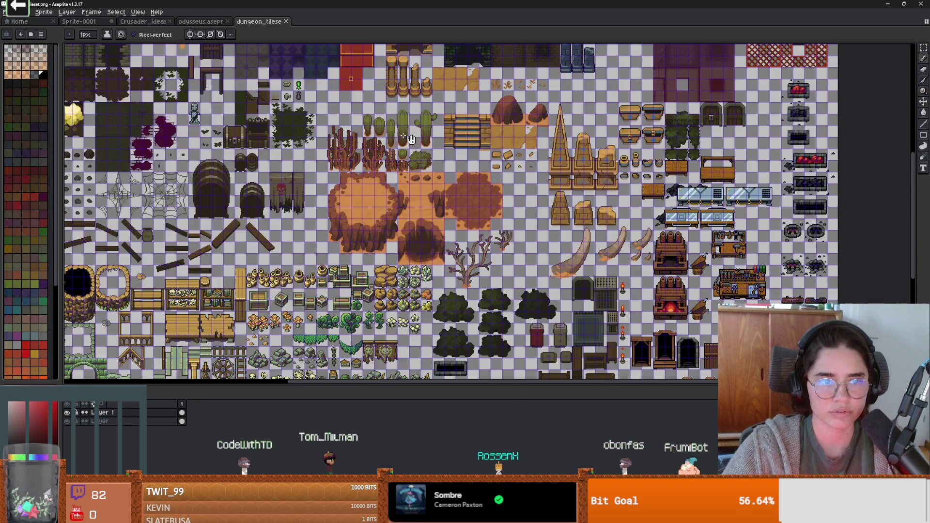
{"action": "scroll", "coordinate": [433, 118], "scroll_direction": "up", "scroll_amount": 1}
{"action": "left_click_drag", "start_coordinate": [434, 119], "coordinate": [403, 160]}
{"action": "scroll", "coordinate": [402, 160], "scroll_direction": "up", "scroll_amount": 3}
{"action": "scroll", "coordinate": [402, 159], "scroll_direction": "down", "scroll_amount": 3}
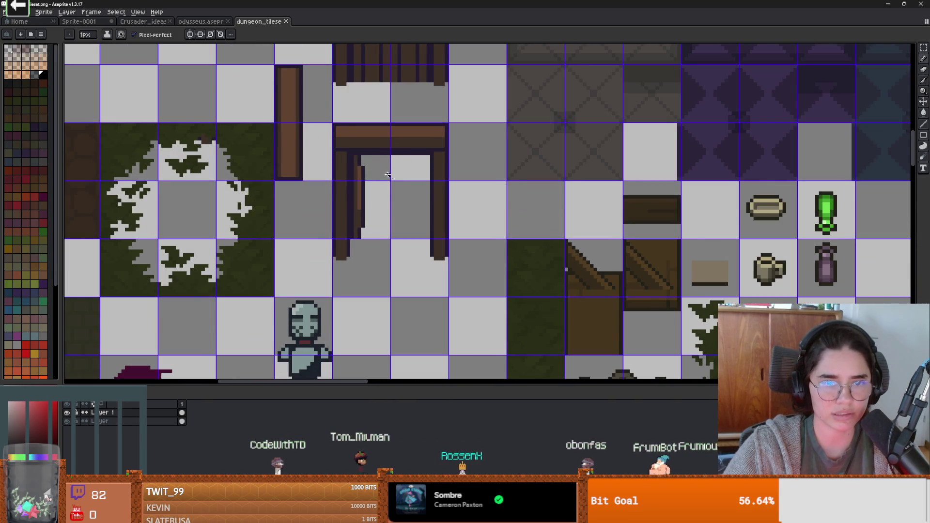
{"action": "scroll", "coordinate": [397, 194], "scroll_direction": "up", "scroll_amount": 3}
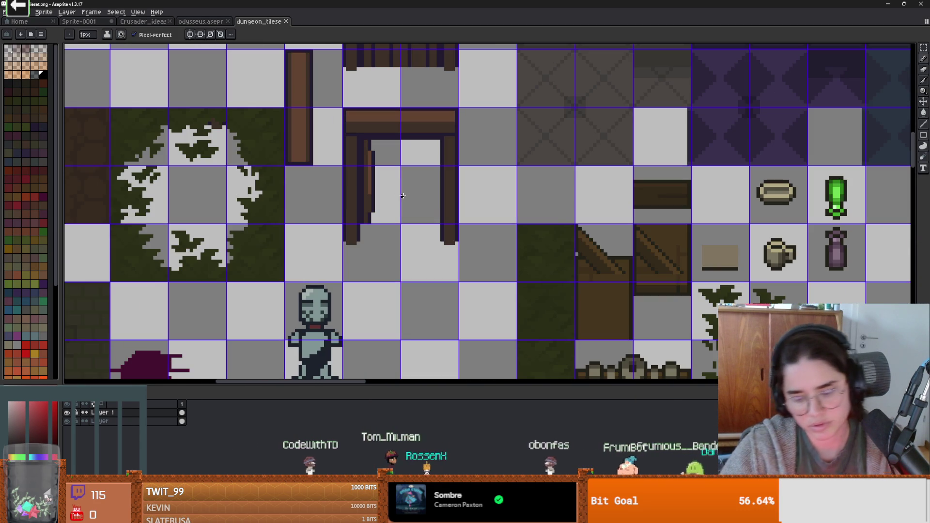
Check Layer 1's contents, then paste the wooden post strip onto the layer named Layer.
{"action": "key", "text": "m"}
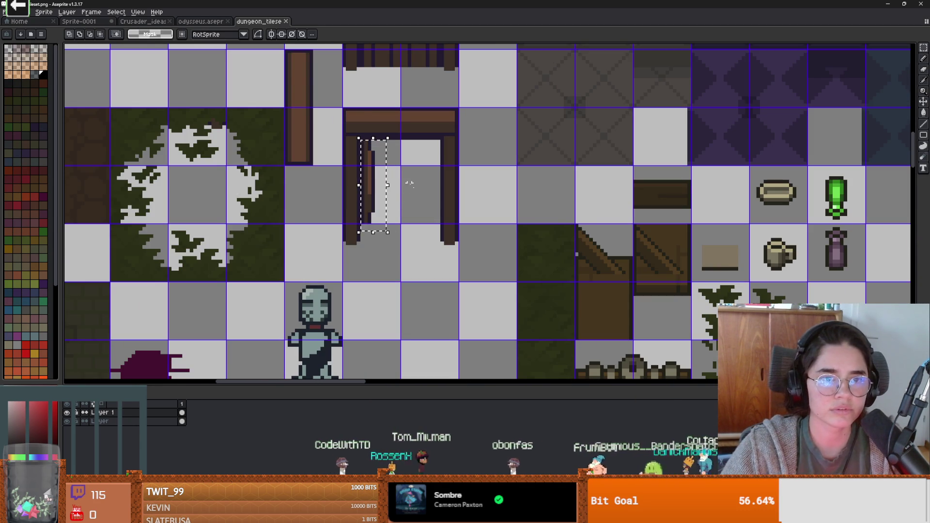
{"action": "scroll", "coordinate": [397, 175], "scroll_direction": "down", "scroll_amount": 5}
{"action": "scroll", "coordinate": [331, 149], "scroll_direction": "up", "scroll_amount": 4}
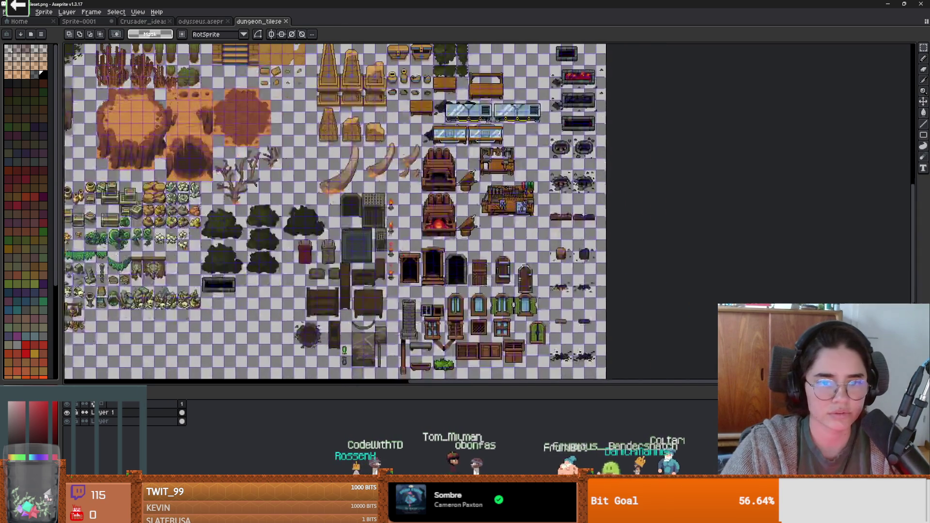
{"action": "scroll", "coordinate": [472, 286], "scroll_direction": "up", "scroll_amount": 3}
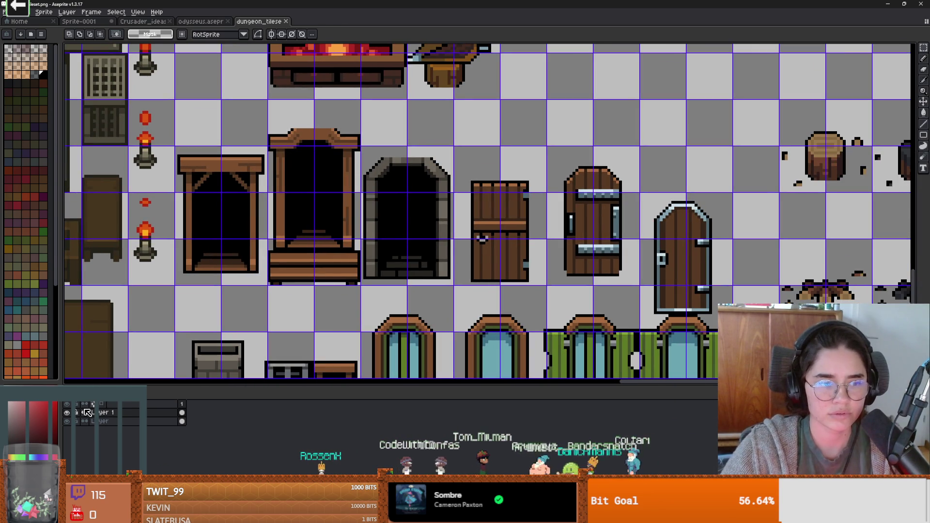
{"action": "left_click", "coordinate": [67, 412]}
{"action": "left_click", "coordinate": [66, 412]}
{"action": "left_click", "coordinate": [145, 421]}
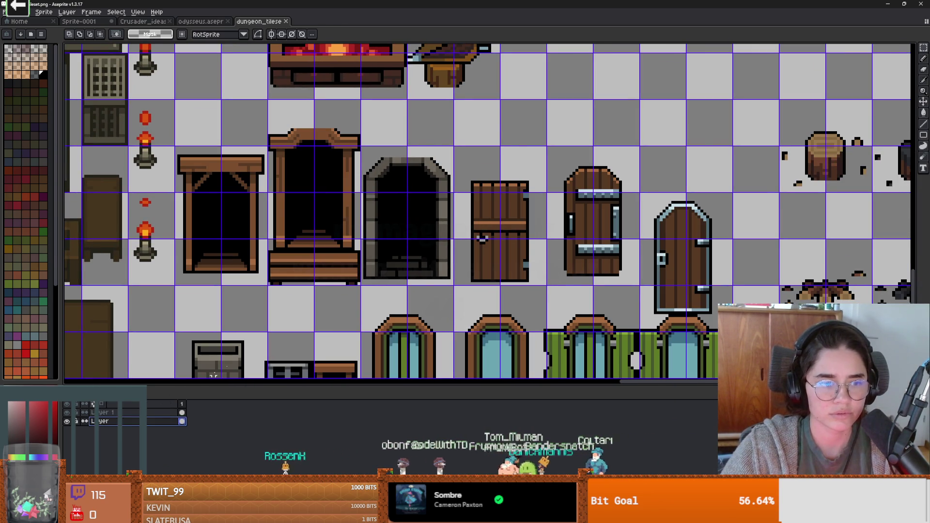
{"action": "key", "text": "ctrl+v"}
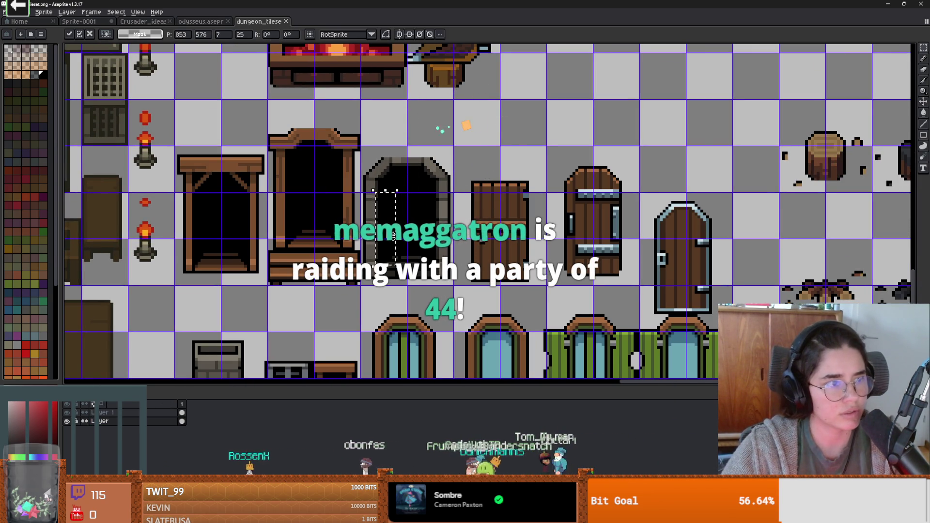
{"action": "left_click", "coordinate": [524, 243]}
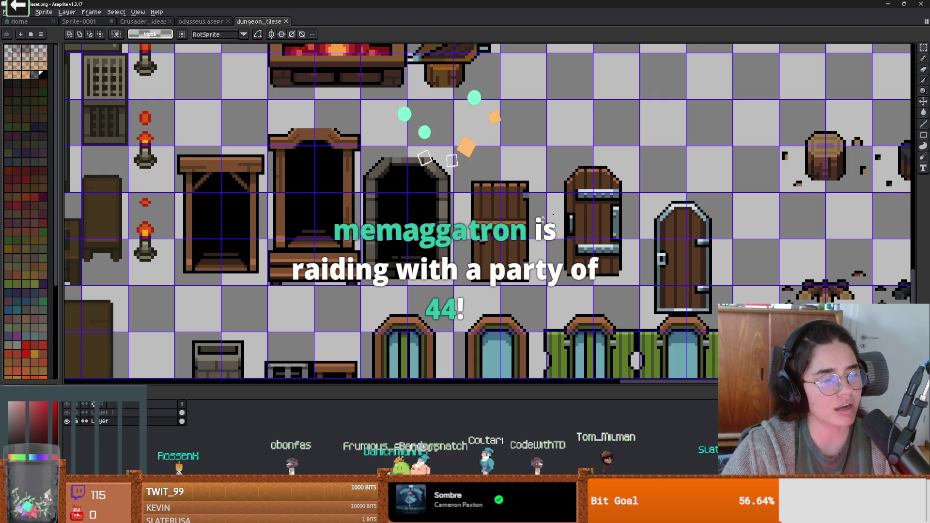
Make Layer 1 active and marquee-select the stone archway tile.
{"action": "scroll", "coordinate": [313, 310], "scroll_direction": "up", "scroll_amount": 1}
{"action": "scroll", "coordinate": [315, 356], "scroll_direction": "down", "scroll_amount": 1}
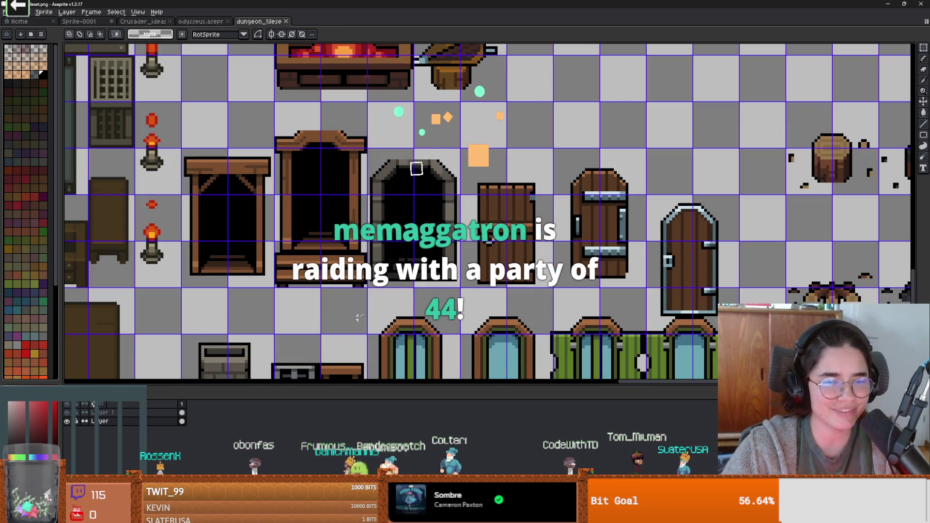
{"action": "left_click", "coordinate": [130, 416]}
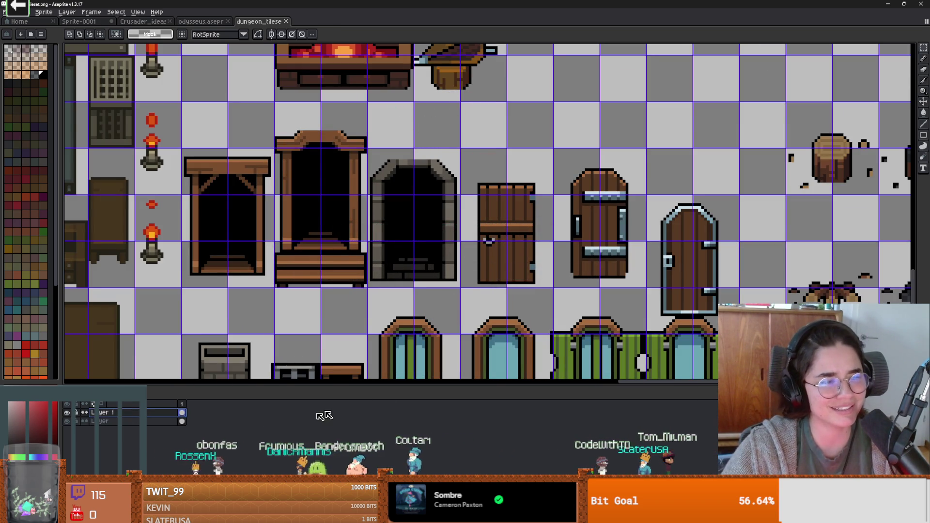
{"action": "scroll", "coordinate": [397, 231], "scroll_direction": "up", "scroll_amount": 2}
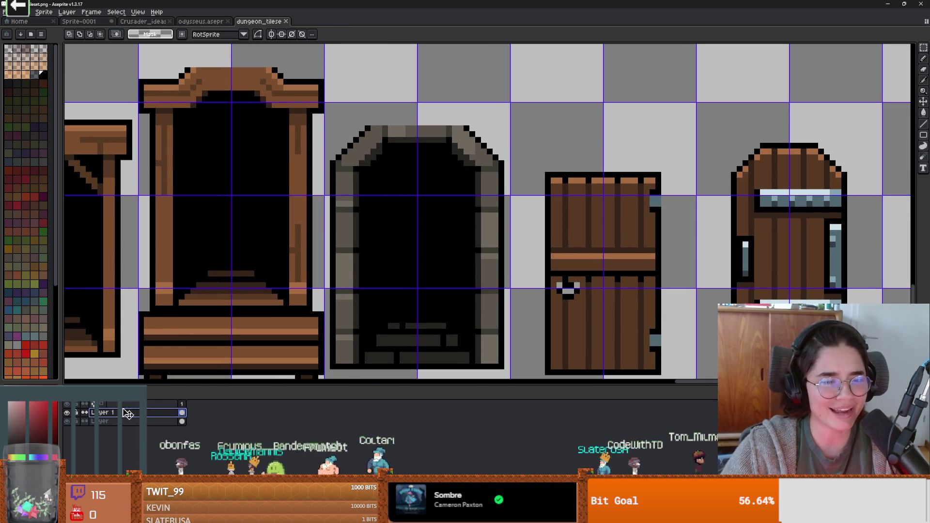
{"action": "scroll", "coordinate": [343, 284], "scroll_direction": "down", "scroll_amount": 1}
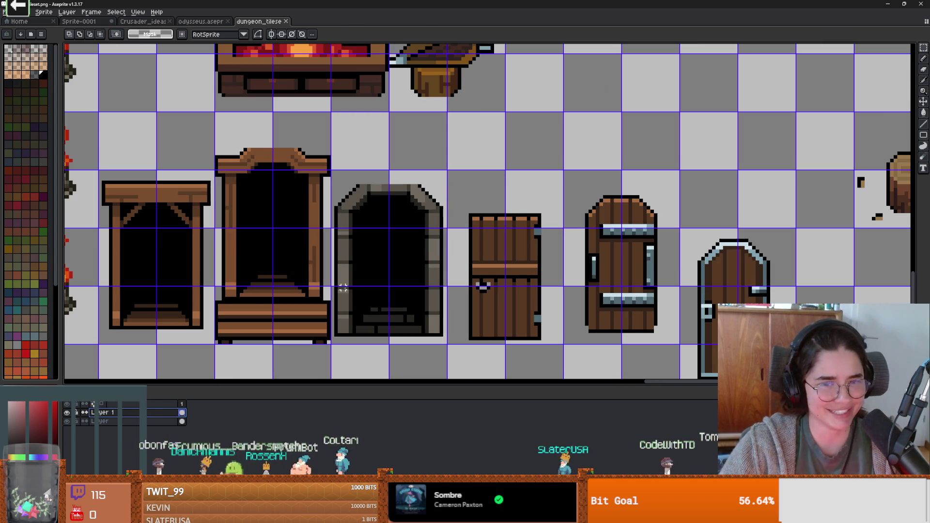
{"action": "left_click_drag", "start_coordinate": [449, 338], "coordinate": [329, 172]}
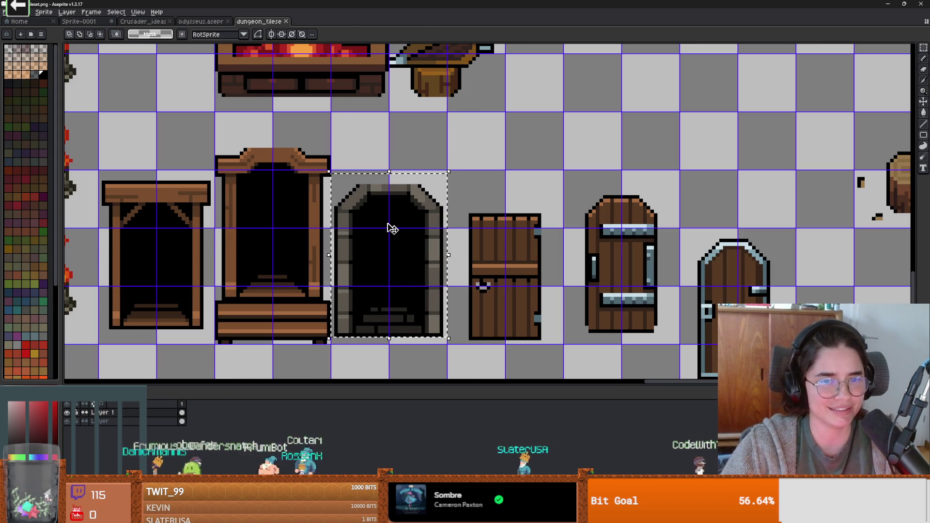
Copy the stone archway to a new layer with Ctrl+J and nudge it into an empty tile beside the bellows.
{"action": "left_click", "coordinate": [66, 421]}
{"action": "left_click", "coordinate": [66, 421]}
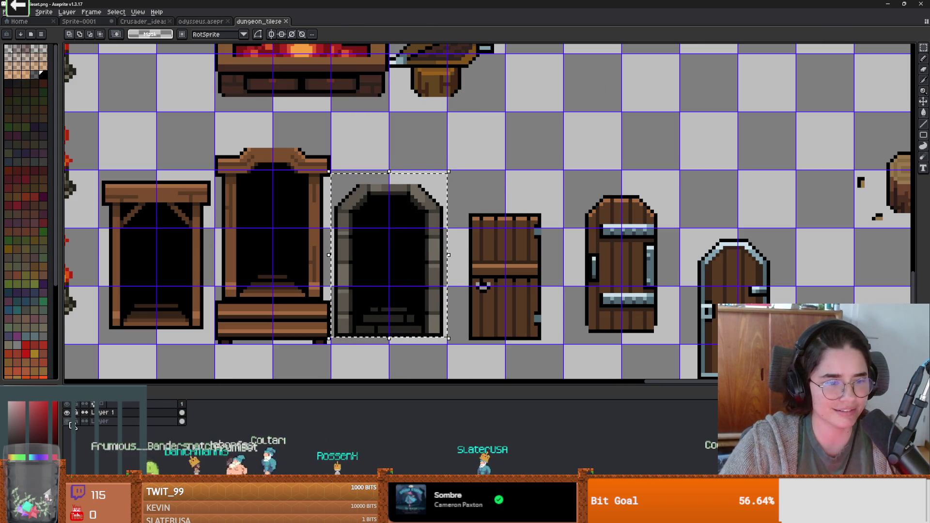
{"action": "key", "text": "ctrl+j"}
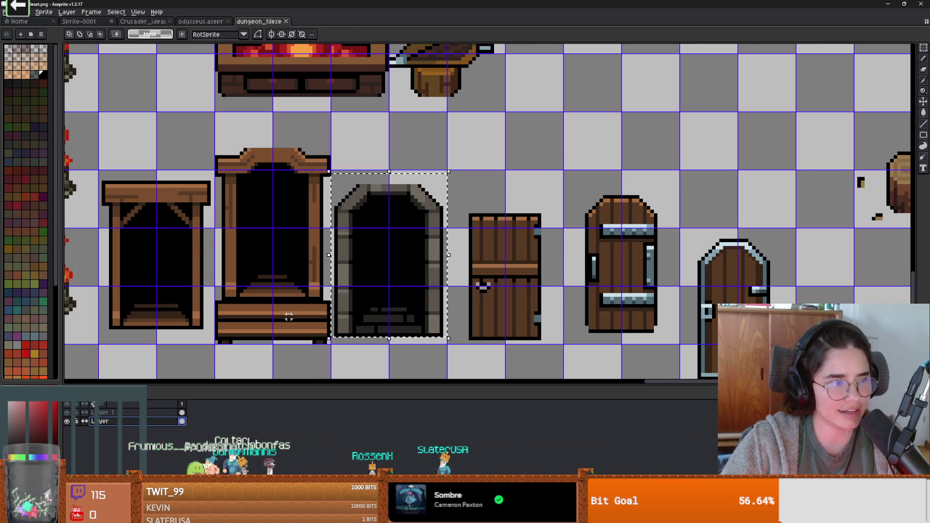
{"action": "mouse_move", "coordinate": [402, 223]}
{"action": "left_mouse_down"}
{"action": "mouse_move", "coordinate": [637, 76]}
{"action": "mouse_move", "coordinate": [615, 94]}
{"action": "mouse_move", "coordinate": [574, 181]}
{"action": "left_mouse_up"}
{"action": "key", "text": "Down"}
{"action": "key", "text": "Right"}
{"action": "key", "text": "Down"}
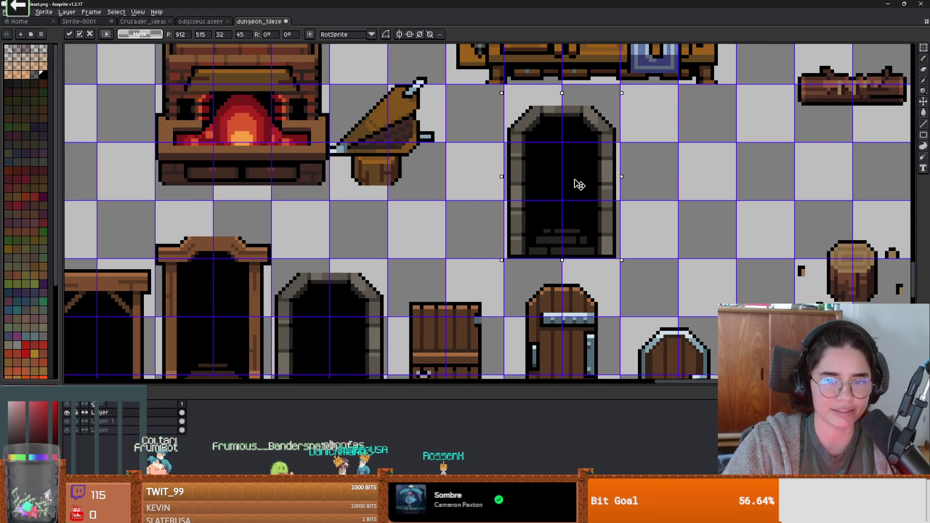
{"action": "key", "text": "Return"}
{"action": "scroll", "coordinate": [608, 196], "scroll_direction": "up", "scroll_amount": 1}
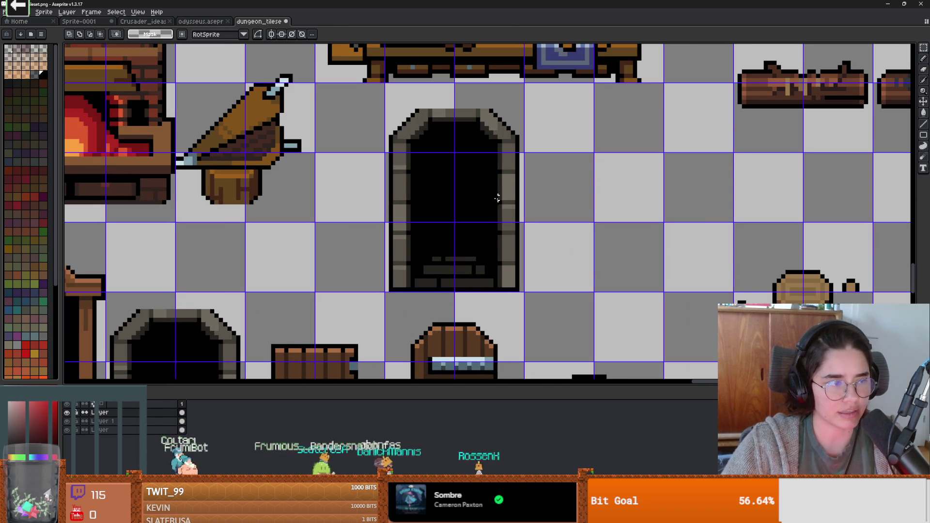
{"action": "scroll", "coordinate": [478, 229], "scroll_direction": "down", "scroll_amount": 1}
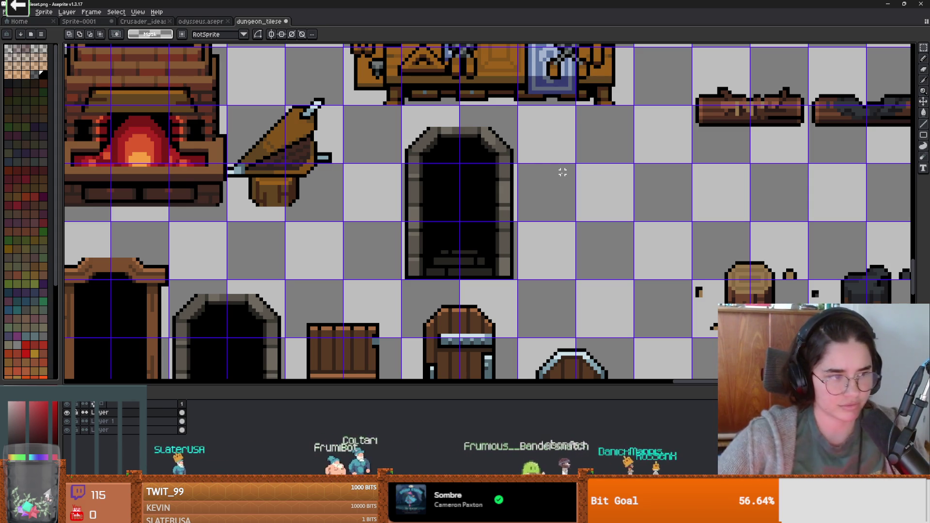
{"action": "scroll", "coordinate": [465, 255], "scroll_direction": "up", "scroll_amount": 2}
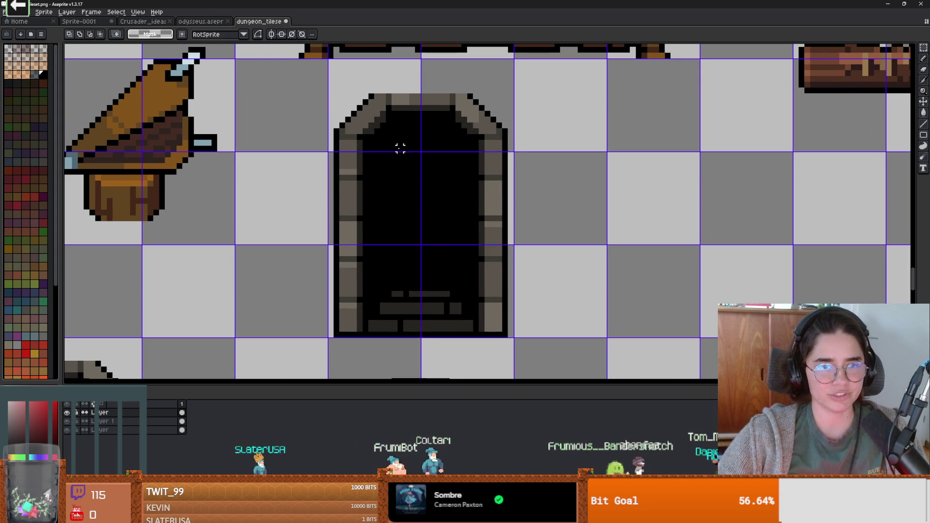
Paint a 2px brown post down the left side of the doorway with the pencil.
{"action": "key", "text": "b"}
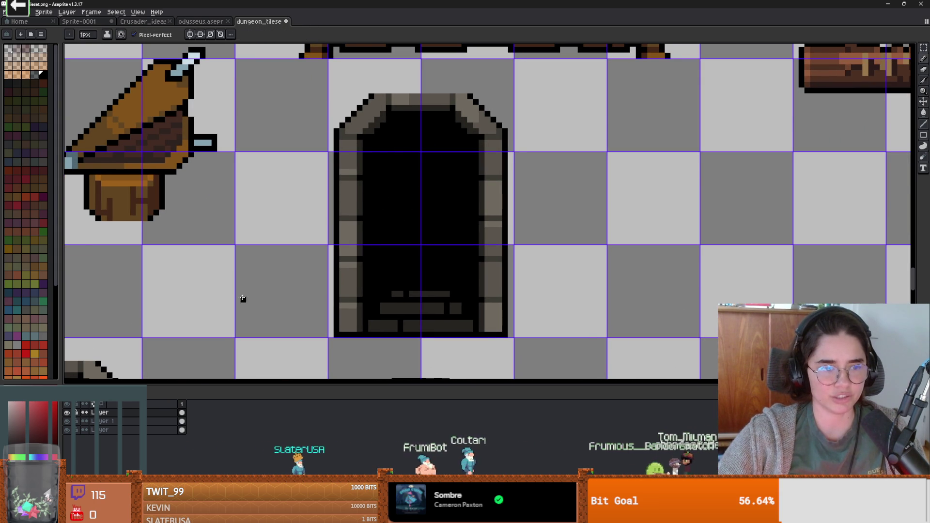
{"action": "scroll", "coordinate": [243, 299], "scroll_direction": "down", "scroll_amount": 2}
{"action": "scroll", "coordinate": [262, 239], "scroll_direction": "up", "scroll_amount": 2}
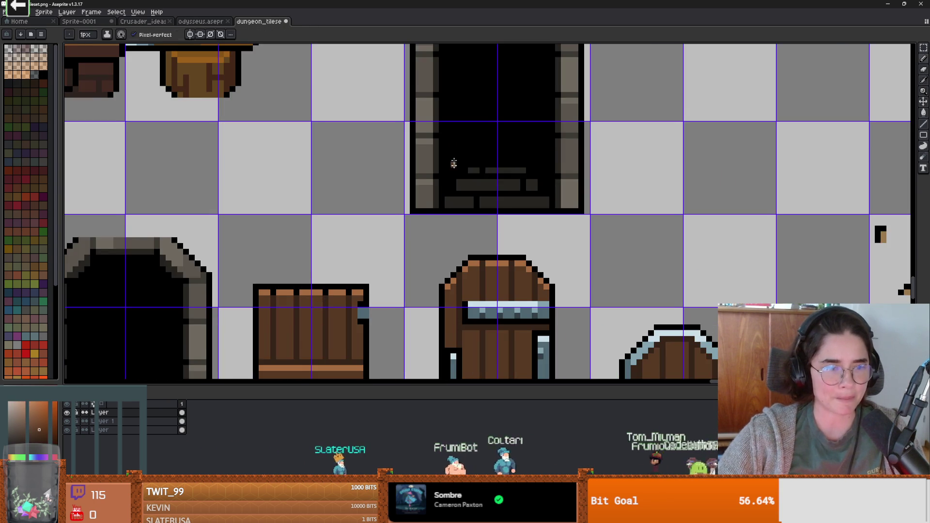
{"action": "left_click_drag", "start_coordinate": [484, 137], "coordinate": [429, 197]}
{"action": "key", "text": "plus"}
{"action": "key", "text": "plus"}
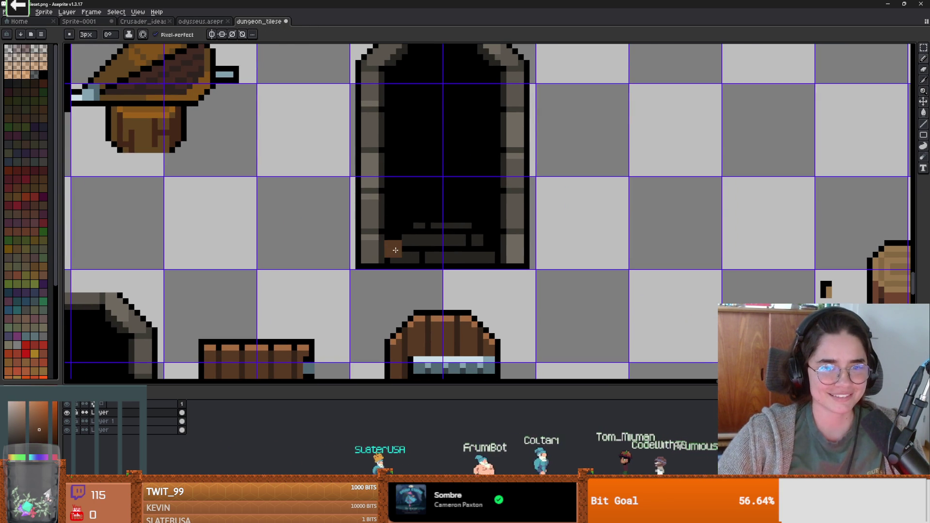
{"action": "key", "text": "ctrl+z"}
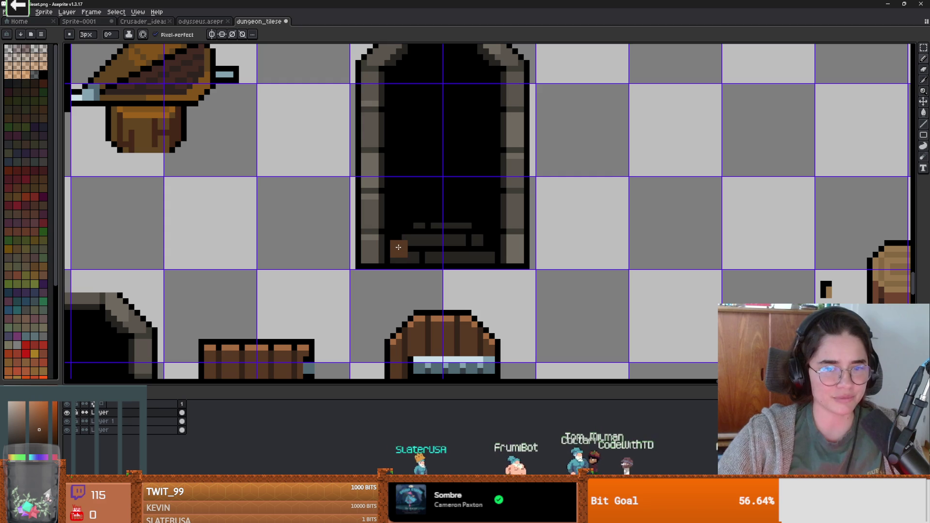
{"action": "key", "text": "minus"}
{"action": "left_click_drag", "start_coordinate": [398, 254], "coordinate": [395, 76]}
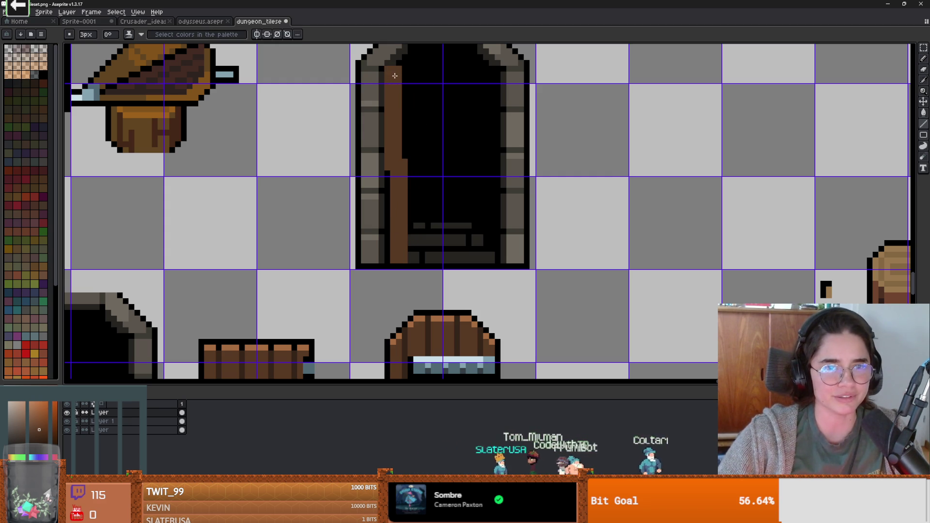
{"action": "scroll", "coordinate": [400, 163], "scroll_direction": "down", "scroll_amount": 2}
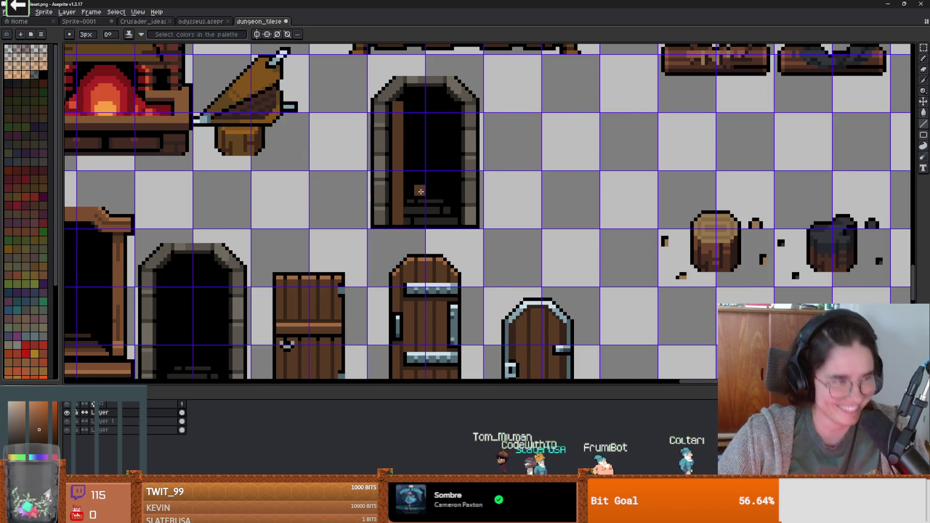
{"action": "scroll", "coordinate": [420, 214], "scroll_direction": "up", "scroll_amount": 2}
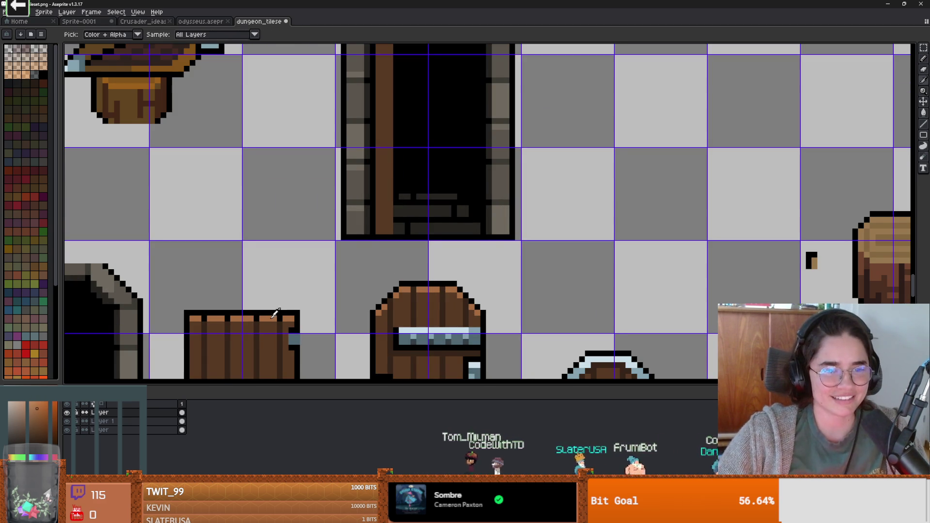
{"action": "scroll", "coordinate": [363, 172], "scroll_direction": "down", "scroll_amount": 1}
{"action": "scroll", "coordinate": [380, 105], "scroll_direction": "up", "scroll_amount": 1}
{"action": "key", "text": "minus"}
{"action": "key", "text": "minus"}
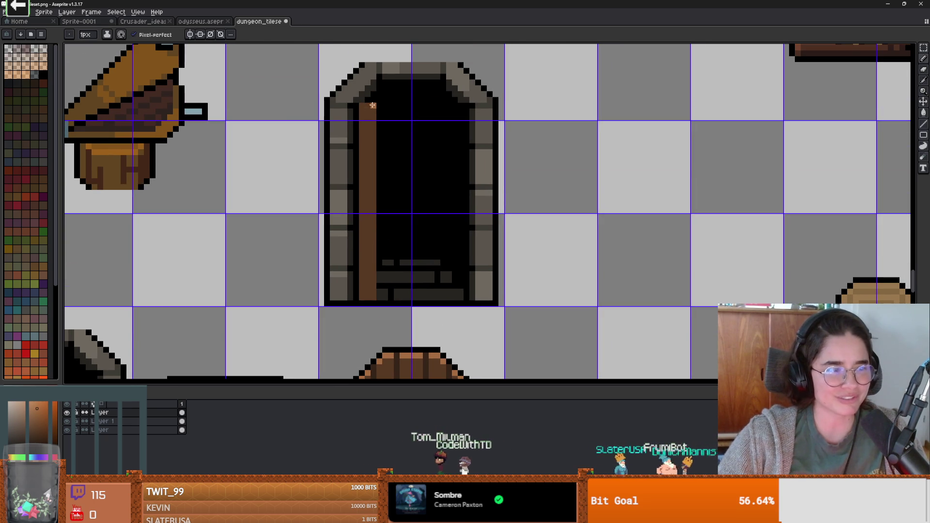
{"action": "scroll", "coordinate": [369, 116], "scroll_direction": "up", "scroll_amount": 4}
Redraw the door's top edge as a one-pixel orange diagonal along the arch.
{"action": "mouse_move", "coordinate": [377, 100]}
{"action": "left_mouse_down"}
{"action": "mouse_move", "coordinate": [345, 127]}
{"action": "mouse_move", "coordinate": [389, 117]}
{"action": "left_mouse_up"}
{"action": "left_click", "coordinate": [352, 113]}
{"action": "left_click", "coordinate": [361, 95]}
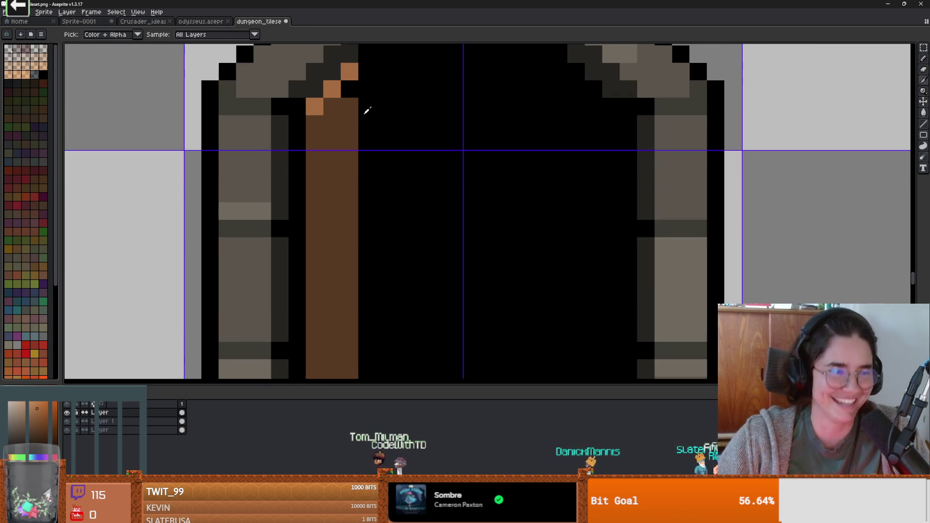
{"action": "scroll", "coordinate": [365, 120], "scroll_direction": "down", "scroll_amount": 5}
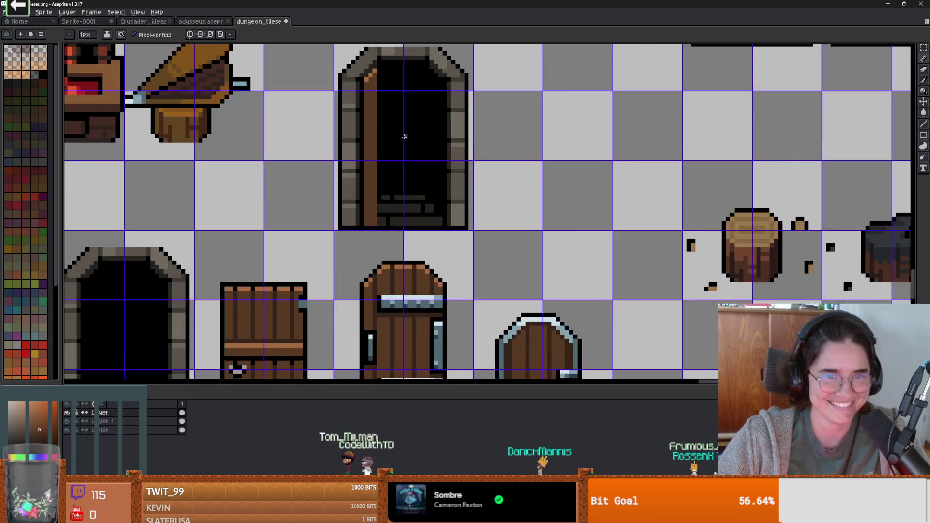
{"action": "scroll", "coordinate": [377, 127], "scroll_direction": "up", "scroll_amount": 2}
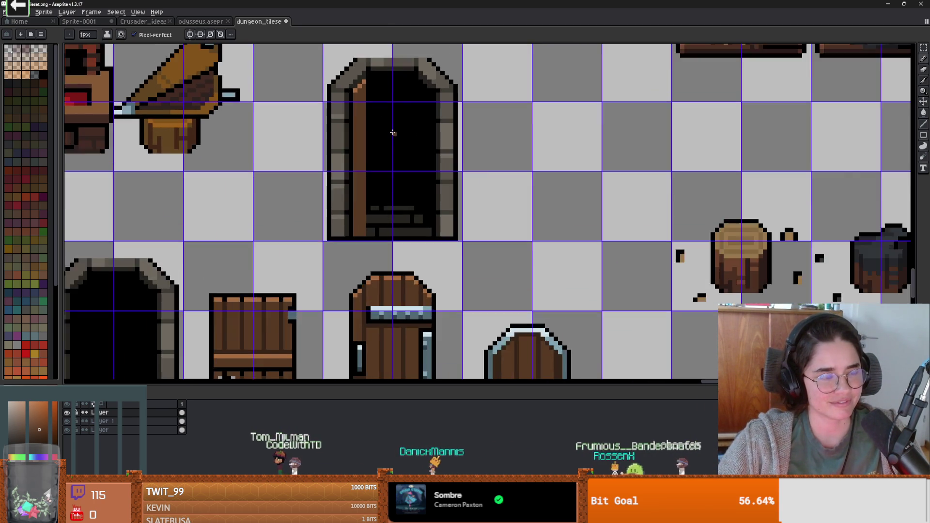
{"action": "scroll", "coordinate": [390, 131], "scroll_direction": "up", "scroll_amount": 1}
{"action": "scroll", "coordinate": [351, 88], "scroll_direction": "up", "scroll_amount": 1}
{"action": "left_click", "coordinate": [346, 91]}
{"action": "left_click", "coordinate": [356, 71]}
{"action": "scroll", "coordinate": [351, 92], "scroll_direction": "down", "scroll_amount": 1}
{"action": "scroll", "coordinate": [349, 109], "scroll_direction": "up", "scroll_amount": 1}
Extend the brown door edge down the frame to the door's bottom.
{"action": "left_click", "coordinate": [349, 109], "text": "alt"}
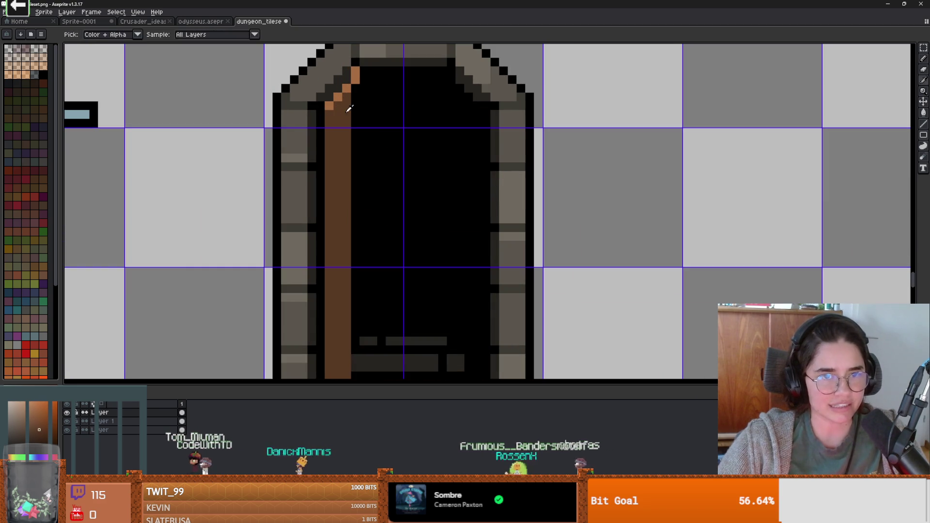
{"action": "left_click_drag", "start_coordinate": [357, 92], "coordinate": [353, 286]}
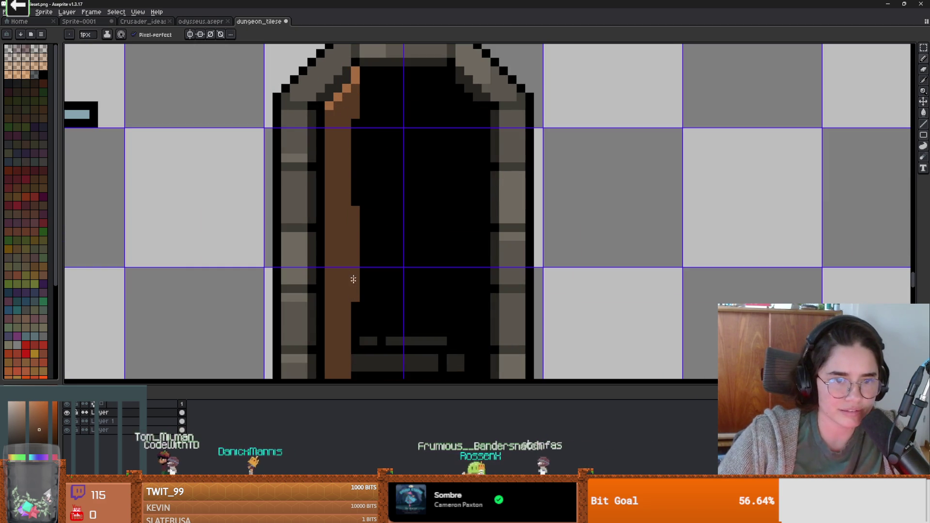
{"action": "left_click_drag", "start_coordinate": [356, 128], "coordinate": [356, 212]}
{"action": "scroll", "coordinate": [356, 212], "scroll_direction": "down", "scroll_amount": 4}
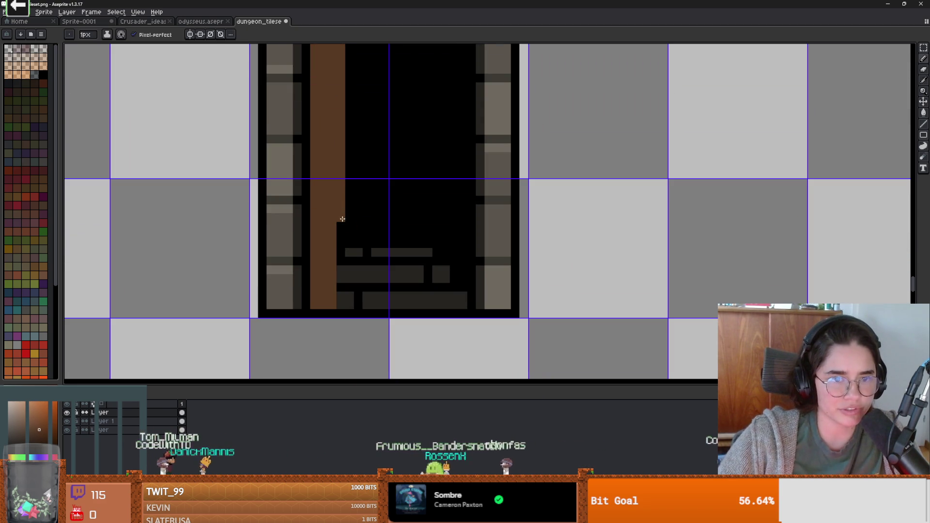
{"action": "scroll", "coordinate": [338, 307], "scroll_direction": "down", "scroll_amount": 3}
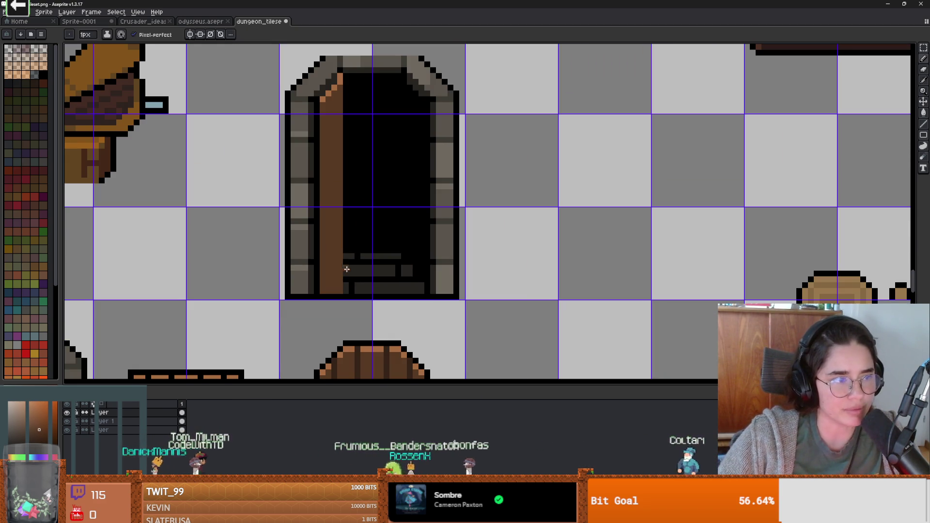
{"action": "scroll", "coordinate": [350, 156], "scroll_direction": "down", "scroll_amount": 1}
{"action": "scroll", "coordinate": [351, 170], "scroll_direction": "up", "scroll_amount": 1}
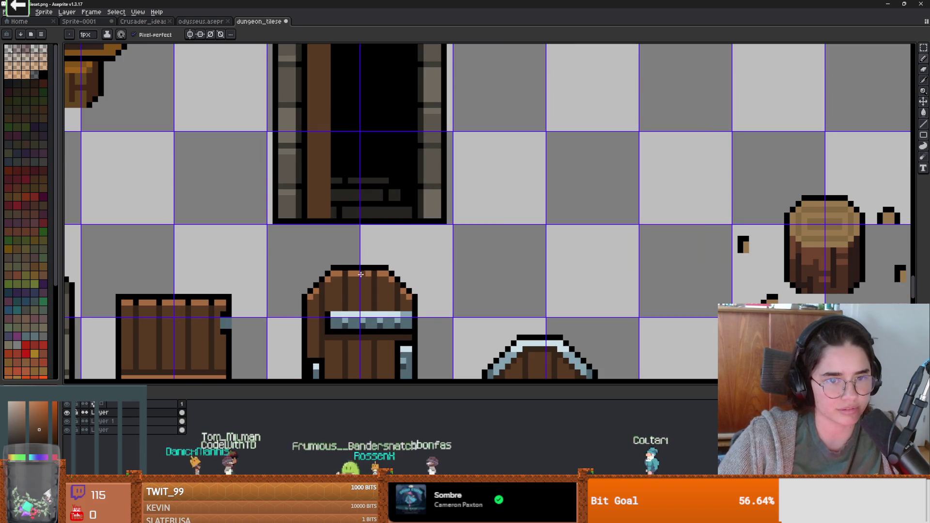
Sample a darker door shade and draw a one-pixel column along the door post.
{"action": "key", "text": "alt"}
{"action": "left_click", "coordinate": [347, 274], "text": "alt"}
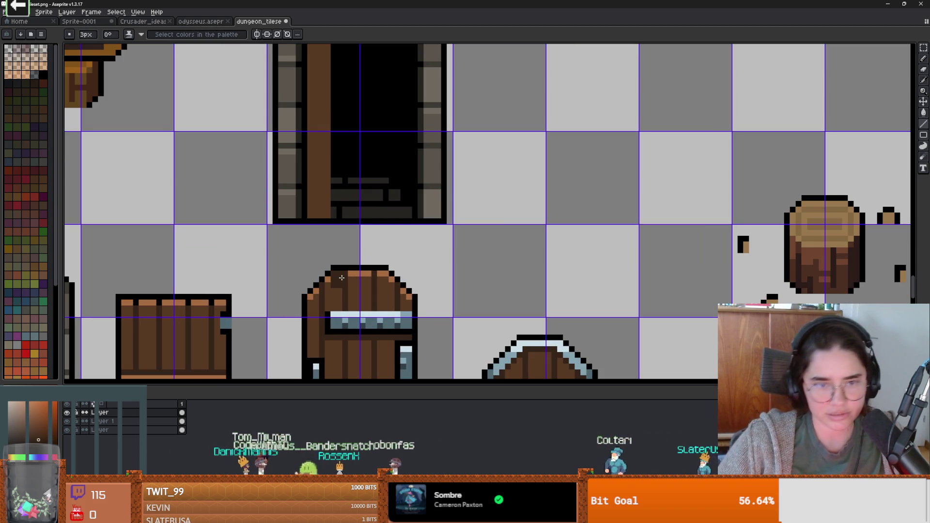
{"action": "key", "text": "minus"}
{"action": "key", "text": "minus"}
{"action": "mouse_move", "coordinate": [324, 201]}
{"action": "left_mouse_down"}
{"action": "mouse_move", "coordinate": [327, 255]}
{"action": "mouse_move", "coordinate": [330, 56]}
{"action": "mouse_move", "coordinate": [305, 110]}
{"action": "mouse_move", "coordinate": [303, 288]}
{"action": "left_mouse_up"}
{"action": "scroll", "coordinate": [319, 135], "scroll_direction": "up", "scroll_amount": 2}
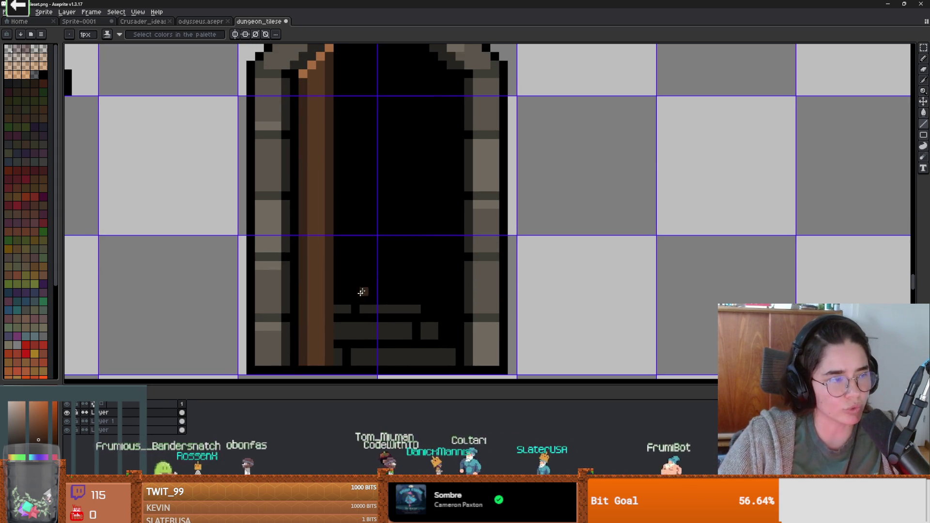
{"action": "scroll", "coordinate": [342, 311], "scroll_direction": "down", "scroll_amount": 2}
{"action": "left_click_drag", "start_coordinate": [365, 270], "coordinate": [341, 222]}
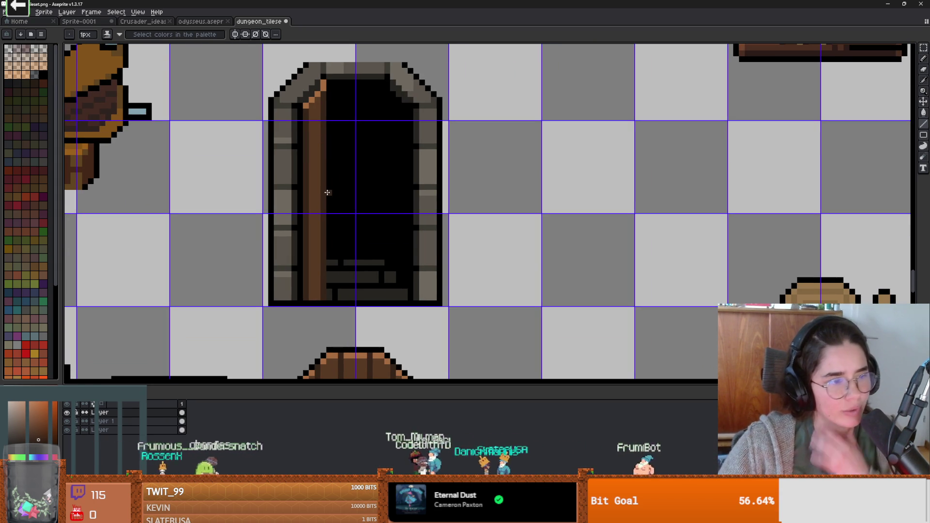
Undo and redraw the darker edge column along the door post until it fits.
{"action": "key", "text": "ctrl+z"}
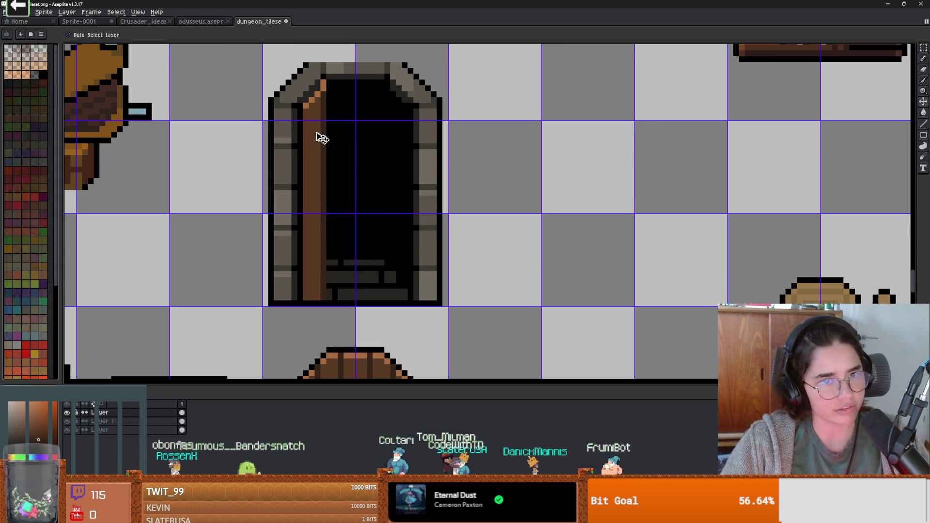
{"action": "left_click_drag", "start_coordinate": [310, 263], "coordinate": [313, 303]}
{"action": "key", "text": "ctrl+z"}
{"action": "left_click_drag", "start_coordinate": [312, 208], "coordinate": [312, 300]}
{"action": "scroll", "coordinate": [370, 287], "scroll_direction": "down", "scroll_amount": 2}
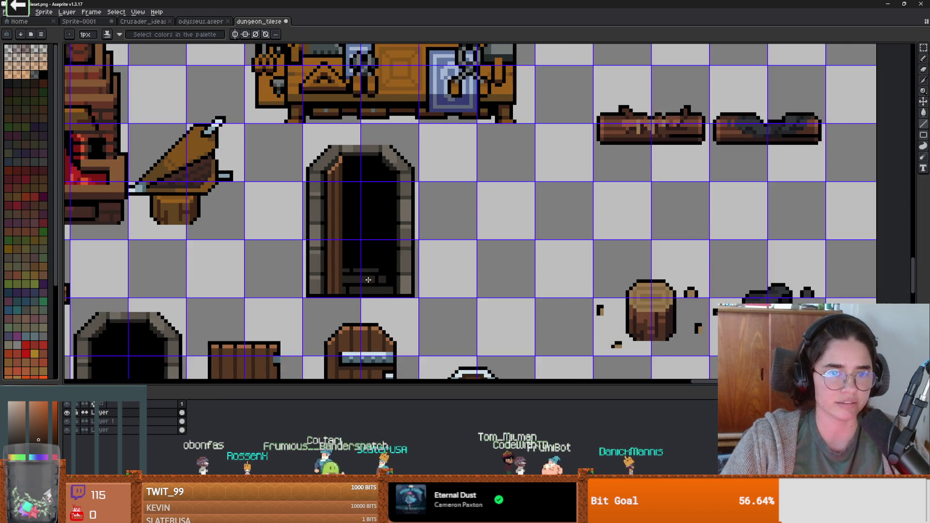
{"action": "scroll", "coordinate": [376, 269], "scroll_direction": "up", "scroll_amount": 3}
{"action": "scroll", "coordinate": [376, 269], "scroll_direction": "down", "scroll_amount": 1}
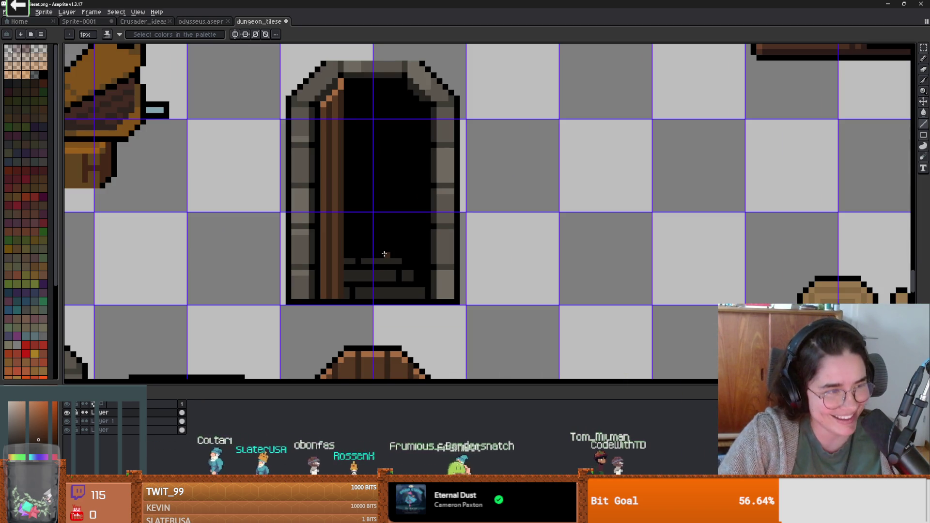
{"action": "scroll", "coordinate": [364, 245], "scroll_direction": "down", "scroll_amount": 3}
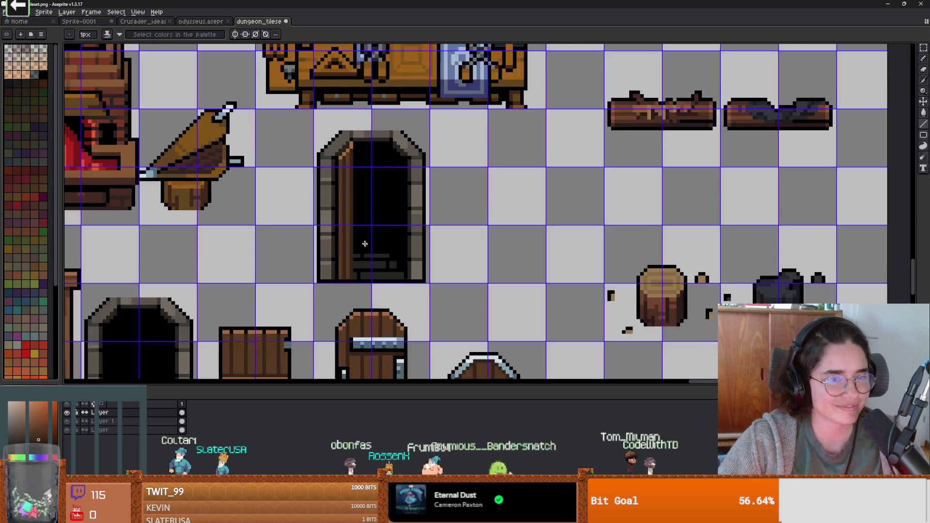
{"action": "scroll", "coordinate": [364, 250], "scroll_direction": "up", "scroll_amount": 2}
{"action": "scroll", "coordinate": [347, 233], "scroll_direction": "up", "scroll_amount": 1}
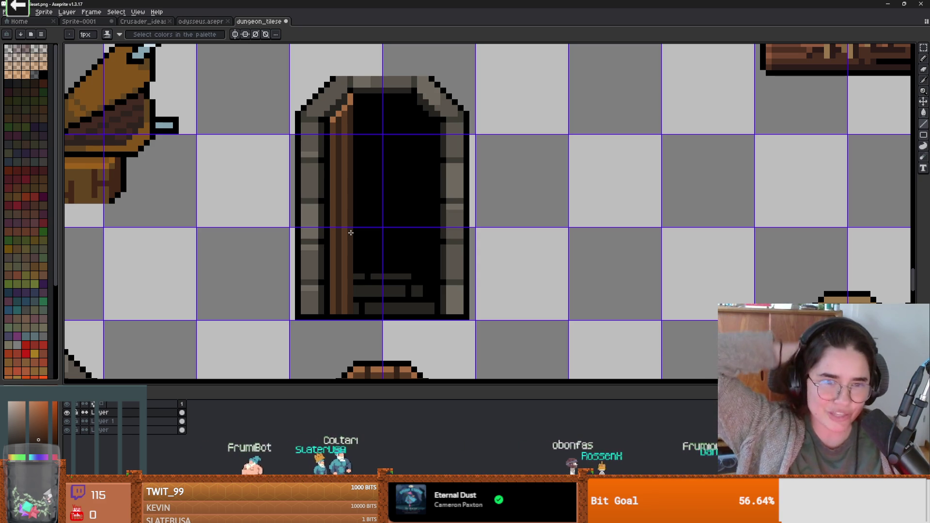
{"action": "scroll", "coordinate": [362, 158], "scroll_direction": "down", "scroll_amount": 2}
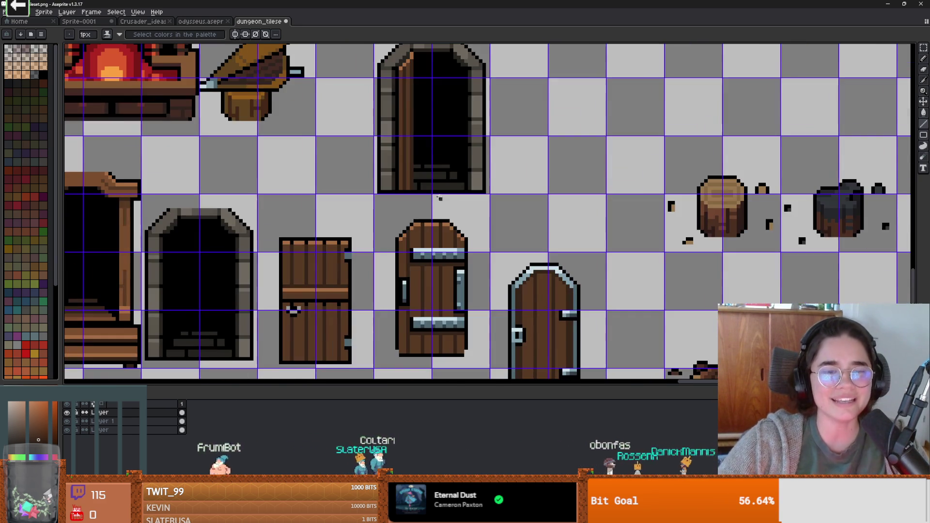
{"action": "scroll", "coordinate": [426, 121], "scroll_direction": "up", "scroll_amount": 1}
{"action": "scroll", "coordinate": [426, 120], "scroll_direction": "down", "scroll_amount": 2}
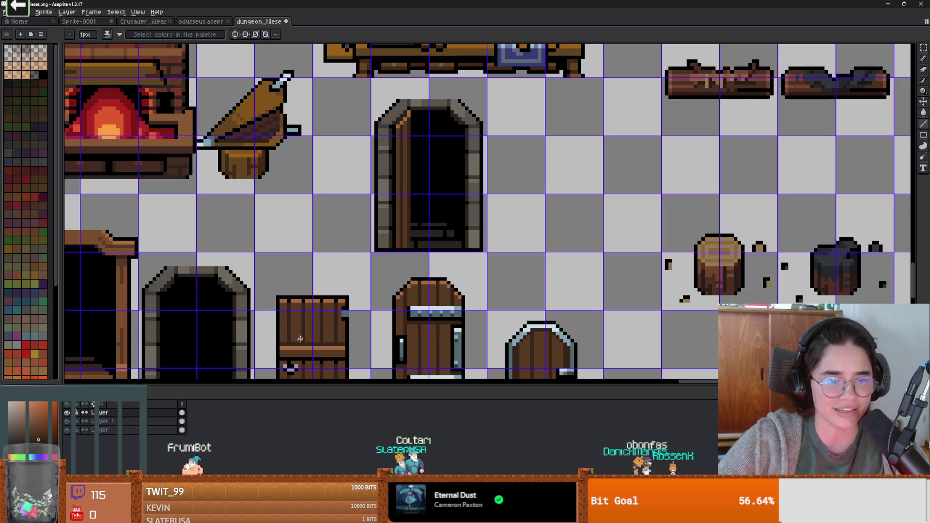
{"action": "scroll", "coordinate": [425, 184], "scroll_direction": "up", "scroll_amount": 1}
{"action": "scroll", "coordinate": [425, 184], "scroll_direction": "up", "scroll_amount": 2}
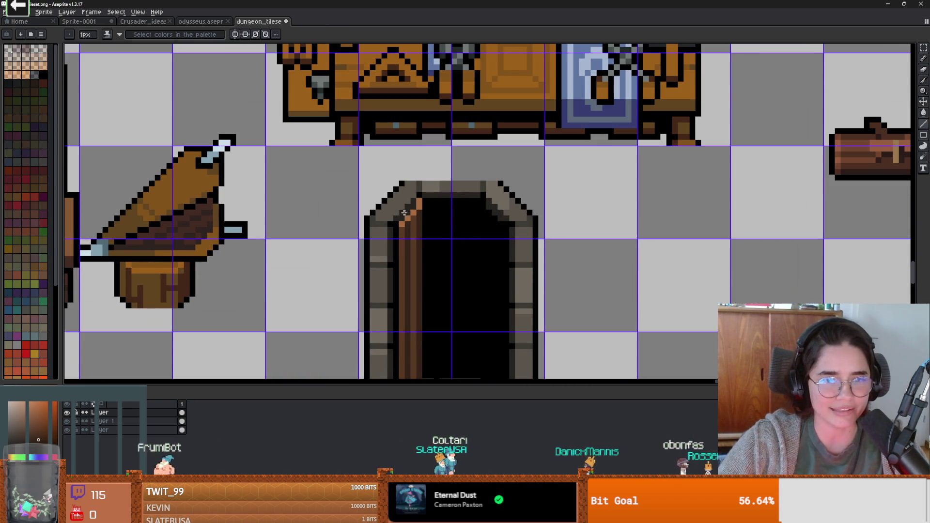
{"action": "scroll", "coordinate": [462, 218], "scroll_direction": "up", "scroll_amount": 1}
Move the door's edge pixel column down two pixels and drop the selection.
{"action": "mouse_move", "coordinate": [462, 217]}
{"action": "left_mouse_down"}
{"action": "mouse_move", "coordinate": [476, 221]}
{"action": "mouse_move", "coordinate": [462, 228]}
{"action": "left_mouse_up"}
{"action": "key", "text": "m"}
{"action": "key", "text": "Down"}
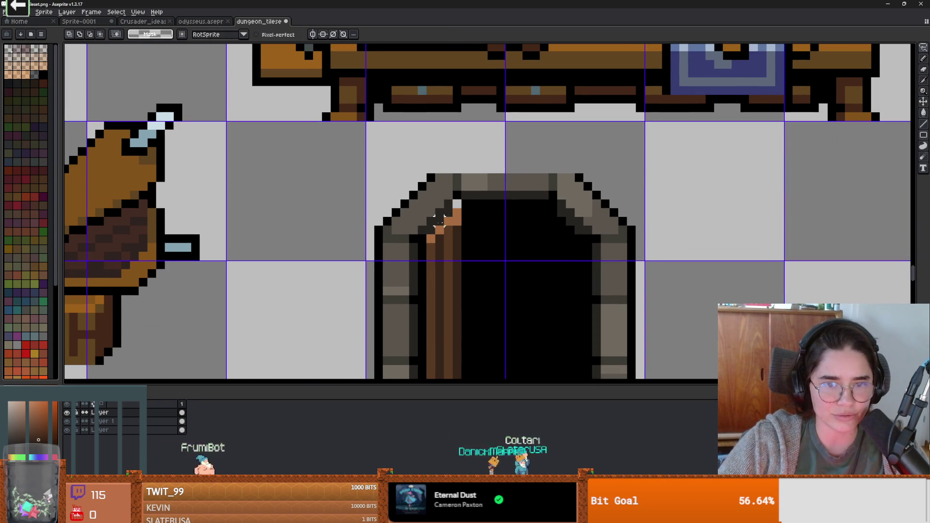
{"action": "key", "text": "Down"}
{"action": "left_click_drag", "start_coordinate": [437, 228], "coordinate": [431, 253]}
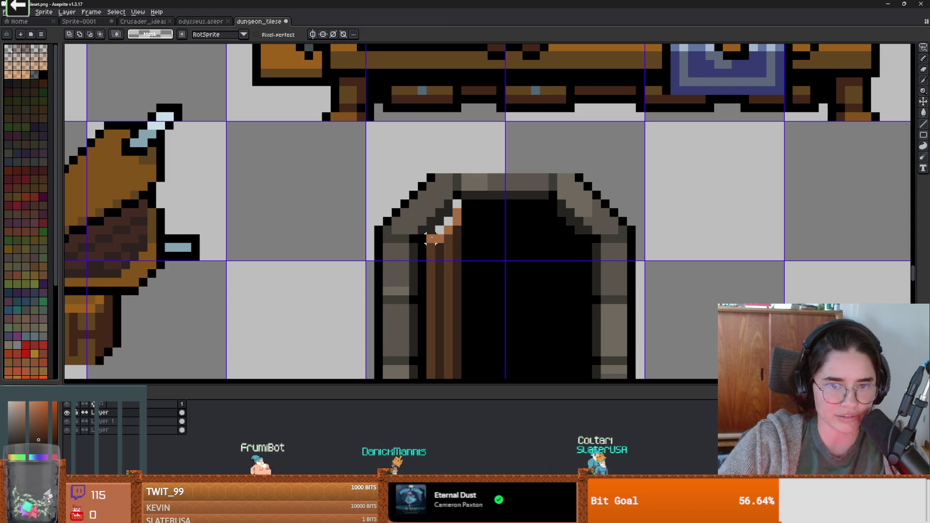
{"action": "scroll", "coordinate": [447, 251], "scroll_direction": "up", "scroll_amount": 2}
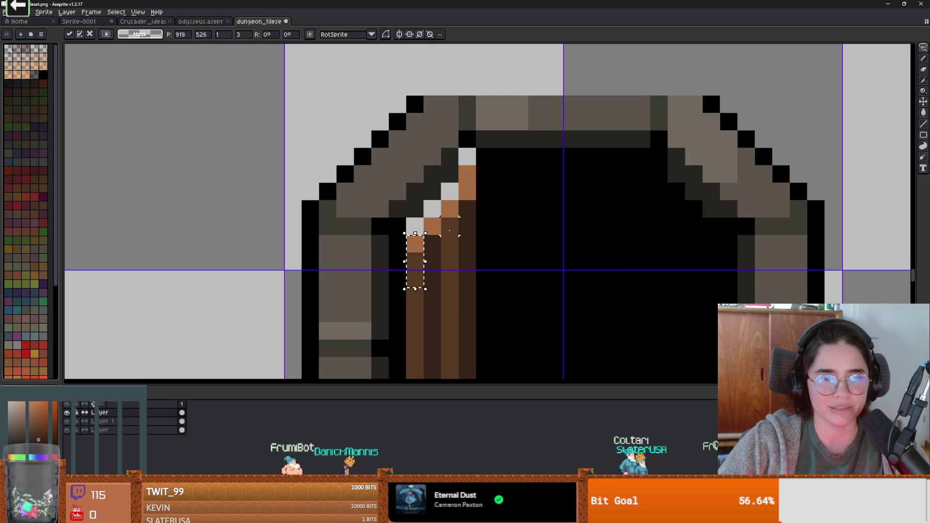
{"action": "key", "text": "ctrl+d"}
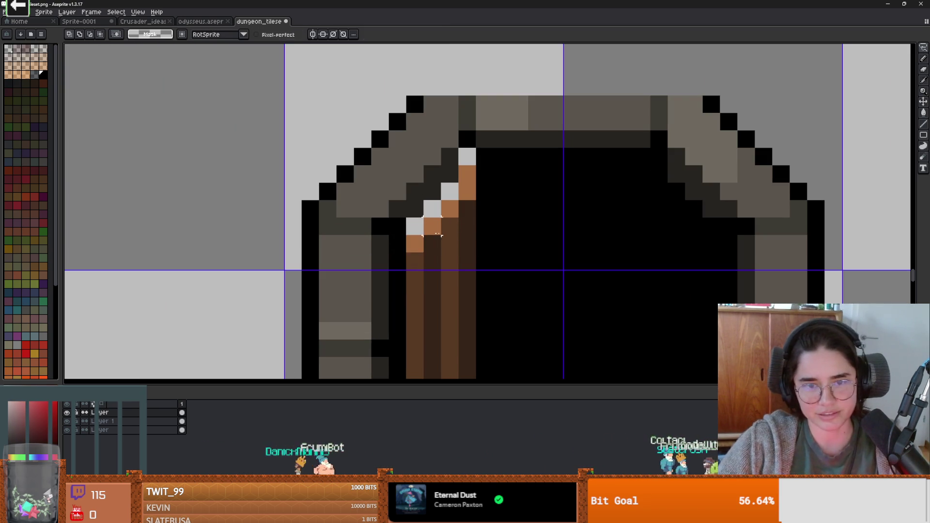
Paint the stray light pixels where the door meets the arch black with the pencil.
{"action": "key", "text": "b"}
{"action": "left_click_drag", "start_coordinate": [415, 225], "coordinate": [467, 174]}
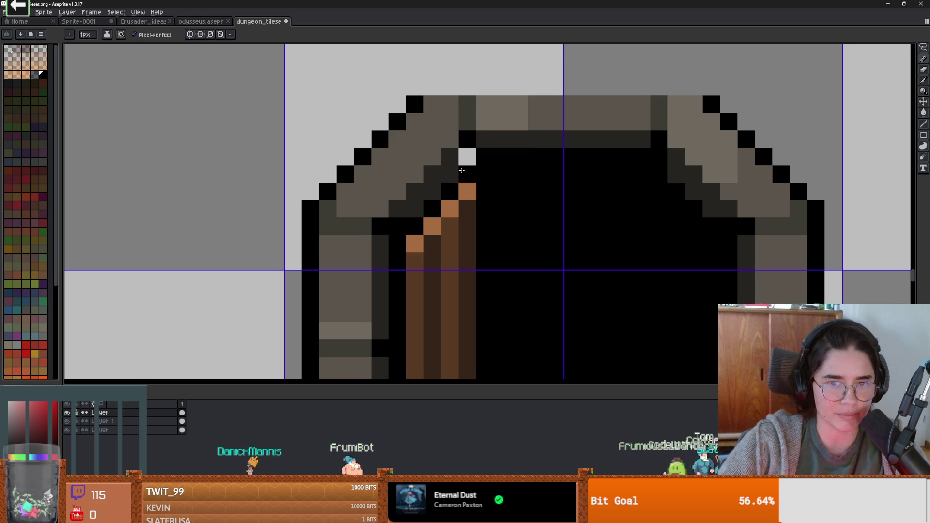
{"action": "left_click", "coordinate": [467, 157]}
{"action": "scroll", "coordinate": [492, 207], "scroll_direction": "down", "scroll_amount": 3}
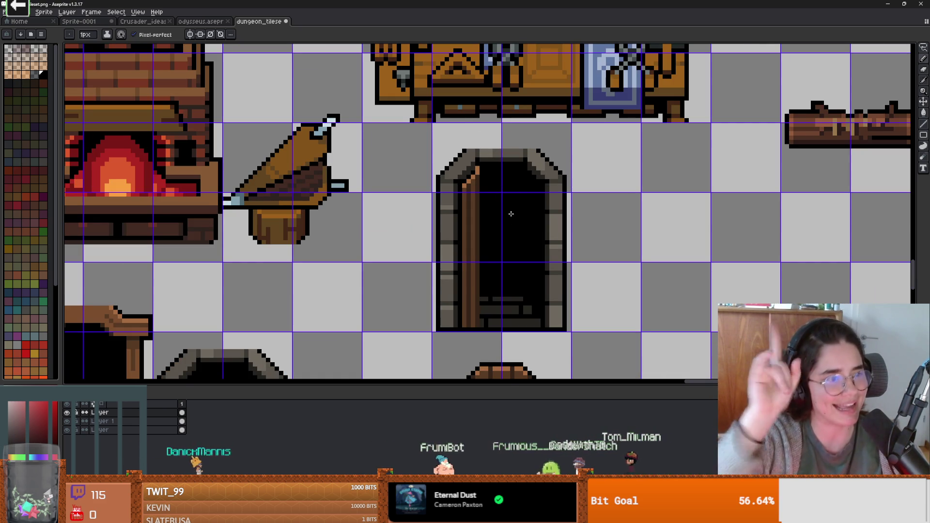
Sample a colour from the door with the eyedropper and return to the pencil.
{"action": "scroll", "coordinate": [457, 213], "scroll_direction": "down", "scroll_amount": 2}
{"action": "scroll", "coordinate": [472, 210], "scroll_direction": "up", "scroll_amount": 1}
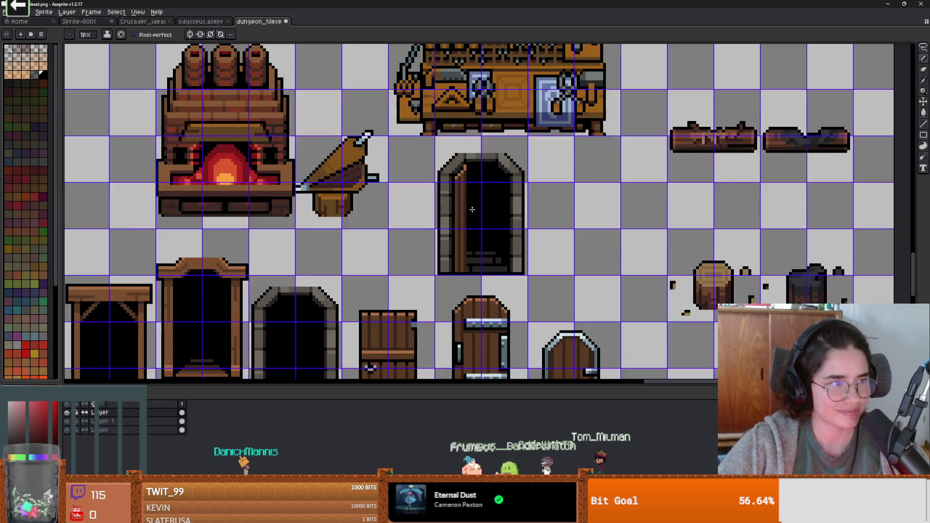
{"action": "scroll", "coordinate": [512, 216], "scroll_direction": "up", "scroll_amount": 1}
{"action": "scroll", "coordinate": [505, 218], "scroll_direction": "down", "scroll_amount": 1}
{"action": "scroll", "coordinate": [507, 236], "scroll_direction": "up", "scroll_amount": 1}
{"action": "scroll", "coordinate": [498, 231], "scroll_direction": "down", "scroll_amount": 1}
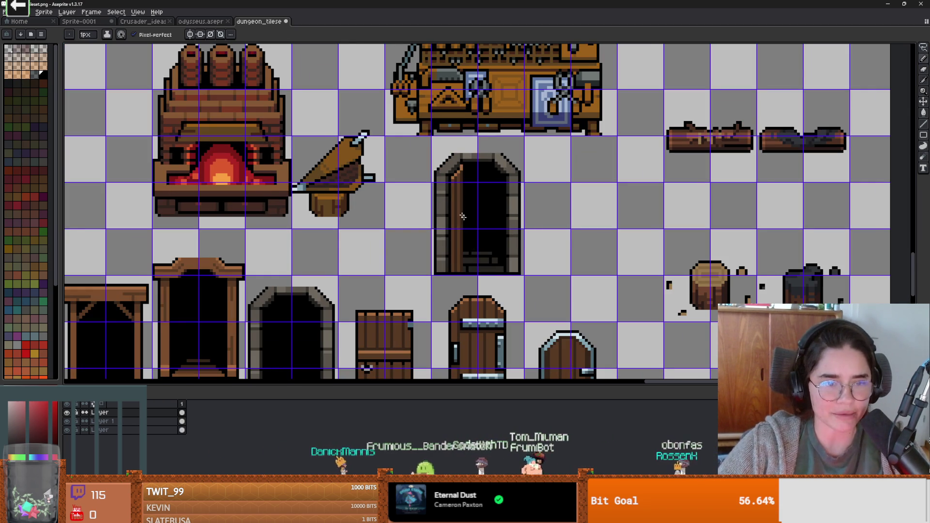
{"action": "scroll", "coordinate": [466, 184], "scroll_direction": "up", "scroll_amount": 2}
{"action": "key", "text": "i"}
{"action": "left_click", "coordinate": [464, 128]}
{"action": "left_click", "coordinate": [463, 127]}
{"action": "key", "text": "b"}
Look over the finished arch tile and save the tileset to its PNG file.
{"action": "scroll", "coordinate": [523, 206], "scroll_direction": "down", "scroll_amount": 3}
{"action": "scroll", "coordinate": [544, 192], "scroll_direction": "down", "scroll_amount": 2}
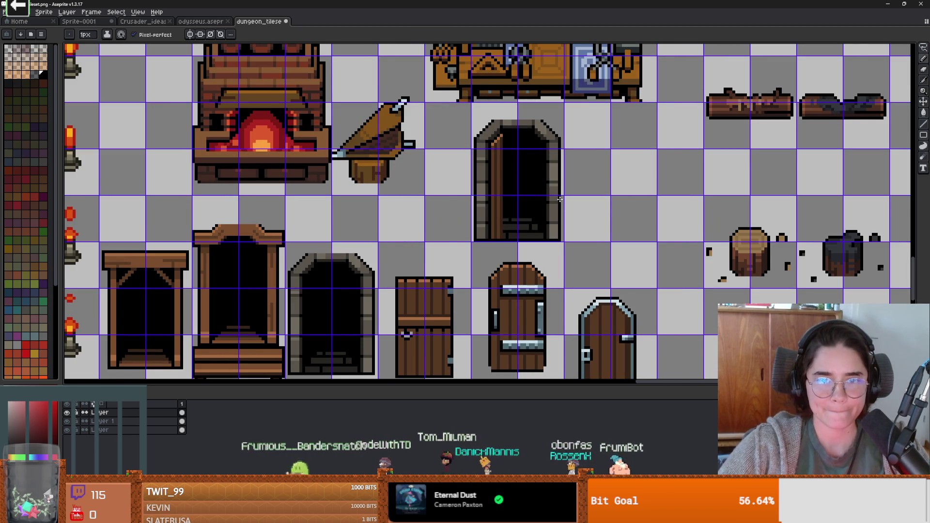
{"action": "scroll", "coordinate": [557, 198], "scroll_direction": "down", "scroll_amount": 1}
{"action": "scroll", "coordinate": [632, 223], "scroll_direction": "down", "scroll_amount": 1}
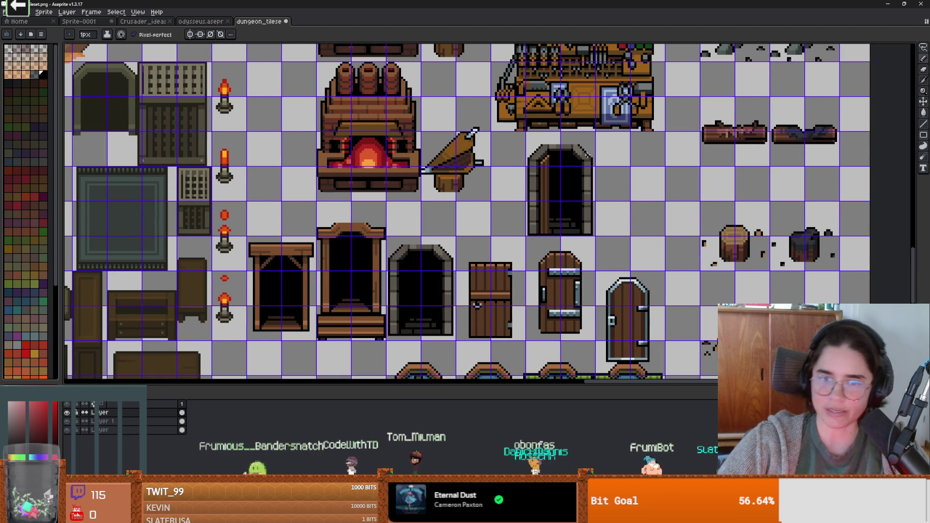
{"action": "scroll", "coordinate": [554, 201], "scroll_direction": "up", "scroll_amount": 2}
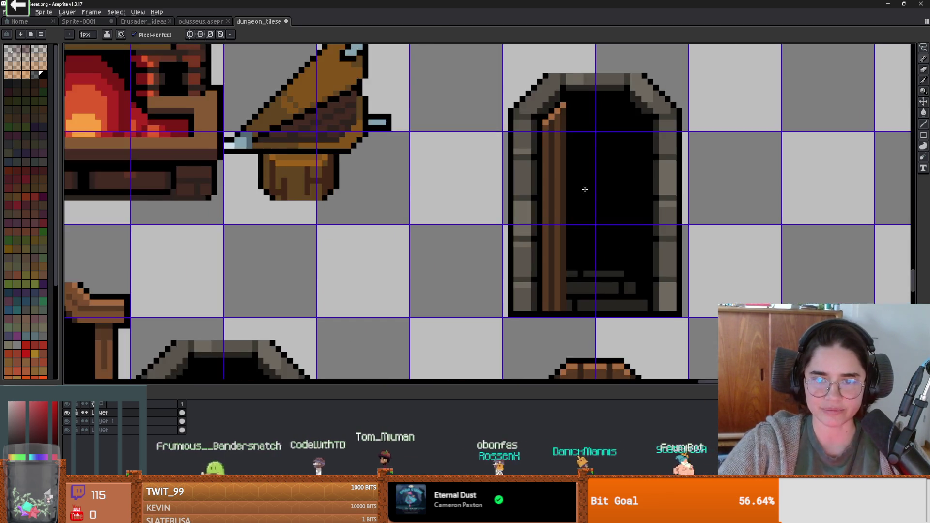
{"action": "scroll", "coordinate": [474, 175], "scroll_direction": "down", "scroll_amount": 1}
{"action": "scroll", "coordinate": [474, 176], "scroll_direction": "down", "scroll_amount": 3}
{"action": "scroll", "coordinate": [529, 194], "scroll_direction": "up", "scroll_amount": 2}
{"action": "key", "text": "ctrl+s"}
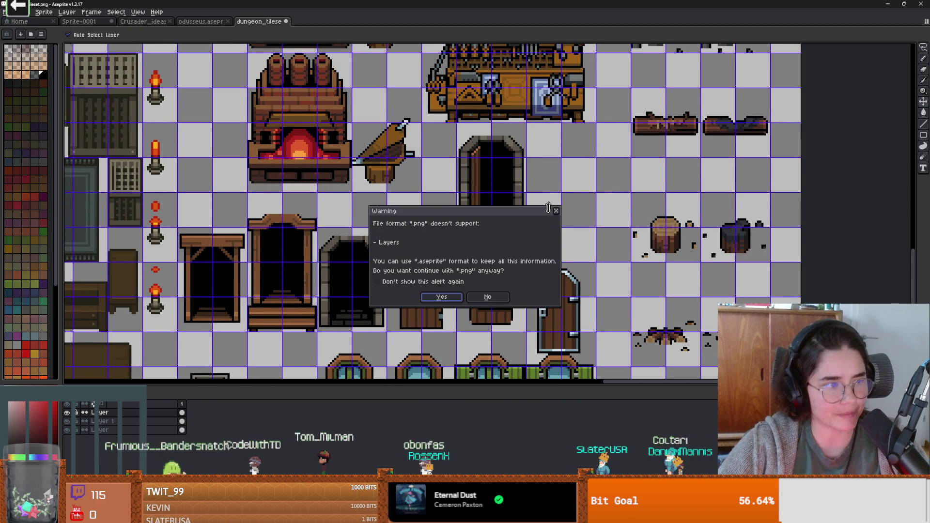
Accept saving the tileset as a PNG without layers, then save it once more.
{"action": "left_click", "coordinate": [442, 297]}
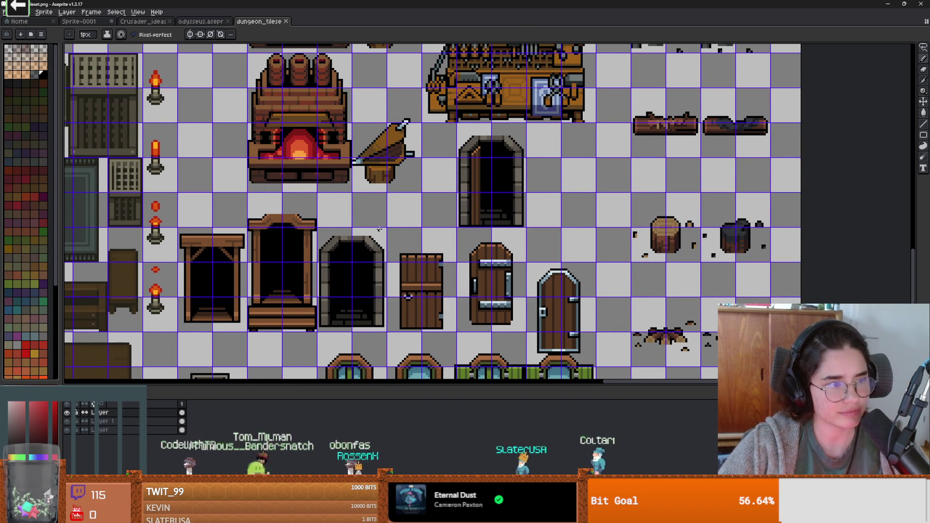
{"action": "scroll", "coordinate": [165, 150], "scroll_direction": "up", "scroll_amount": 1}
{"action": "key", "text": "ctrl+s"}
{"action": "key", "text": "Return"}
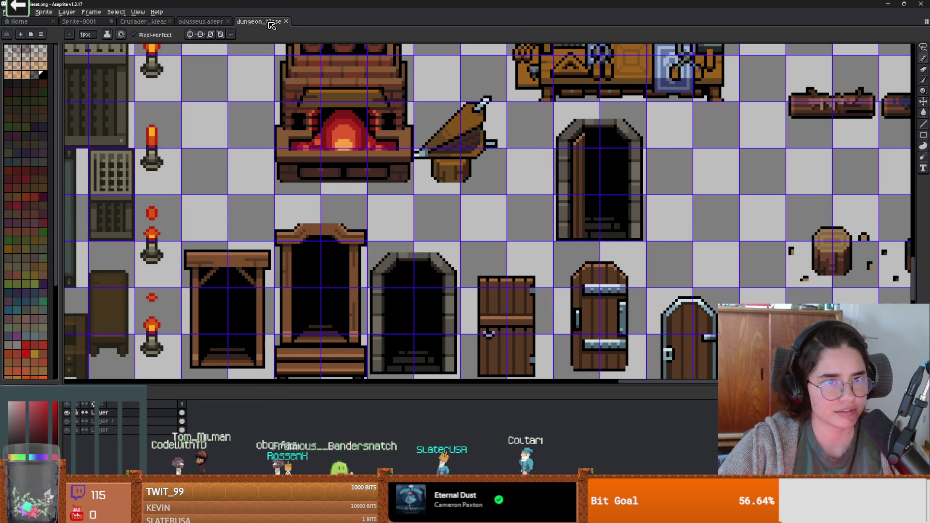
Save As dungeon_tileset.png, replacing the existing file and accepting the flattened-layers warning.
{"action": "left_click", "coordinate": [5, 12]}
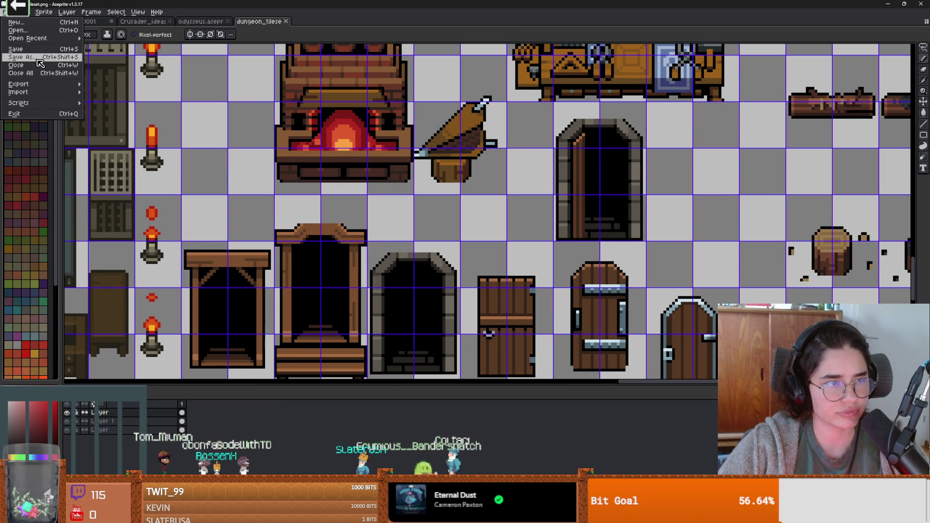
{"action": "key", "text": "Return"}
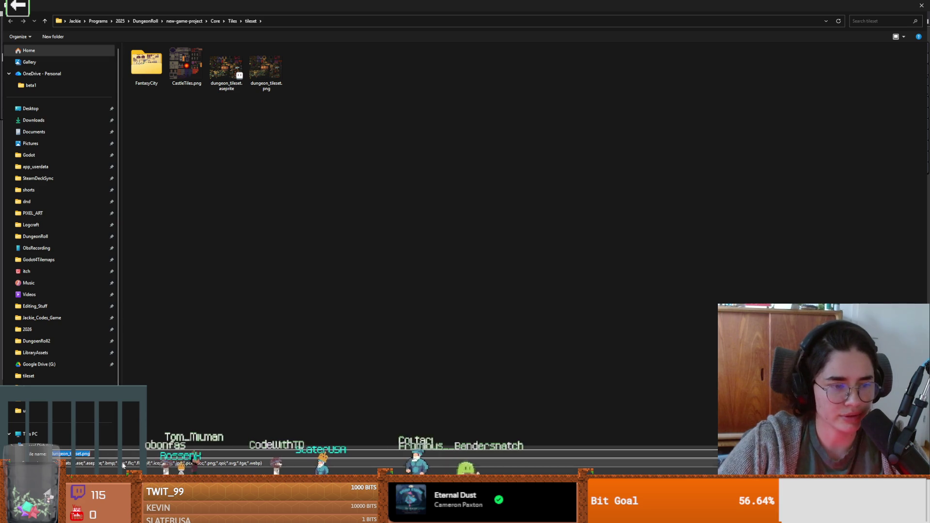
{"action": "key", "text": "Return"}
{"action": "left_click", "coordinate": [487, 257]}
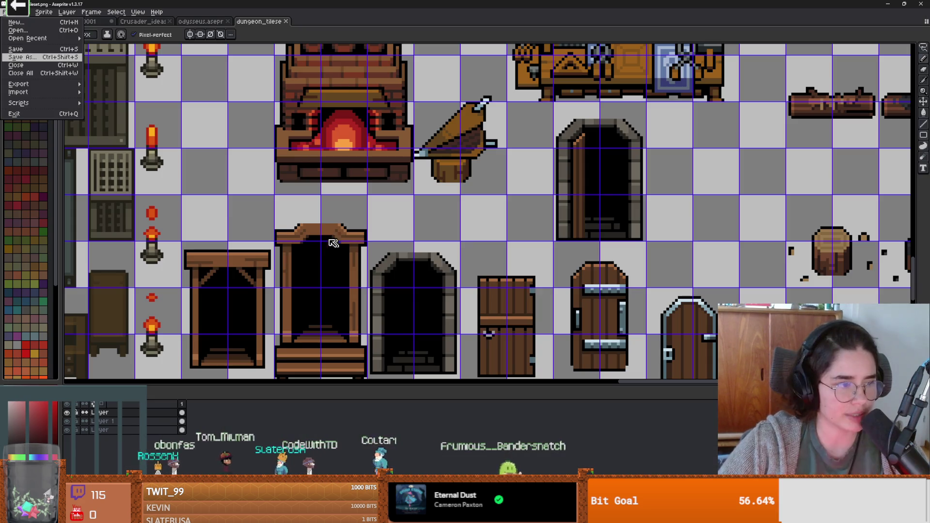
{"action": "left_click", "coordinate": [454, 296]}
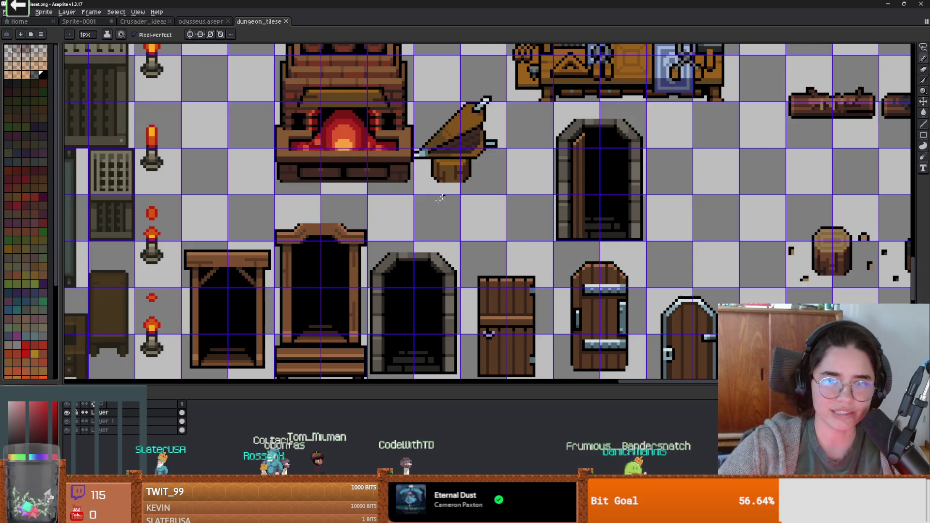
{"action": "scroll", "coordinate": [457, 192], "scroll_direction": "down", "scroll_amount": 1}
{"action": "key", "text": "ctrl+s"}
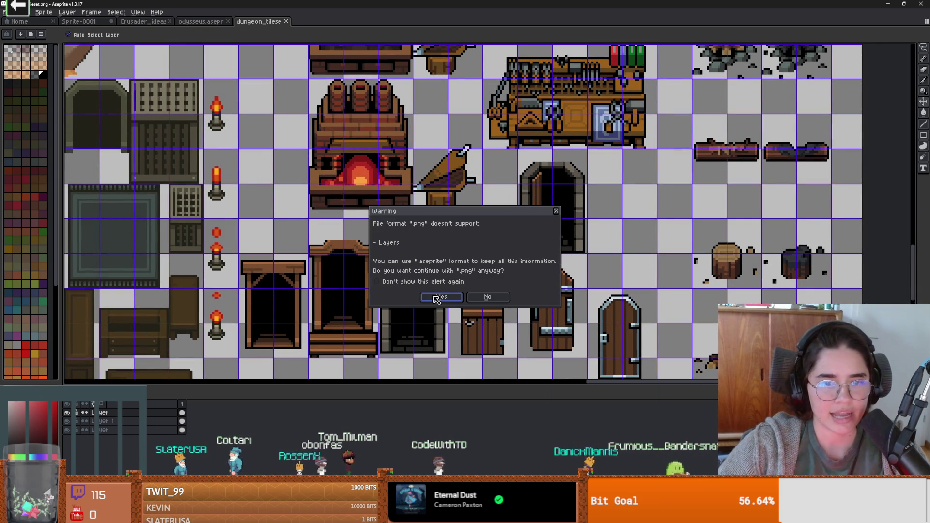
{"action": "left_click", "coordinate": [435, 297]}
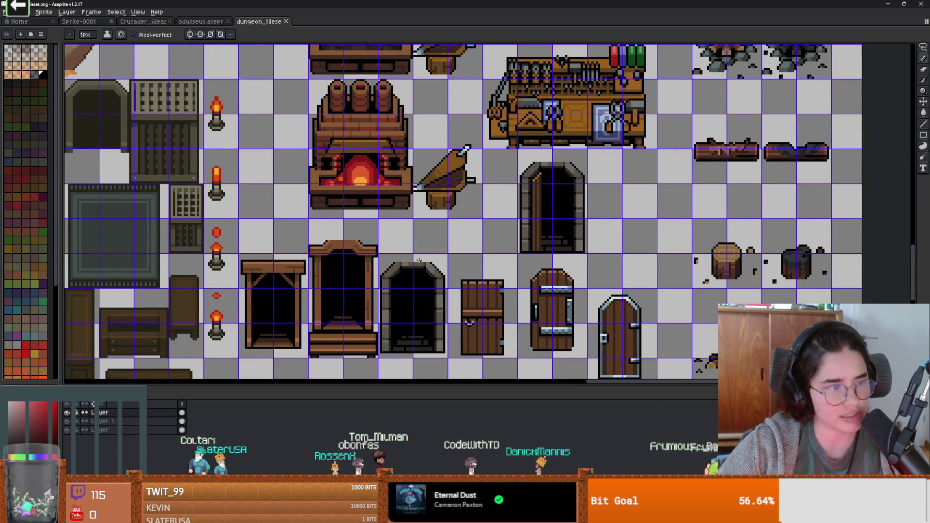
Accept and close the PNG format warning to complete the save.
{"action": "scroll", "coordinate": [419, 261], "scroll_direction": "down", "scroll_amount": 1}
{"action": "scroll", "coordinate": [519, 265], "scroll_direction": "up", "scroll_amount": 1}
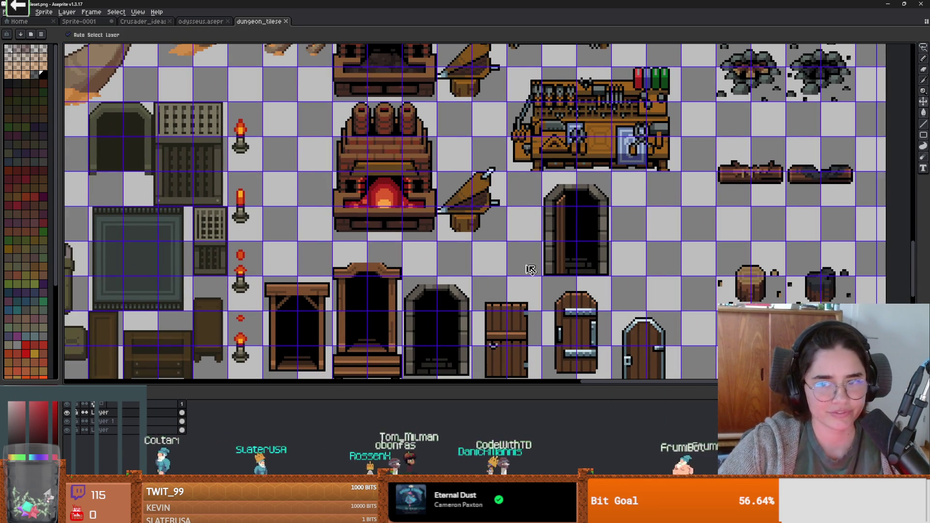
{"action": "left_click", "coordinate": [520, 265]}
{"action": "left_click", "coordinate": [489, 299]}
Review the tileset, then switch to the browser's 'cuban coffee maker' search results.
{"action": "scroll", "coordinate": [439, 237], "scroll_direction": "down", "scroll_amount": 1}
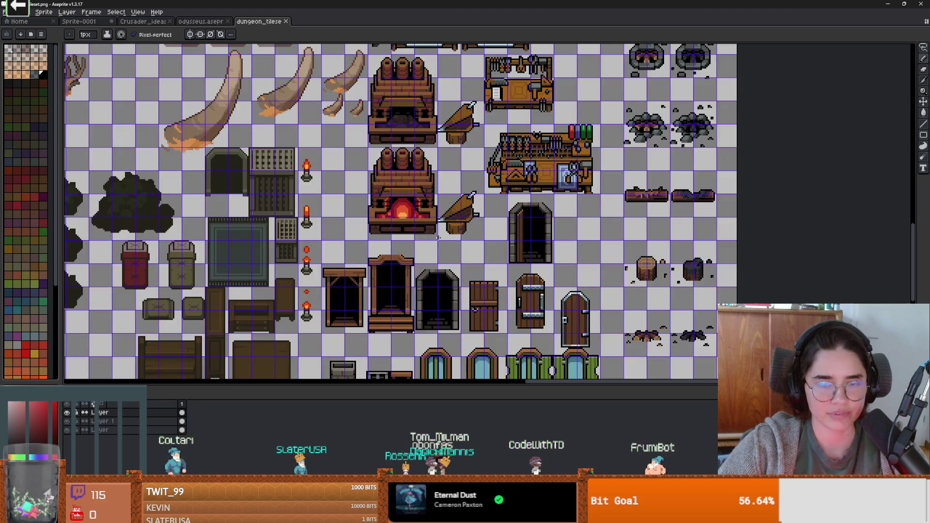
{"action": "scroll", "coordinate": [438, 237], "scroll_direction": "left", "scroll_amount": 2}
{"action": "scroll", "coordinate": [494, 233], "scroll_direction": "up", "scroll_amount": 2}
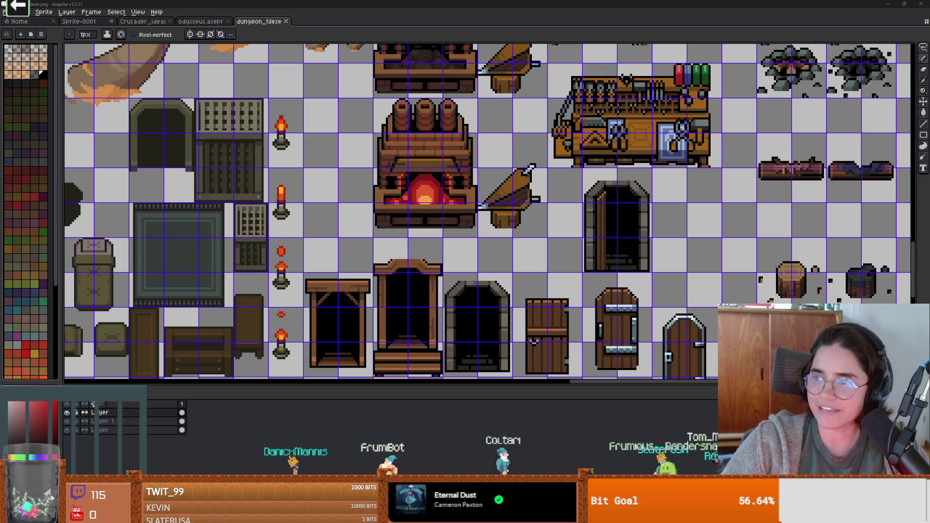
{"action": "key", "text": "alt+Tab"}
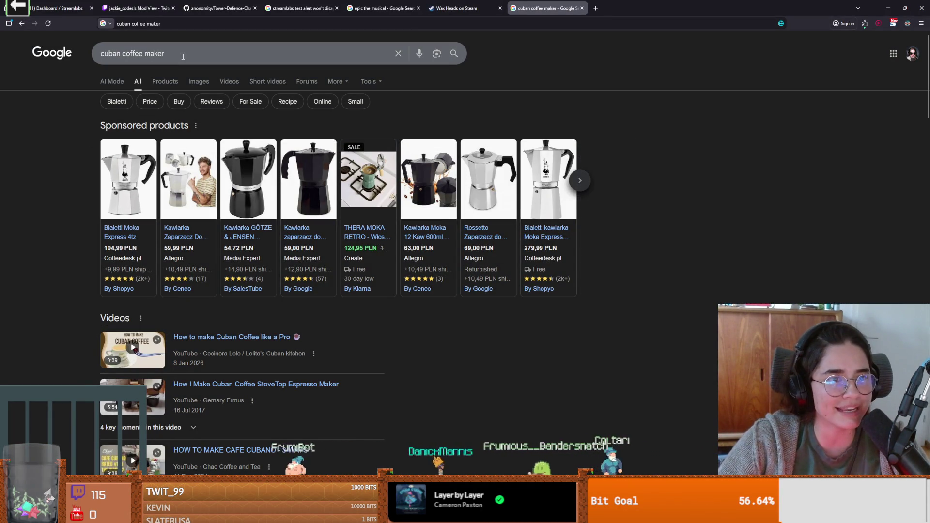
Alternate between the tileset and browser, ending on the 'cortadito in plastic' image results.
{"action": "mouse_move", "coordinate": [135, 177]}
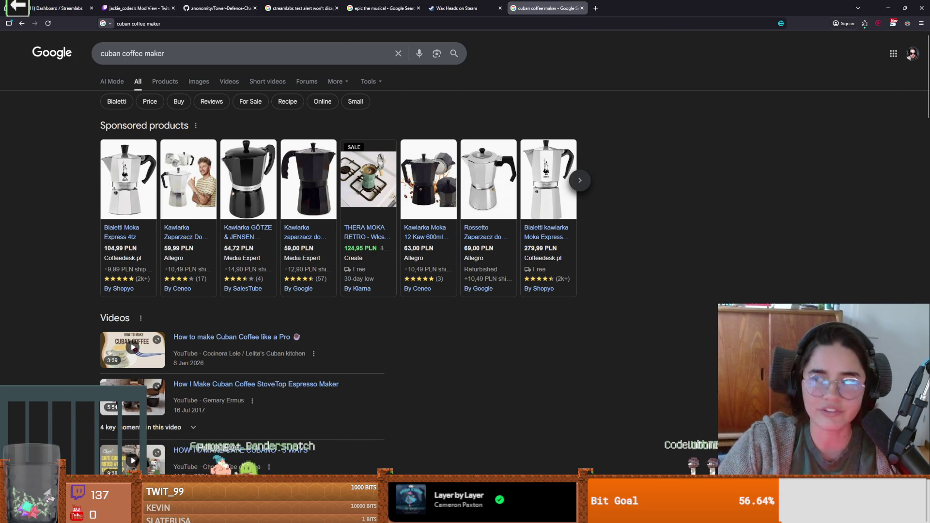
{"action": "key", "text": "alt+Tab"}
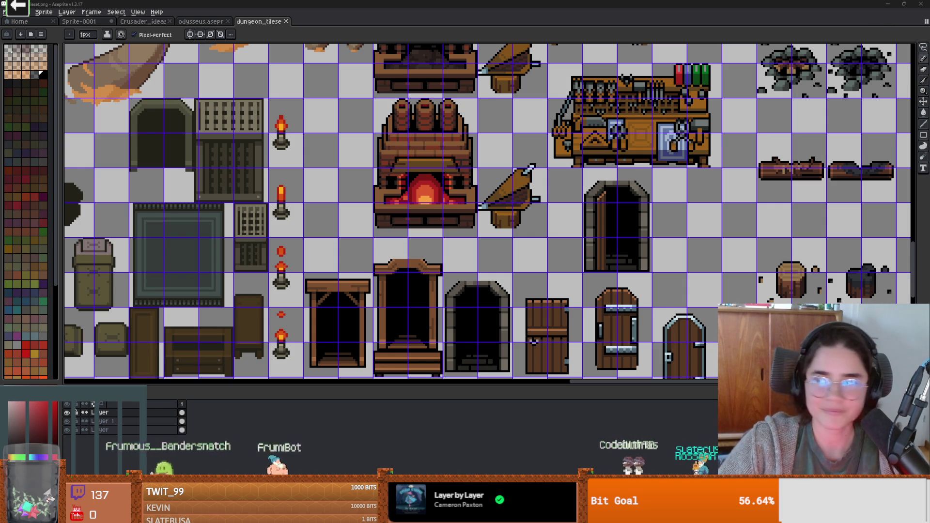
{"action": "key", "text": "alt+Tab"}
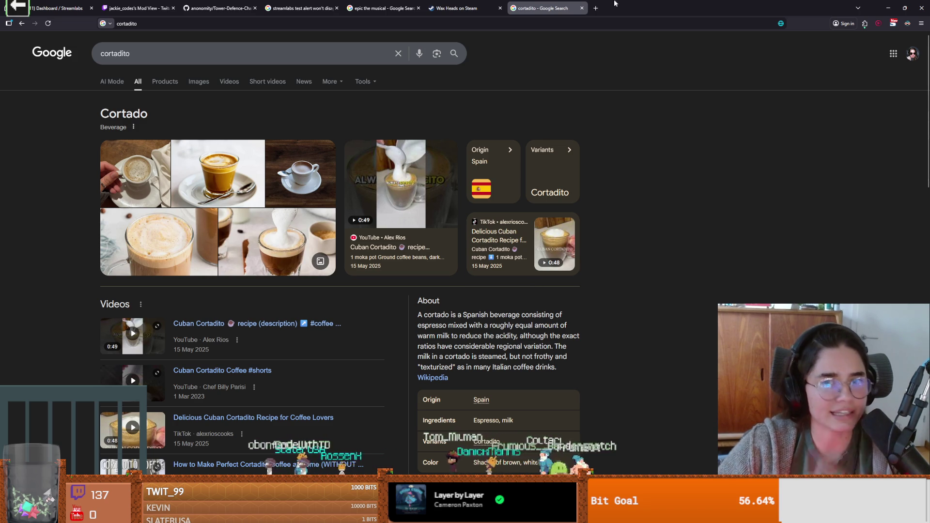
{"action": "key", "text": "alt+Tab"}
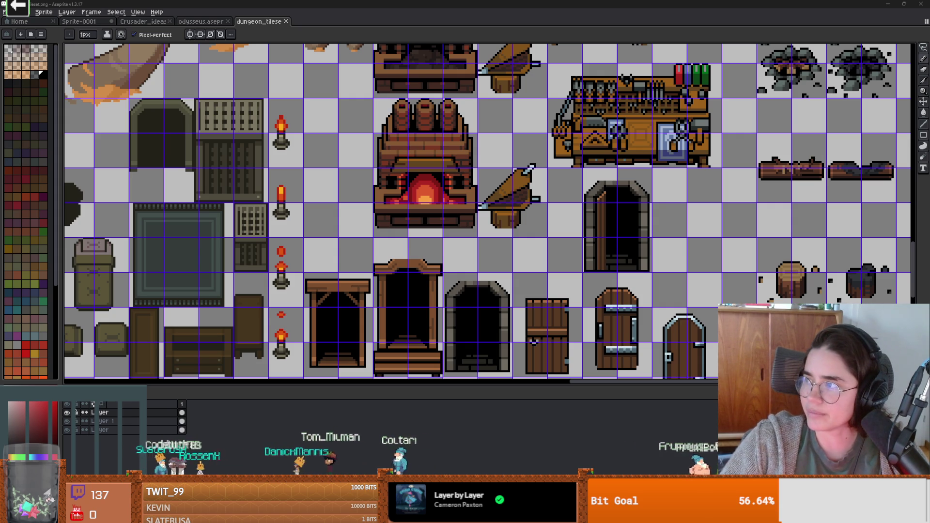
{"action": "key", "text": "alt+Tab"}
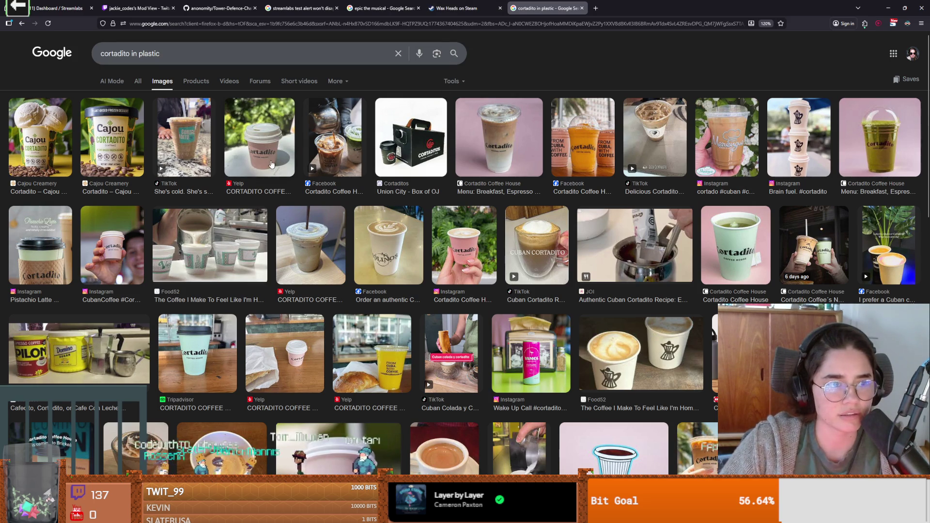
Scroll the image results and open WorldFood.Guide's 'Types Of Cuban Coffee' preview.
{"action": "scroll", "coordinate": [564, 251], "scroll_direction": "down", "scroll_amount": 3}
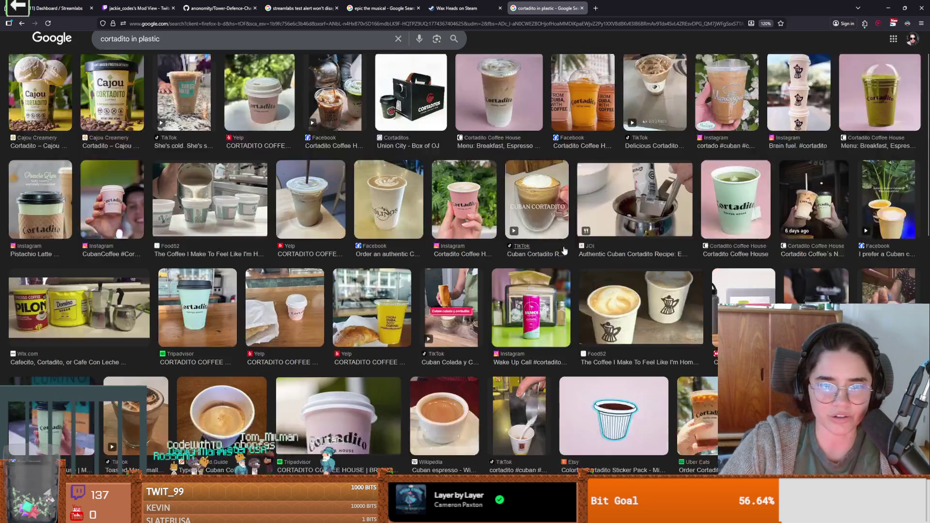
{"action": "scroll", "coordinate": [564, 249], "scroll_direction": "down", "scroll_amount": 5}
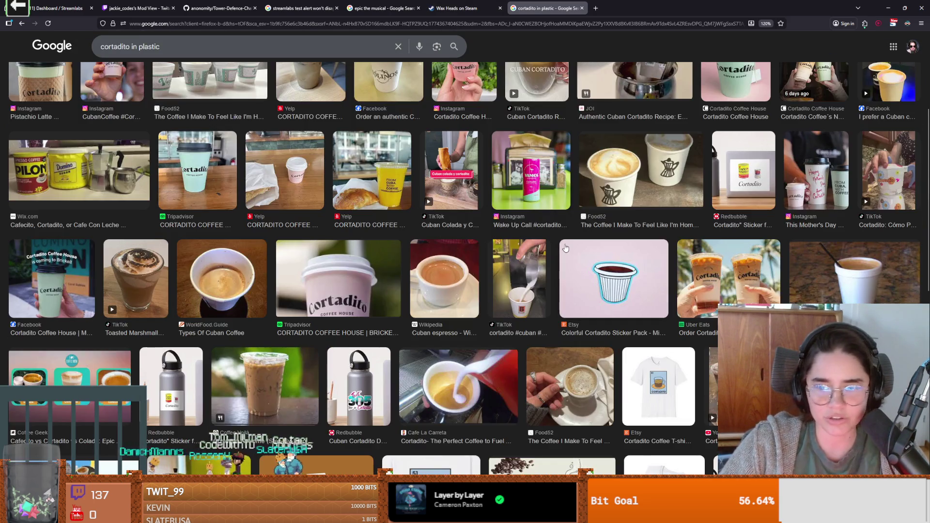
{"action": "scroll", "coordinate": [566, 246], "scroll_direction": "down", "scroll_amount": 4}
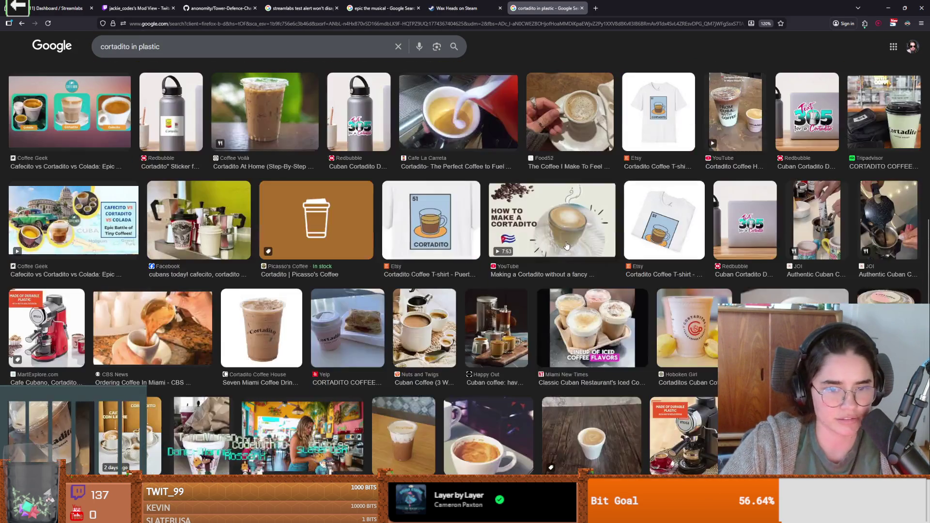
{"action": "scroll", "coordinate": [566, 246], "scroll_direction": "down", "scroll_amount": 3}
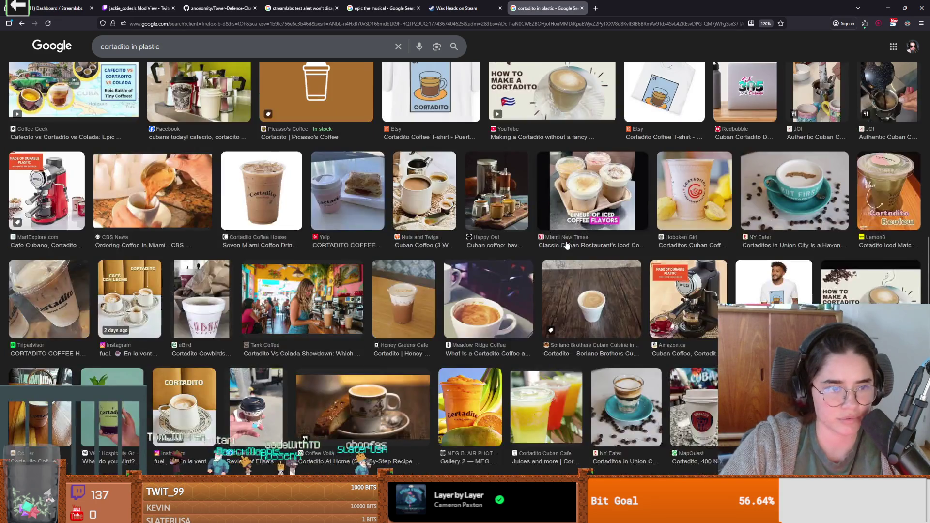
{"action": "scroll", "coordinate": [568, 237], "scroll_direction": "down", "scroll_amount": 4}
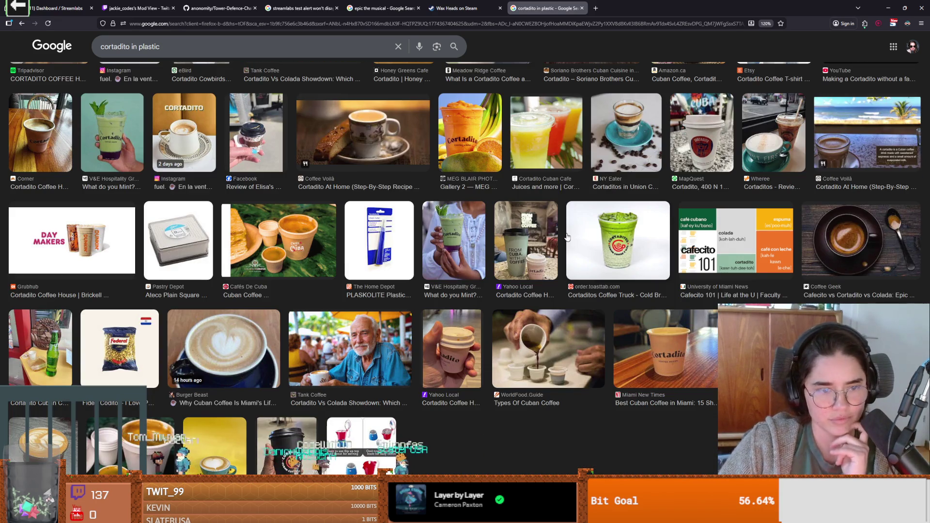
{"action": "left_click", "coordinate": [557, 363]}
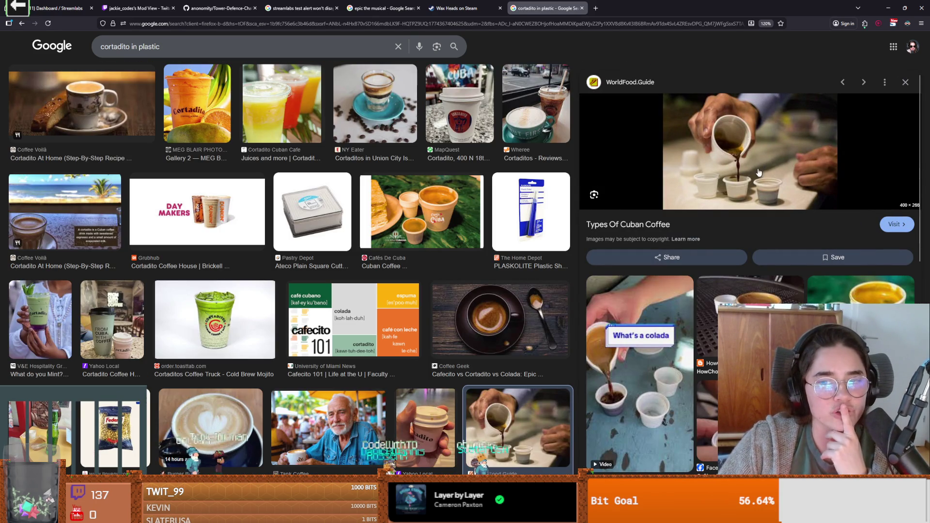
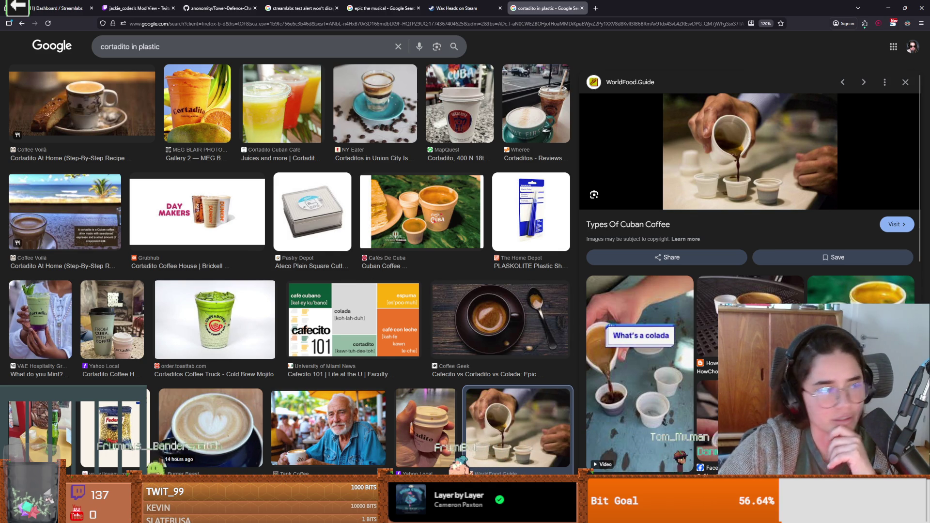
Enlarge the HowChow Cuban coffee foam cups image, then return to the dungeon tileset in Aseprite.
{"action": "scroll", "coordinate": [815, 267], "scroll_direction": "down", "scroll_amount": 3}
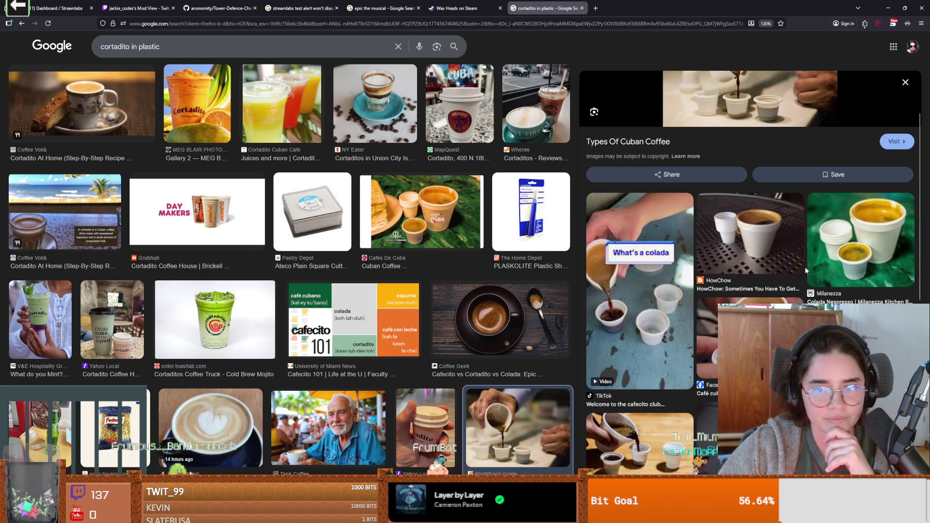
{"action": "left_click", "coordinate": [750, 245]}
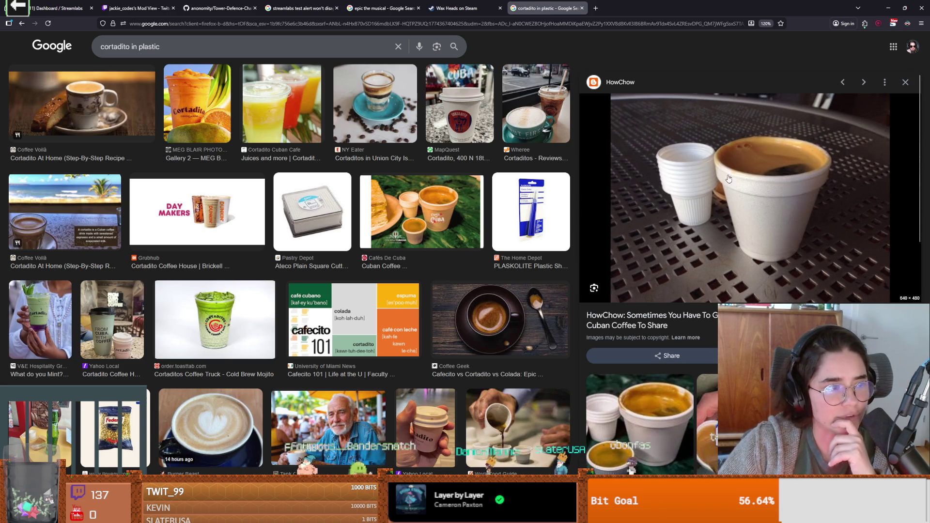
{"action": "key", "text": "alt+Tab"}
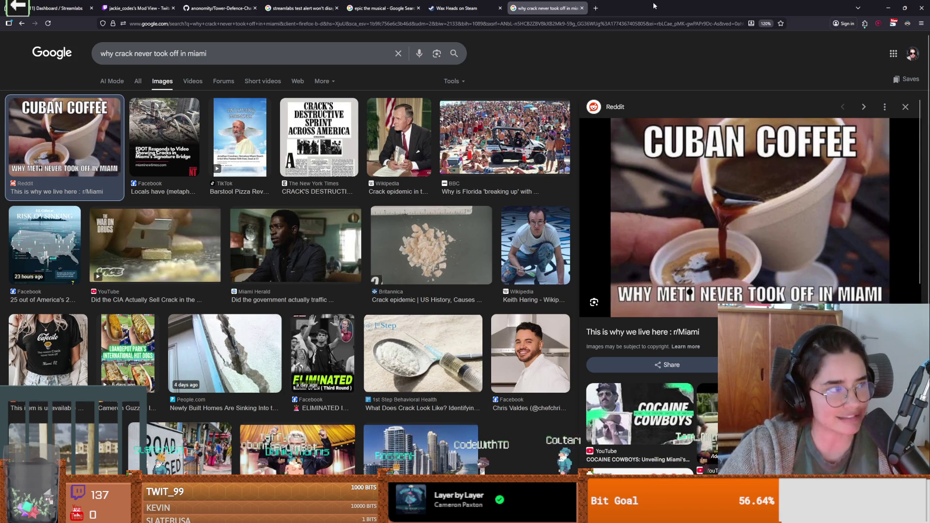
{"action": "key", "text": "alt+Tab"}
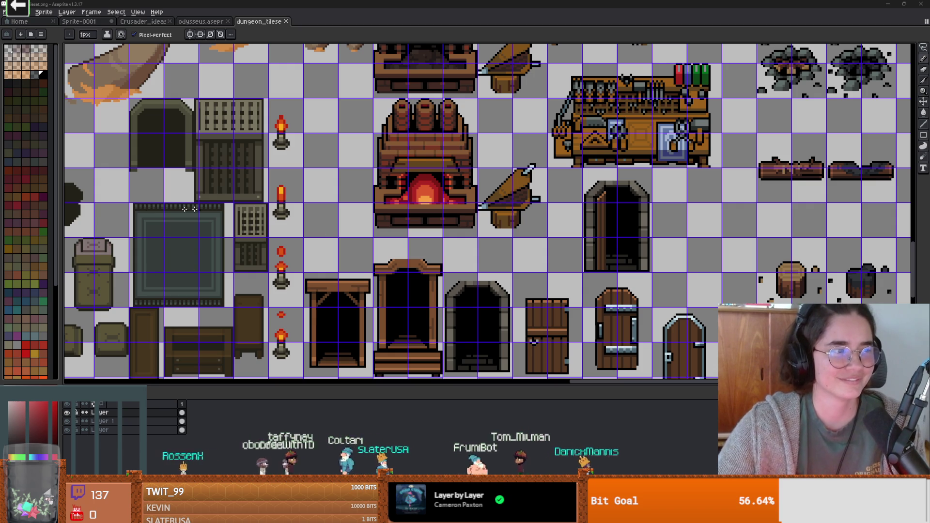
Save the dungeon tileset and accept the PNG export warning.
{"action": "scroll", "coordinate": [253, 213], "scroll_direction": "up", "scroll_amount": 1}
{"action": "key", "text": "ctrl+s"}
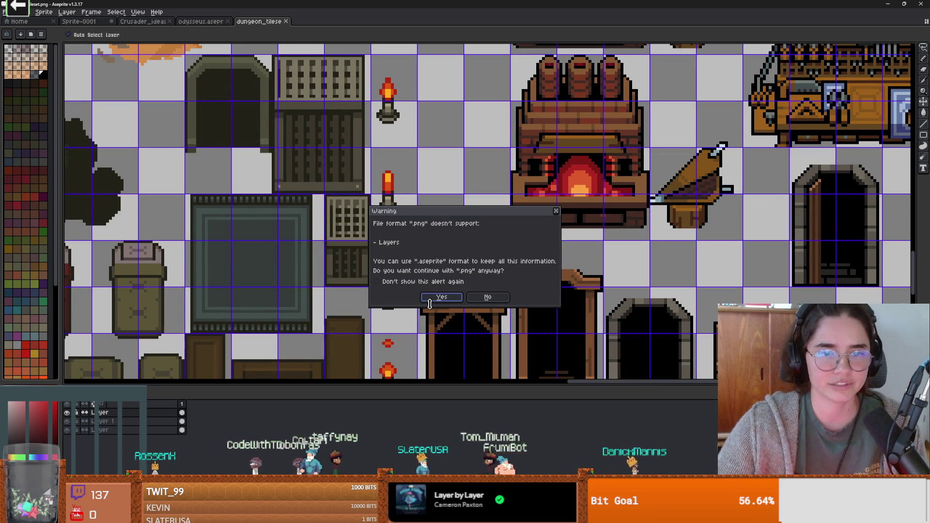
{"action": "left_click", "coordinate": [428, 299]}
{"action": "scroll", "coordinate": [358, 264], "scroll_direction": "down", "scroll_amount": 1}
{"action": "scroll", "coordinate": [358, 264], "scroll_direction": "down", "scroll_amount": 3}
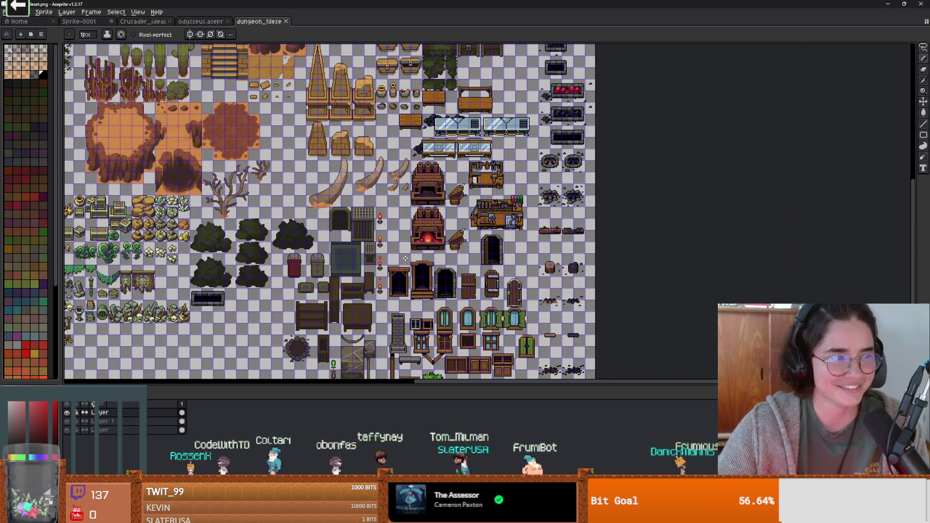
{"action": "scroll", "coordinate": [406, 258], "scroll_direction": "up", "scroll_amount": 2}
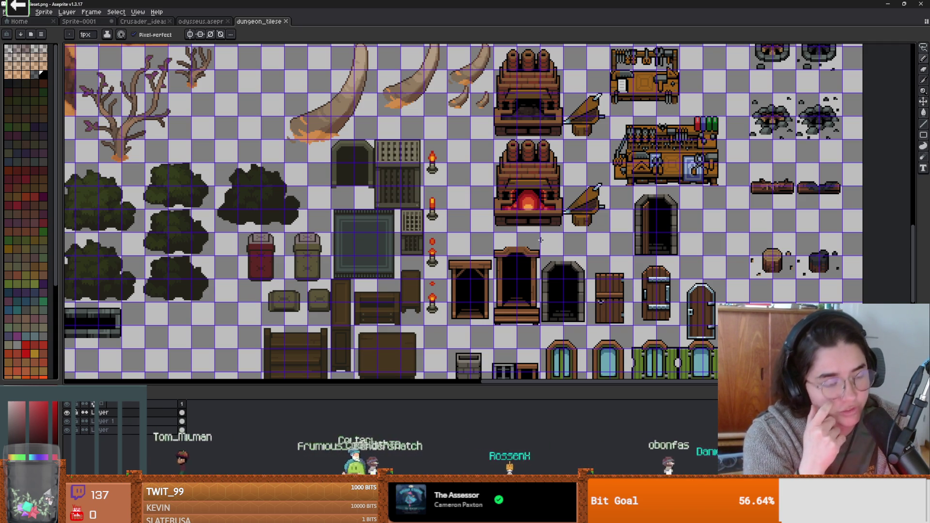
Save the tileset again as a PNG without layers and go back to Godot.
{"action": "scroll", "coordinate": [538, 157], "scroll_direction": "right", "scroll_amount": 3}
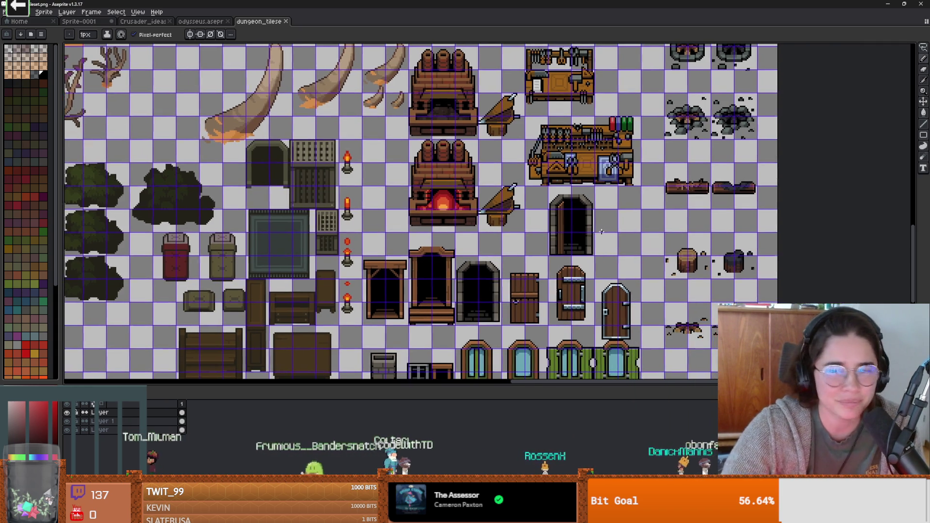
{"action": "key", "text": "ctrl+s"}
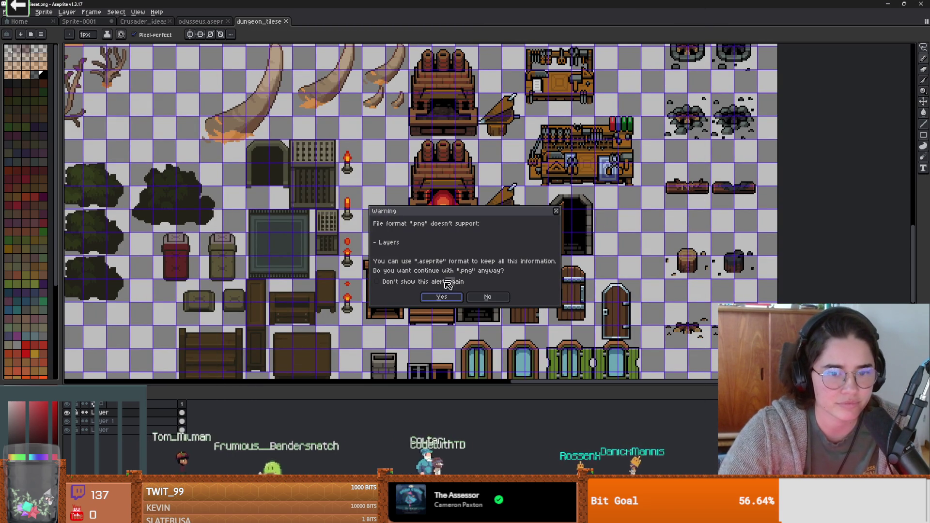
{"action": "left_click", "coordinate": [459, 297]}
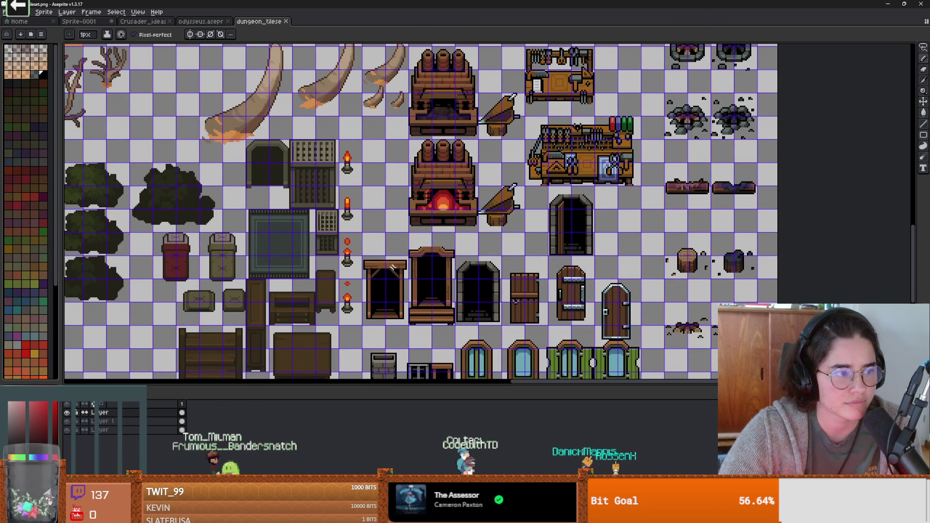
{"action": "scroll", "coordinate": [383, 252], "scroll_direction": "down", "scroll_amount": 2}
{"action": "scroll", "coordinate": [397, 250], "scroll_direction": "up", "scroll_amount": 3}
{"action": "scroll", "coordinate": [402, 248], "scroll_direction": "down", "scroll_amount": 1}
{"action": "scroll", "coordinate": [405, 248], "scroll_direction": "up", "scroll_amount": 1}
{"action": "scroll", "coordinate": [405, 247], "scroll_direction": "down", "scroll_amount": 2}
{"action": "scroll", "coordinate": [446, 204], "scroll_direction": "up", "scroll_amount": 2}
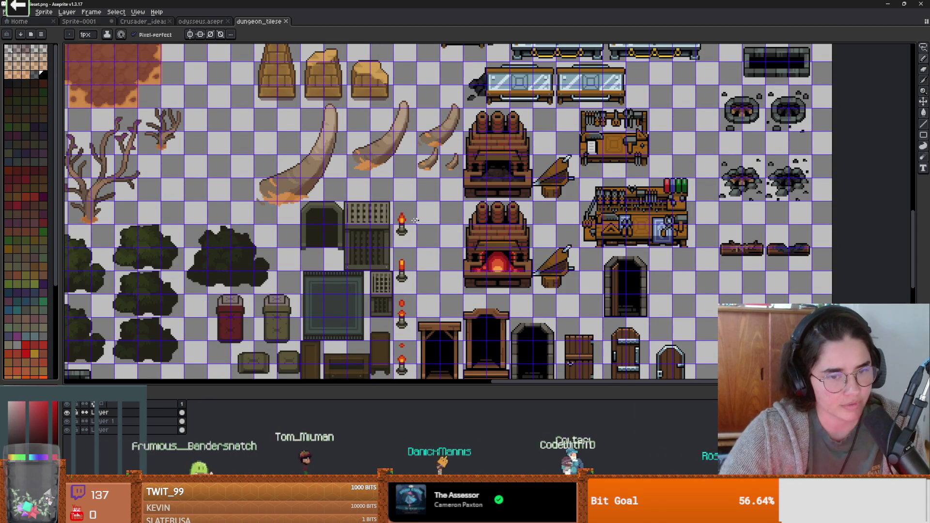
{"action": "scroll", "coordinate": [484, 237], "scroll_direction": "up", "scroll_amount": 10}
{"action": "scroll", "coordinate": [484, 237], "scroll_direction": "left", "scroll_amount": 15}
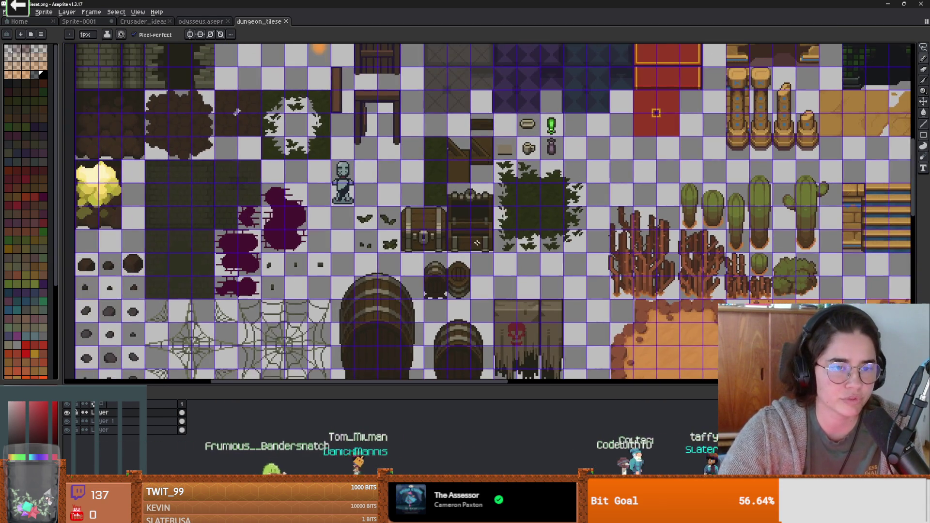
{"action": "left_click_drag", "start_coordinate": [477, 243], "coordinate": [484, 245]}
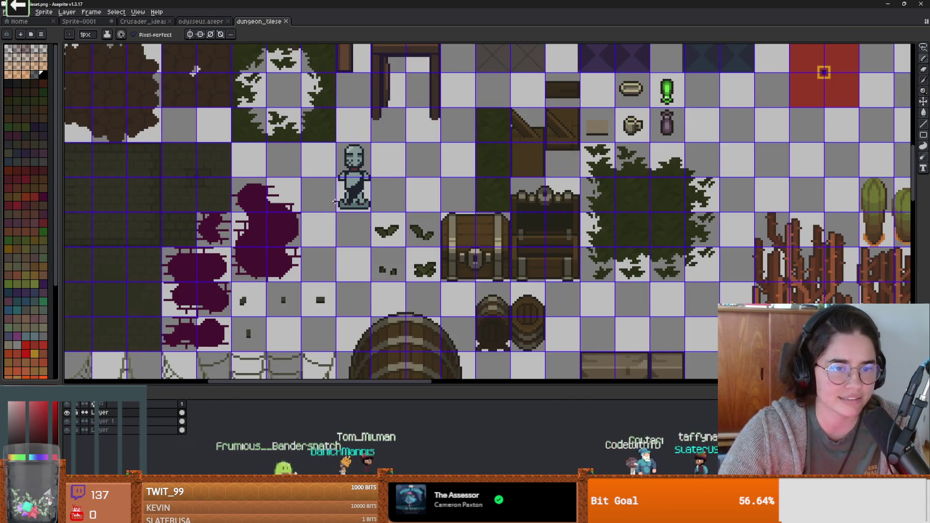
{"action": "key", "text": "alt+Tab"}
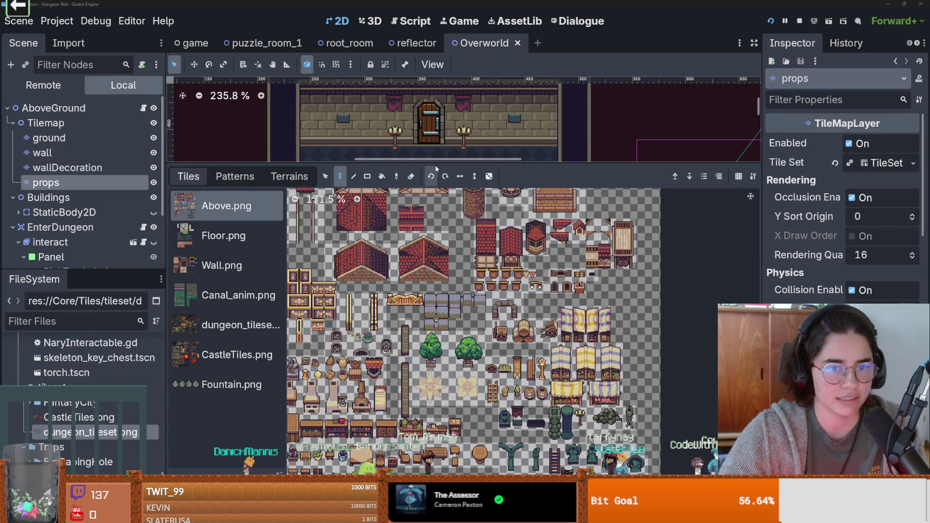
Lower the bottom panel, zoom toward the statue carpet, and save the Overworld scene.
{"action": "left_click_drag", "start_coordinate": [439, 180], "coordinate": [439, 342]}
{"action": "scroll", "coordinate": [427, 172], "scroll_direction": "up", "scroll_amount": 2}
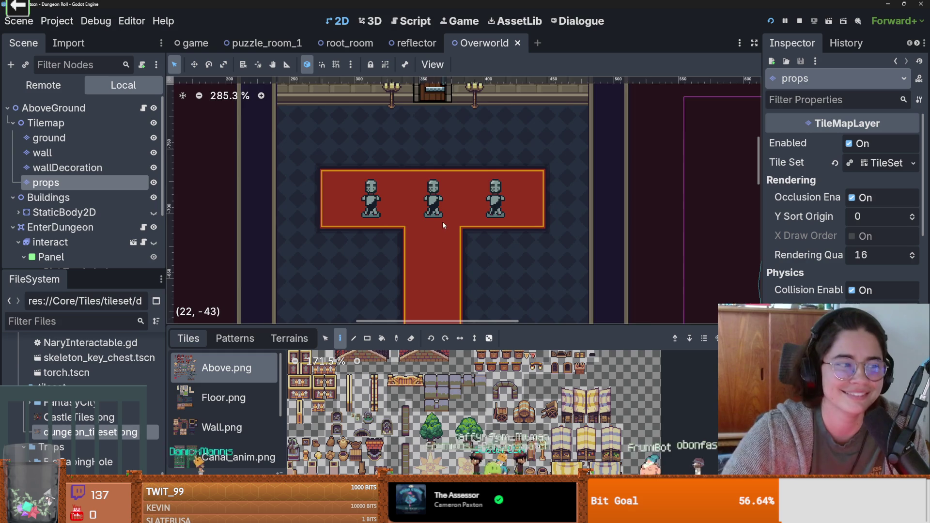
{"action": "scroll", "coordinate": [445, 177], "scroll_direction": "up", "scroll_amount": 2}
{"action": "scroll", "coordinate": [445, 180], "scroll_direction": "down", "scroll_amount": 1}
{"action": "scroll", "coordinate": [428, 160], "scroll_direction": "up", "scroll_amount": 1}
{"action": "key", "text": "ctrl+s"}
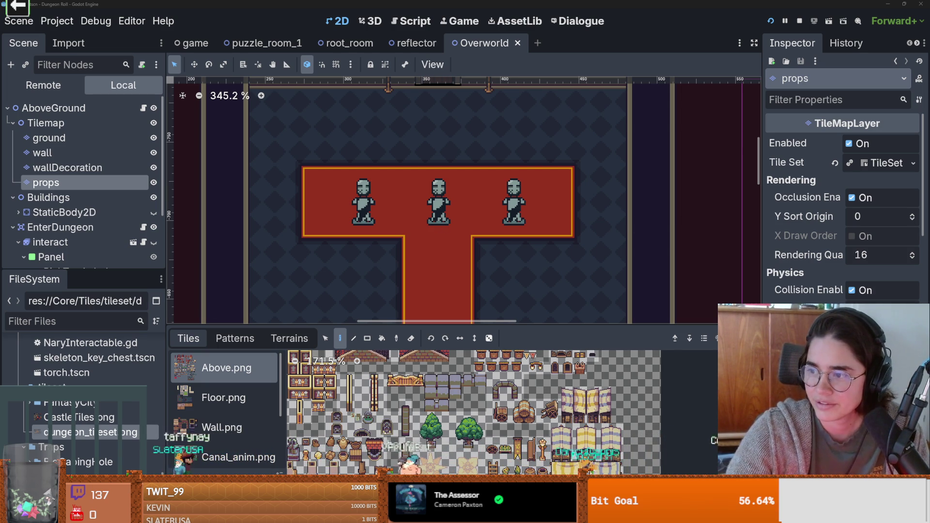
Enlarge the tile atlas area and show the TileSet's tile sources.
{"action": "scroll", "coordinate": [589, 243], "scroll_direction": "up", "scroll_amount": 5}
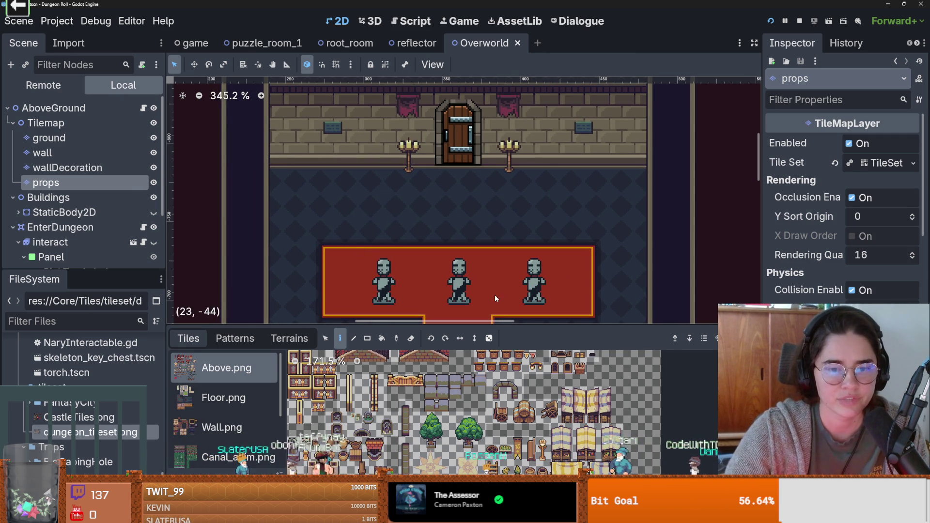
{"action": "left_click_drag", "start_coordinate": [495, 325], "coordinate": [499, 103]}
{"action": "left_click", "coordinate": [518, 472]}
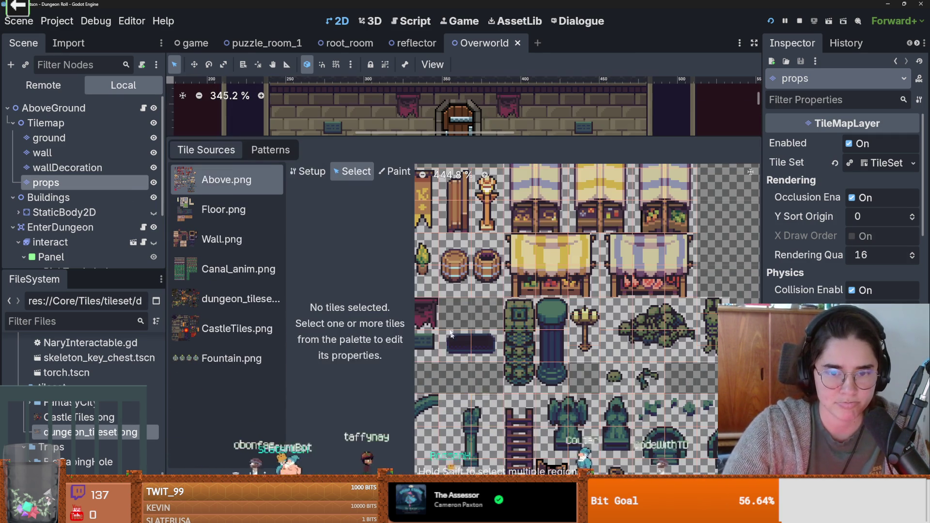
{"action": "scroll", "coordinate": [585, 301], "scroll_direction": "down", "scroll_amount": 2}
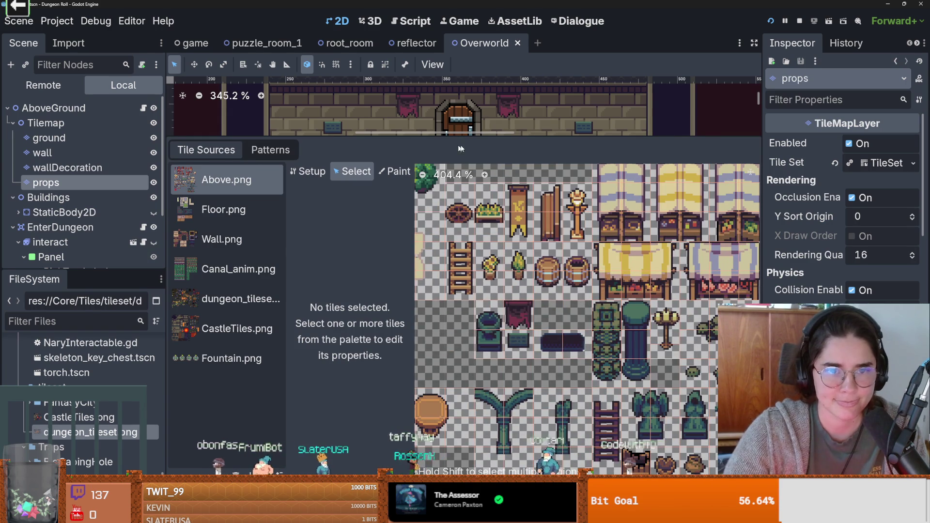
Enlarge the scene view, bring the three statues into view, and collapse the Tilemap node.
{"action": "left_click_drag", "start_coordinate": [474, 137], "coordinate": [475, 347]}
{"action": "scroll", "coordinate": [461, 184], "scroll_direction": "down", "scroll_amount": 1}
{"action": "scroll", "coordinate": [461, 184], "scroll_direction": "down", "scroll_amount": 2}
{"action": "scroll", "coordinate": [461, 184], "scroll_direction": "down", "scroll_amount": 1}
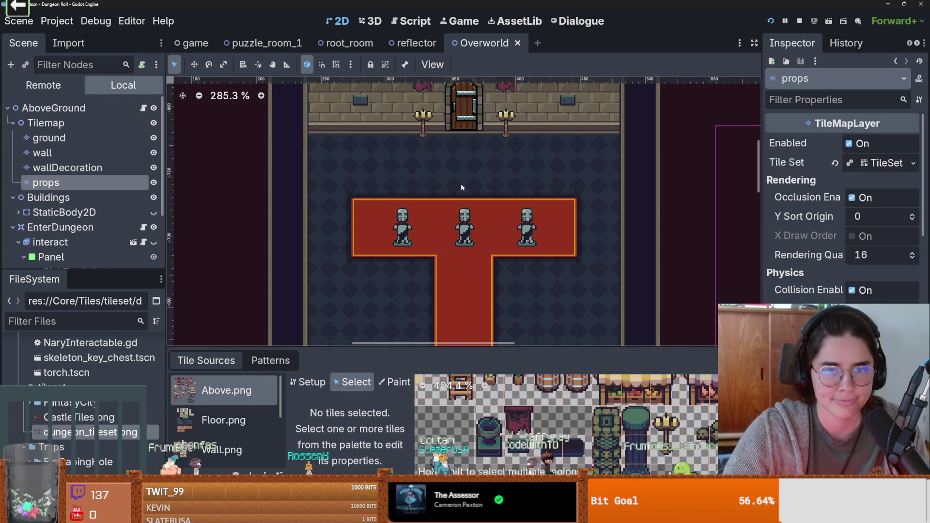
{"action": "scroll", "coordinate": [480, 182], "scroll_direction": "down", "scroll_amount": 1}
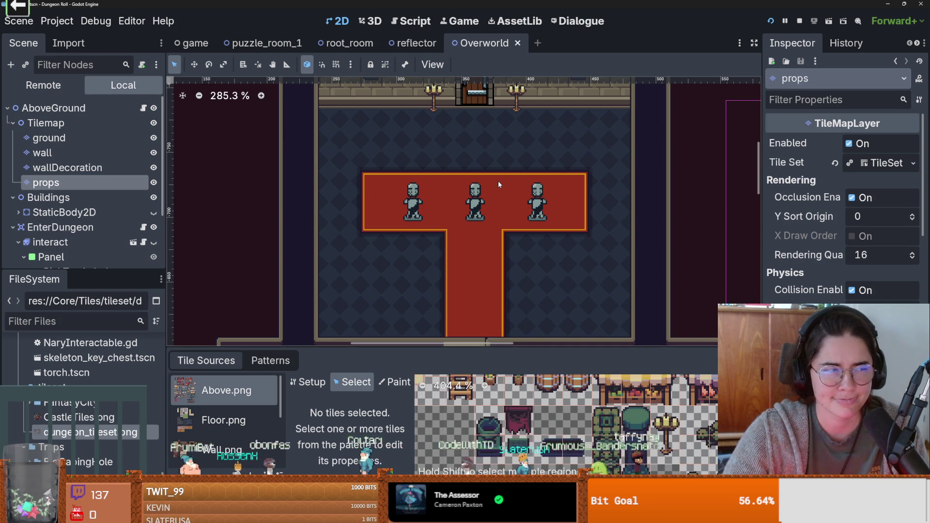
{"action": "scroll", "coordinate": [499, 184], "scroll_direction": "down", "scroll_amount": 1}
{"action": "scroll", "coordinate": [499, 183], "scroll_direction": "up", "scroll_amount": 1}
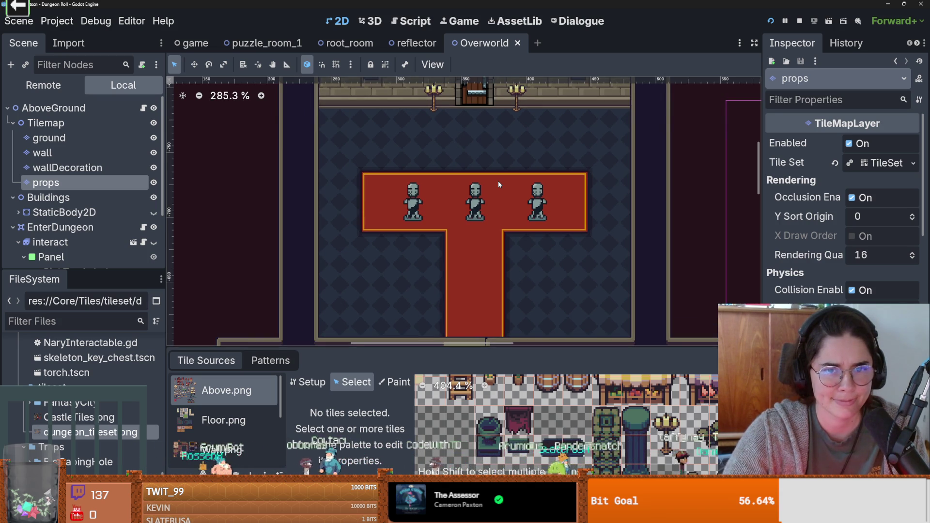
{"action": "left_click_drag", "start_coordinate": [21, 270], "coordinate": [55, 302]}
{"action": "left_click", "coordinate": [12, 118]}
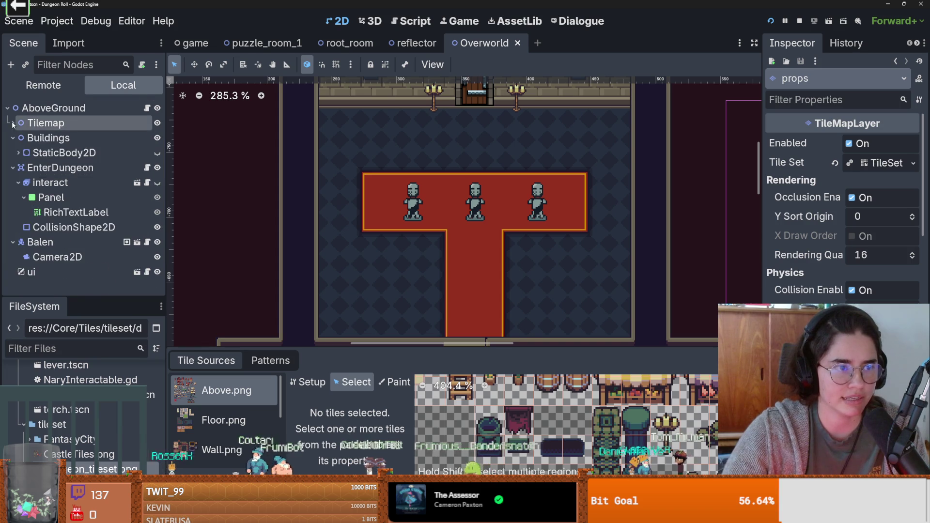
Collapse EnterDungeon and Balen, then add an AnimationPlayer child under AboveGround.
{"action": "left_click", "coordinate": [12, 167]}
{"action": "left_click", "coordinate": [12, 183]}
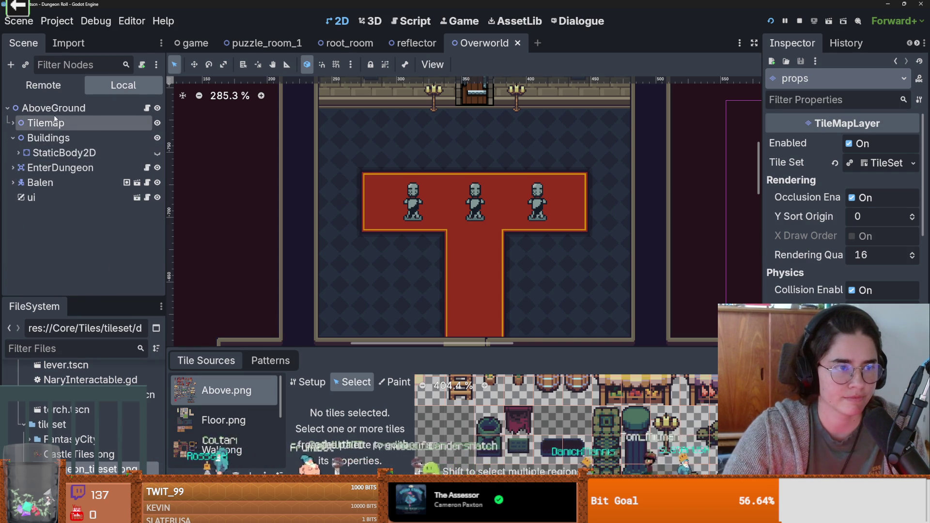
{"action": "right_click", "coordinate": [55, 109]}
{"action": "left_click", "coordinate": [85, 140]}
{"action": "type", "text": "animation"}
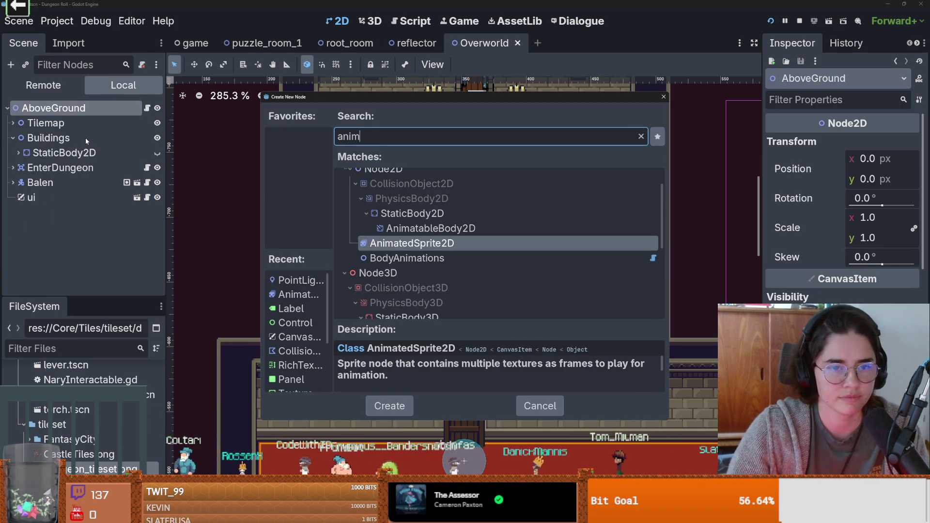
{"action": "key", "text": "Up"}
{"action": "key", "text": "Return"}
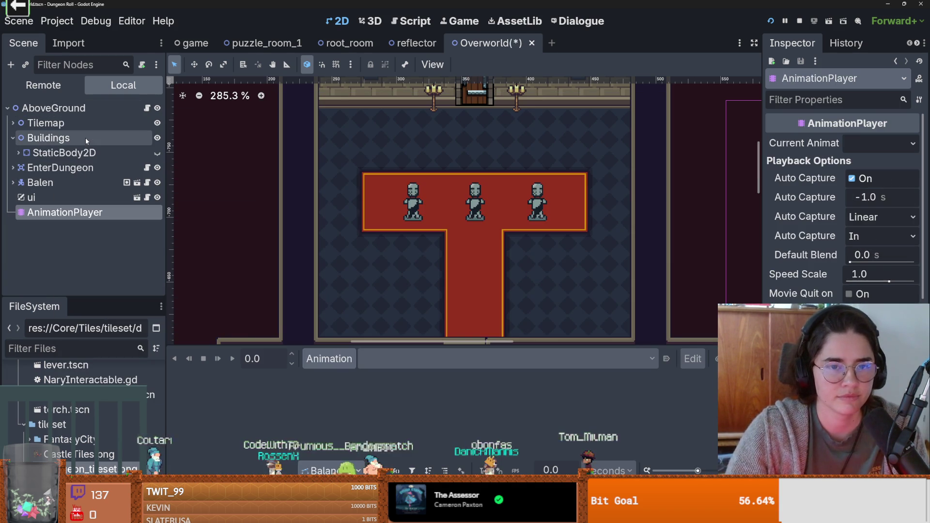
Create a new animation named GoToTheDungeon.
{"action": "left_click", "coordinate": [329, 358]}
{"action": "left_click", "coordinate": [330, 378]}
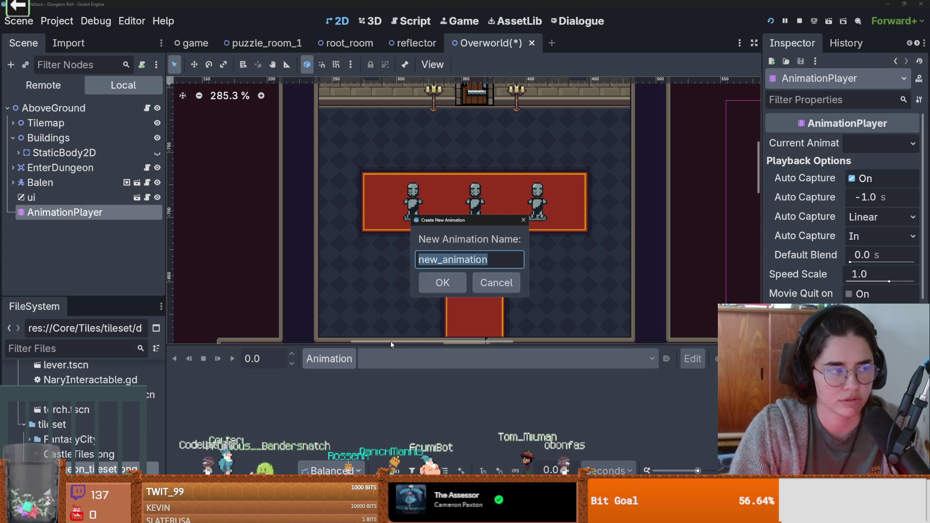
{"action": "type", "text": "t"}
{"action": "key", "text": "BackSpace"}
{"action": "type", "text": "e"}
{"action": "key", "text": "BackSpace"}
{"action": "type", "text": "GoT"}
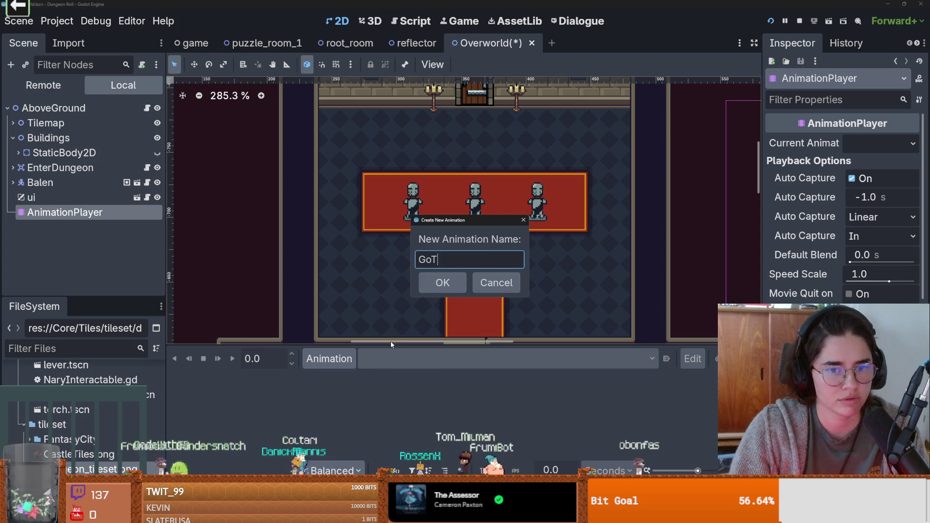
{"action": "type", "text": "oTheDungeon"}
{"action": "key", "text": "Return"}
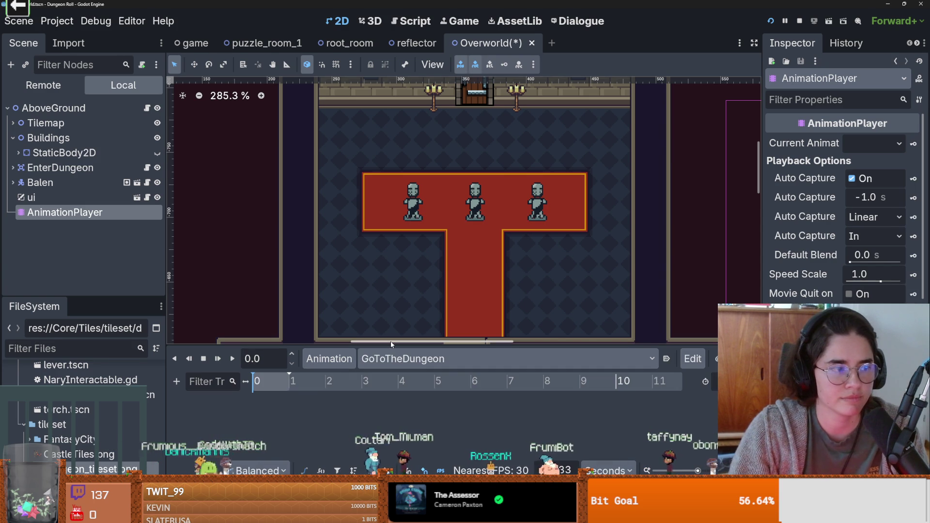
Reset the playhead to the start, give the 2D view more height, and save the scene.
{"action": "left_click", "coordinate": [259, 383]}
{"action": "mouse_move", "coordinate": [259, 385]}
{"action": "left_mouse_down"}
{"action": "mouse_move", "coordinate": [266, 385]}
{"action": "mouse_move", "coordinate": [230, 393]}
{"action": "left_mouse_up"}
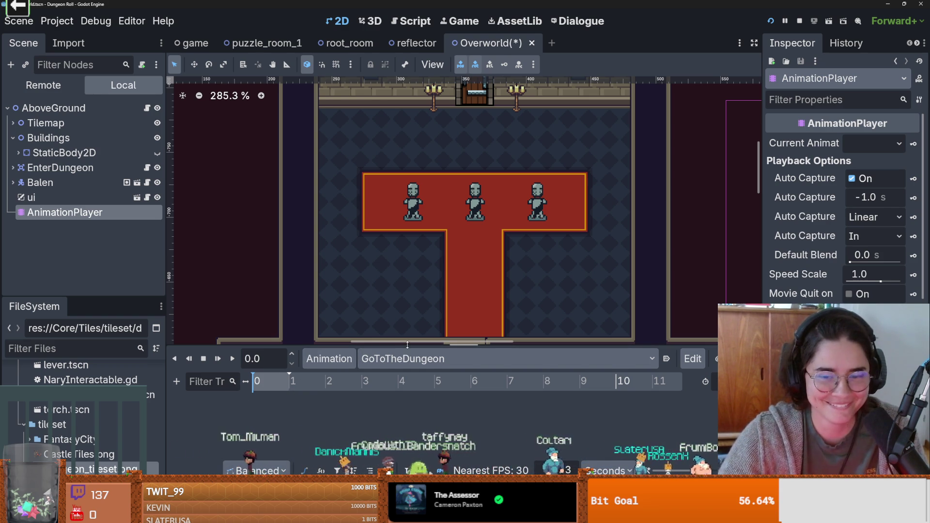
{"action": "left_click_drag", "start_coordinate": [436, 346], "coordinate": [436, 359]}
{"action": "scroll", "coordinate": [467, 265], "scroll_direction": "down", "scroll_amount": 3}
{"action": "key", "text": "ctrl+s"}
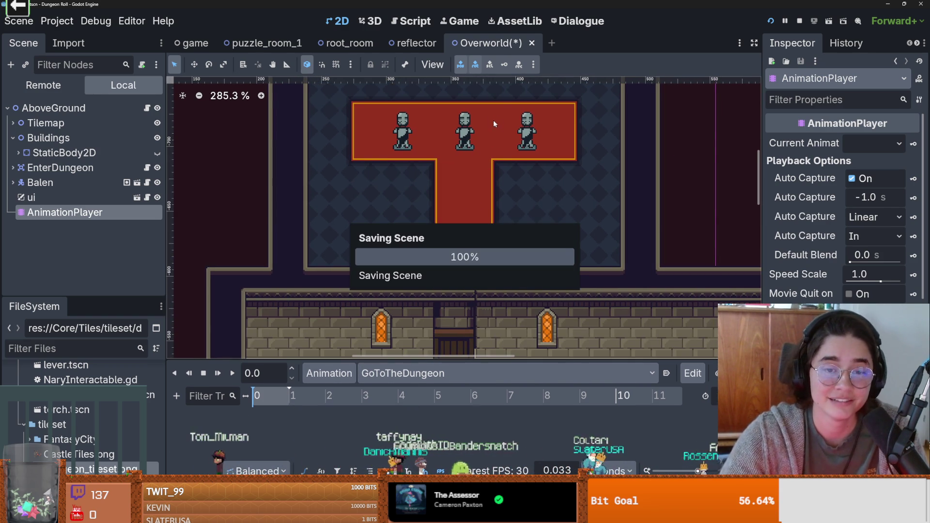
{"action": "scroll", "coordinate": [428, 167], "scroll_direction": "up", "scroll_amount": 2}
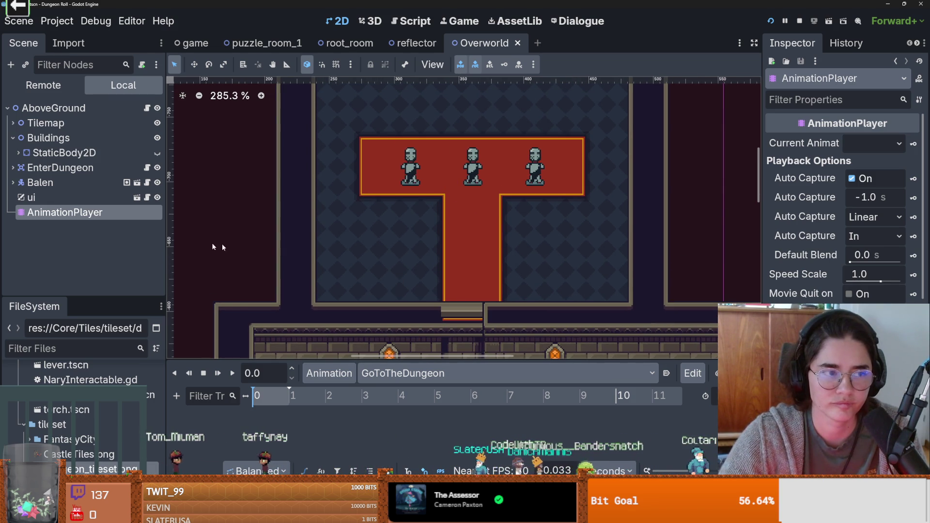
{"action": "scroll", "coordinate": [292, 238], "scroll_direction": "down", "scroll_amount": 1}
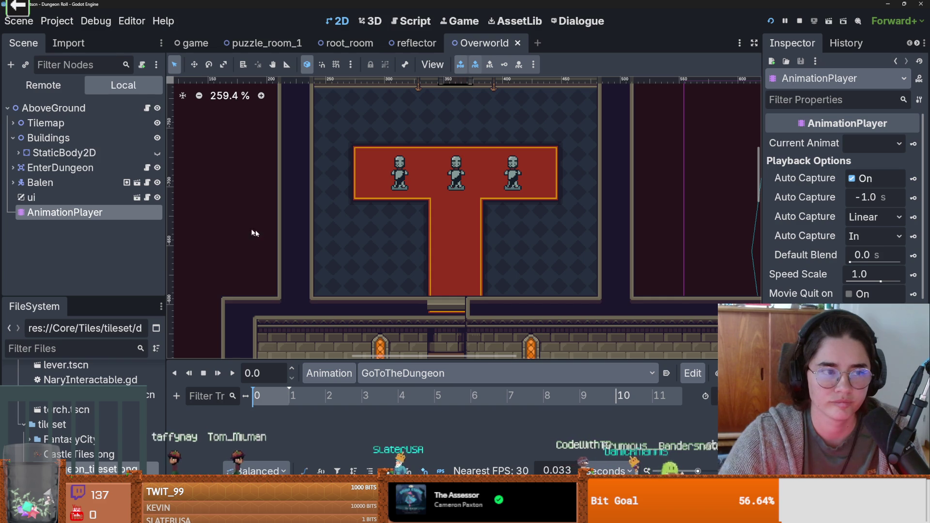
Add a ColorRect child node under AboveGround.
{"action": "right_click", "coordinate": [85, 105]}
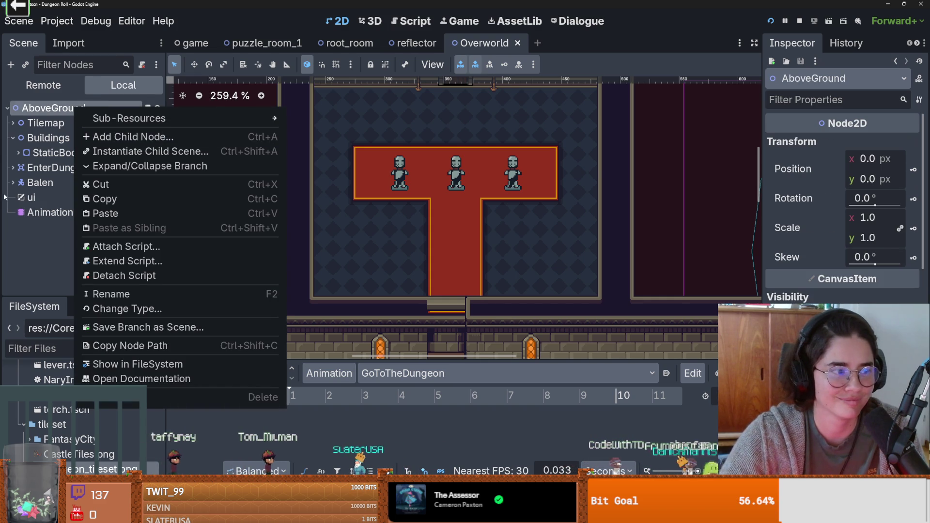
{"action": "key", "text": "Escape"}
{"action": "key", "text": "ctrl+a"}
{"action": "type", "text": "color"}
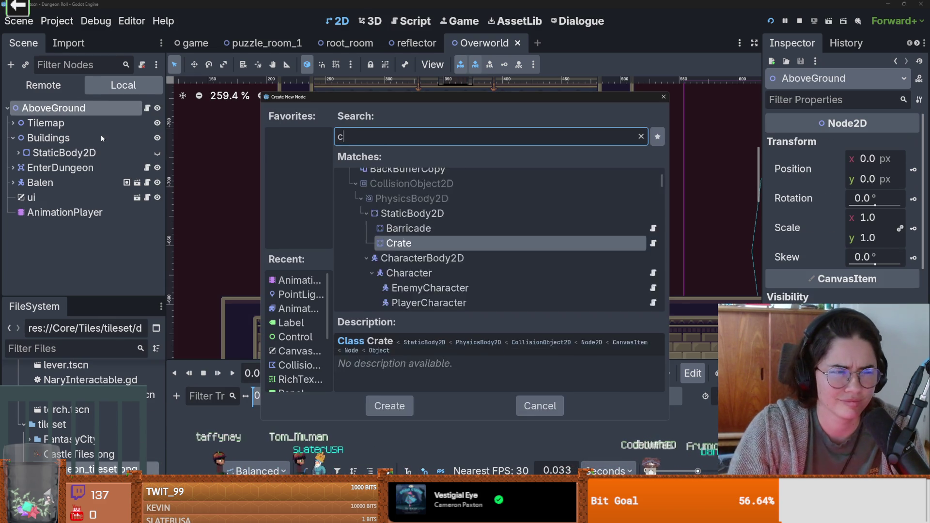
{"action": "key", "text": "Return"}
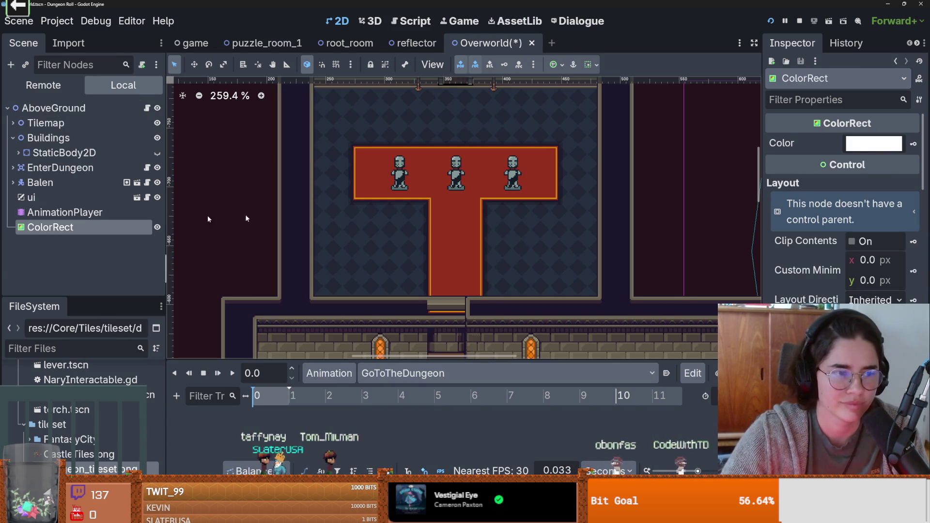
Make the ColorRect black, stretch it over the map, and save.
{"action": "left_click", "coordinate": [869, 144]}
{"action": "mouse_move", "coordinate": [915, 165]}
{"action": "left_mouse_down"}
{"action": "mouse_move", "coordinate": [824, 232]}
{"action": "mouse_move", "coordinate": [630, 281]}
{"action": "left_mouse_up"}
{"action": "scroll", "coordinate": [608, 280], "scroll_direction": "down", "scroll_amount": 10}
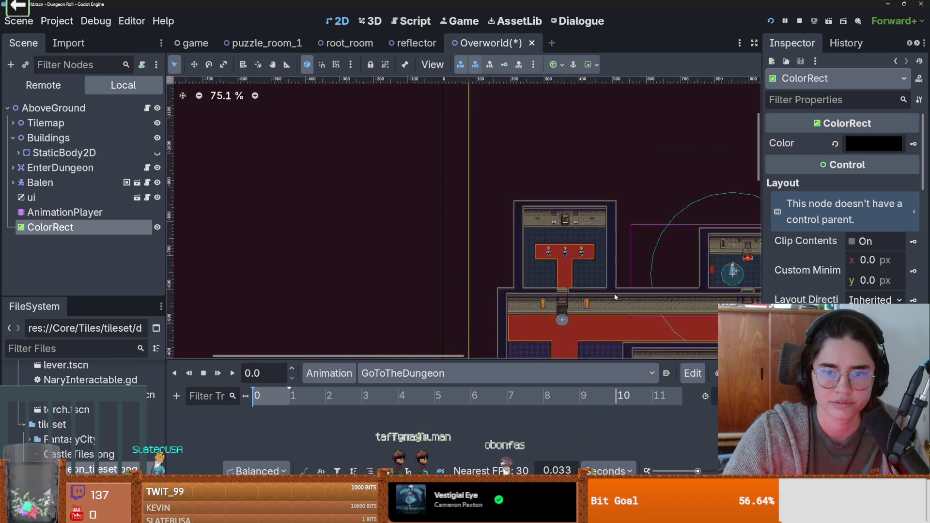
{"action": "scroll", "coordinate": [595, 251], "scroll_direction": "down", "scroll_amount": 1}
{"action": "scroll", "coordinate": [485, 266], "scroll_direction": "down", "scroll_amount": 3}
{"action": "scroll", "coordinate": [352, 281], "scroll_direction": "up", "scroll_amount": 3}
{"action": "mouse_move", "coordinate": [380, 193]}
{"action": "left_mouse_down"}
{"action": "mouse_move", "coordinate": [629, 310]}
{"action": "mouse_move", "coordinate": [606, 301]}
{"action": "mouse_move", "coordinate": [625, 293]}
{"action": "mouse_move", "coordinate": [613, 319]}
{"action": "left_mouse_up"}
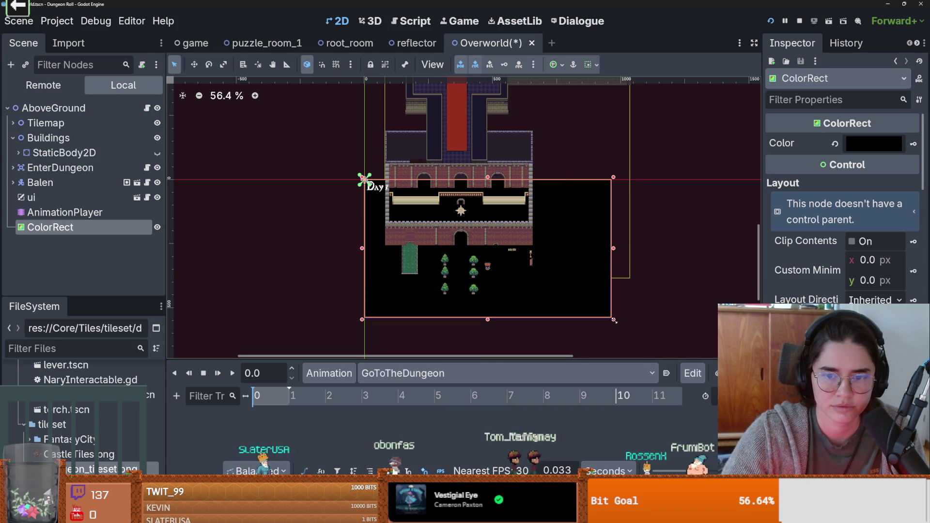
{"action": "key", "text": "ctrl+s"}
Raise the ColorRect's Z Index to 2, extend its bottom-right corner slightly, and save.
{"action": "scroll", "coordinate": [480, 284], "scroll_direction": "up", "scroll_amount": 4}
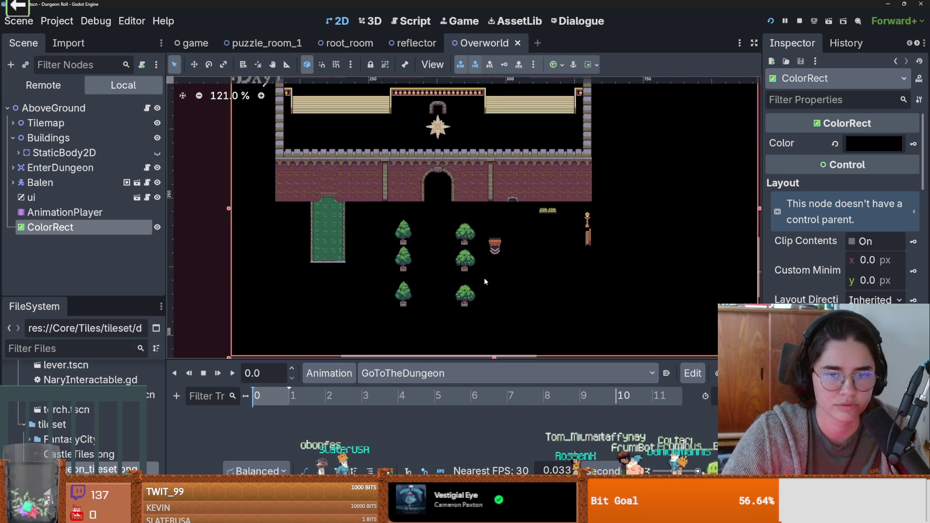
{"action": "scroll", "coordinate": [485, 278], "scroll_direction": "down", "scroll_amount": 3}
{"action": "scroll", "coordinate": [843, 209], "scroll_direction": "down", "scroll_amount": 10}
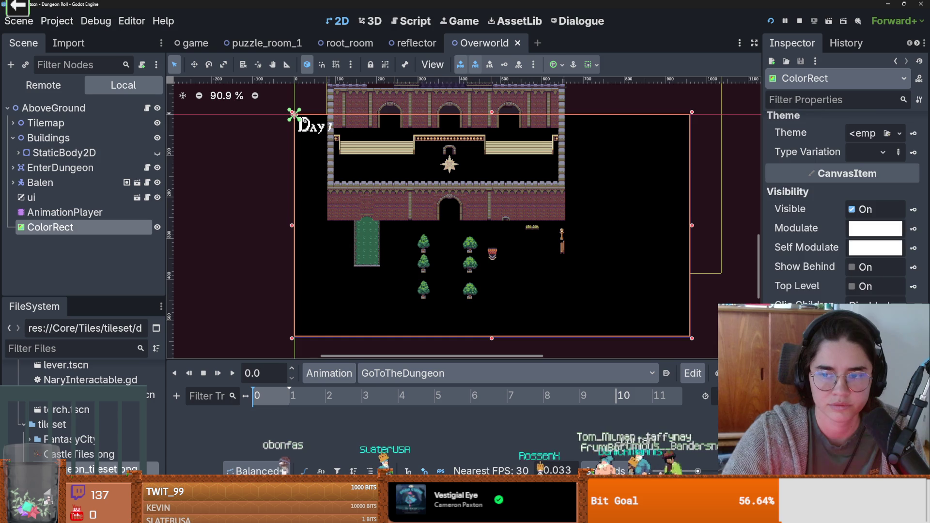
{"action": "scroll", "coordinate": [843, 209], "scroll_direction": "down", "scroll_amount": 5}
{"action": "left_click", "coordinate": [897, 272]}
{"action": "left_click", "coordinate": [898, 272]}
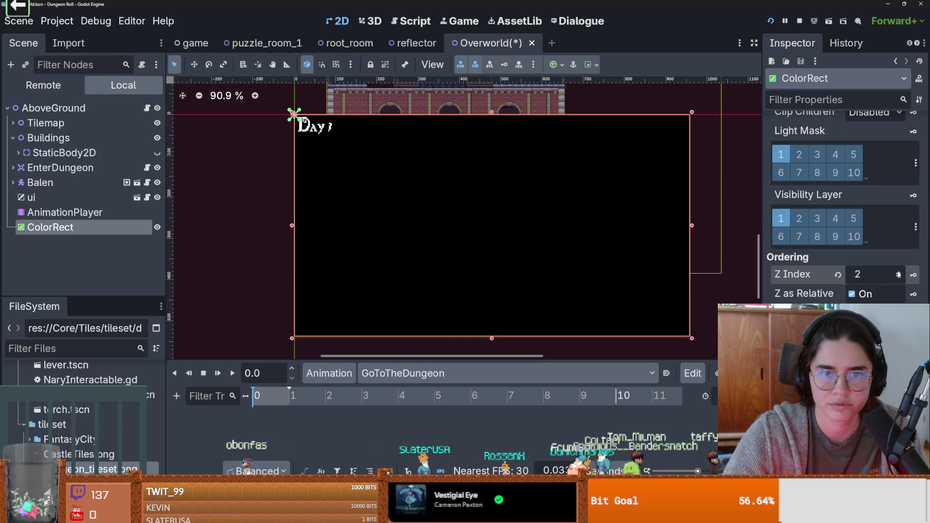
{"action": "key", "text": "ctrl+s"}
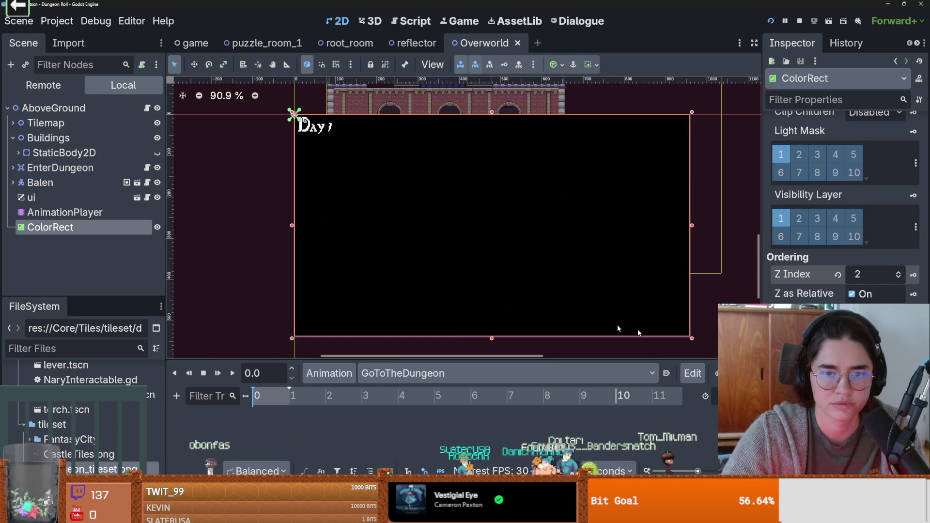
{"action": "scroll", "coordinate": [690, 338], "scroll_direction": "up", "scroll_amount": 4}
{"action": "left_click_drag", "start_coordinate": [677, 336], "coordinate": [679, 338]}
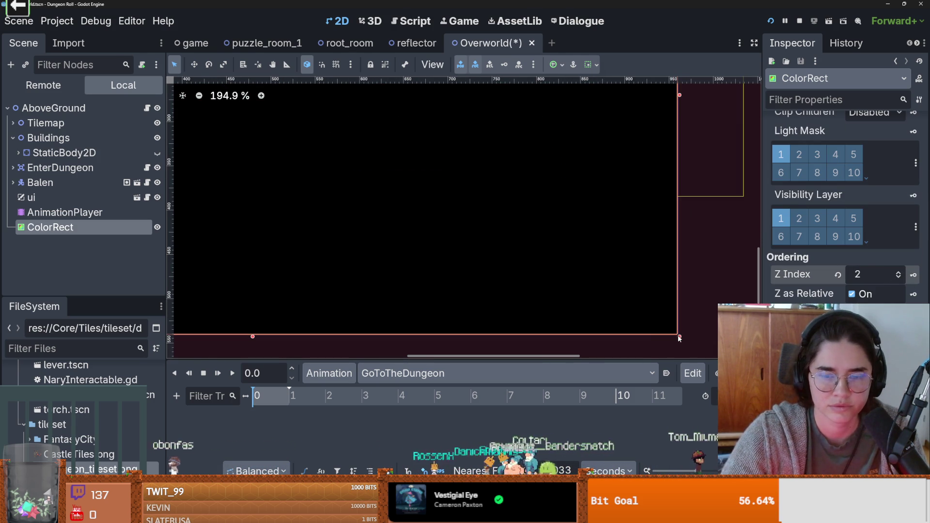
{"action": "key", "text": "ctrl+s"}
Create a Node2D child of AboveGround and rename it 'Cinematic'.
{"action": "right_click", "coordinate": [87, 108]}
{"action": "left_click", "coordinate": [117, 135]}
{"action": "type", "text": "node2d"}
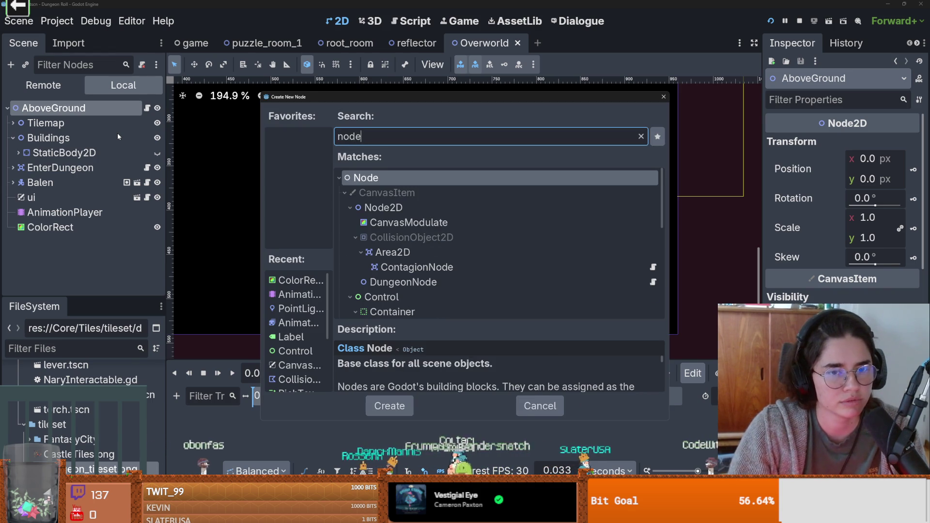
{"action": "key", "text": "Return"}
{"action": "double_click", "coordinate": [62, 247]}
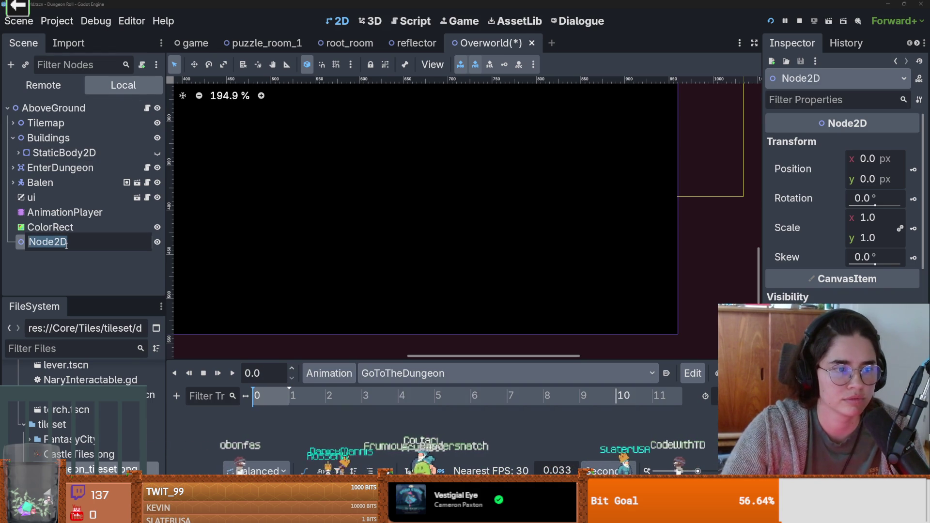
{"action": "type", "text": "Cinematic"}
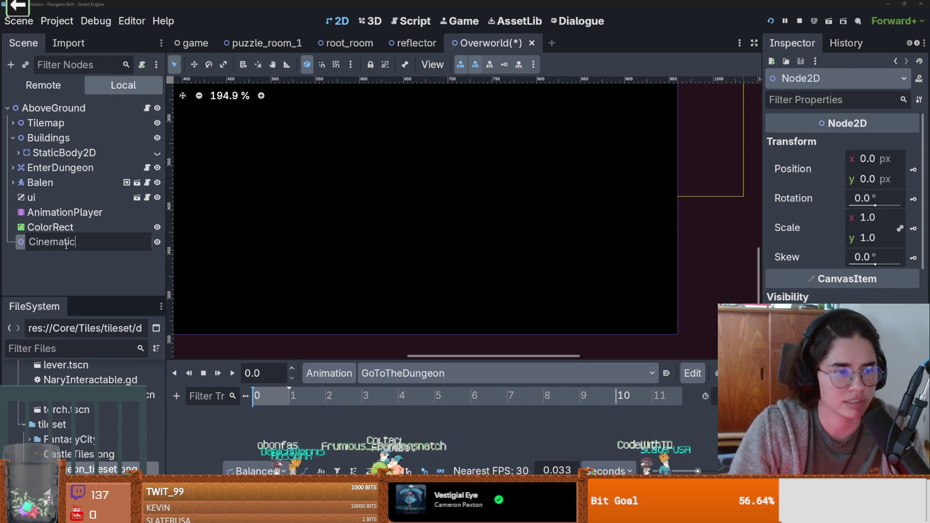
{"action": "key", "text": "Return"}
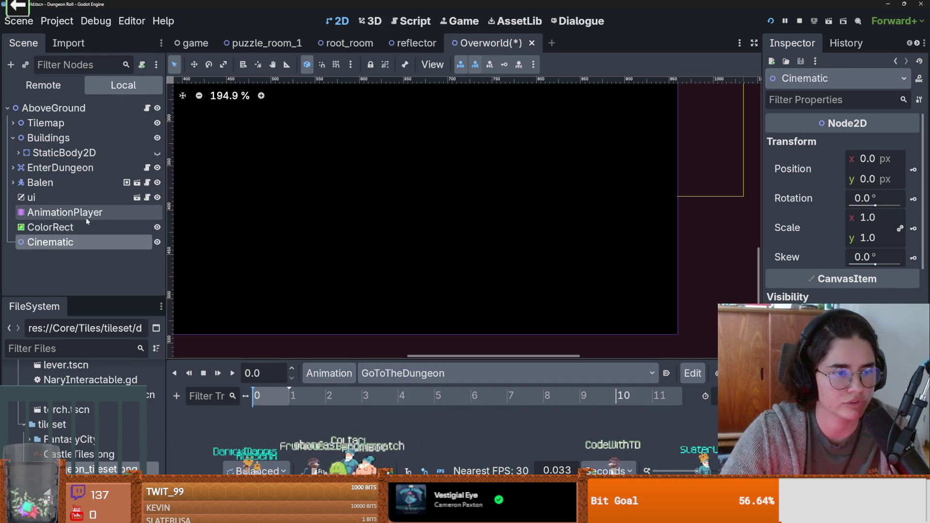
Attach a new cinematic.gd script to Cinematic, saved in res://Core/MetaProgression/Camp.
{"action": "left_click", "coordinate": [142, 65]}
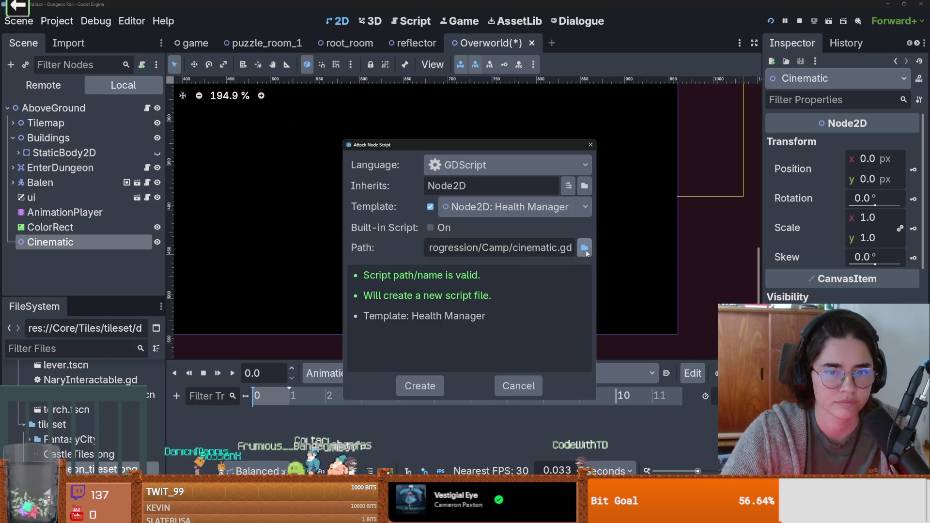
{"action": "left_click", "coordinate": [584, 248]}
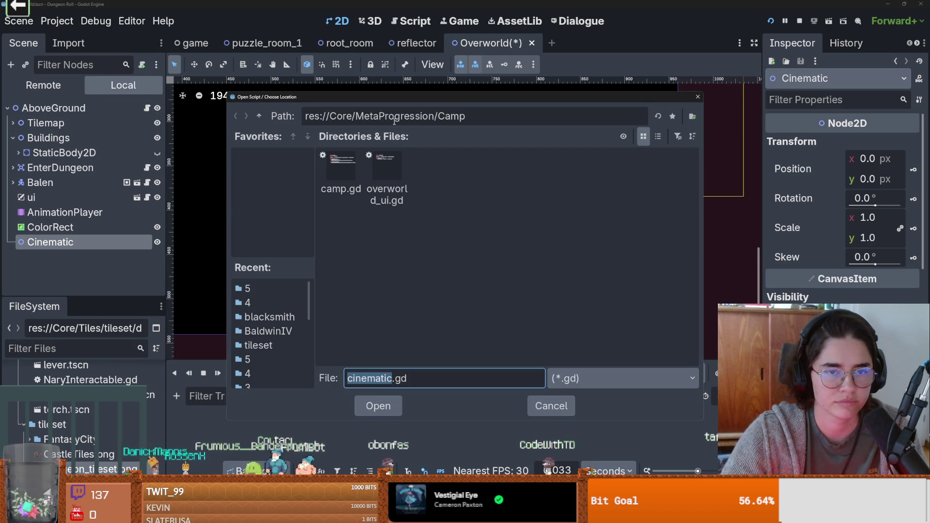
{"action": "left_click", "coordinate": [258, 117]}
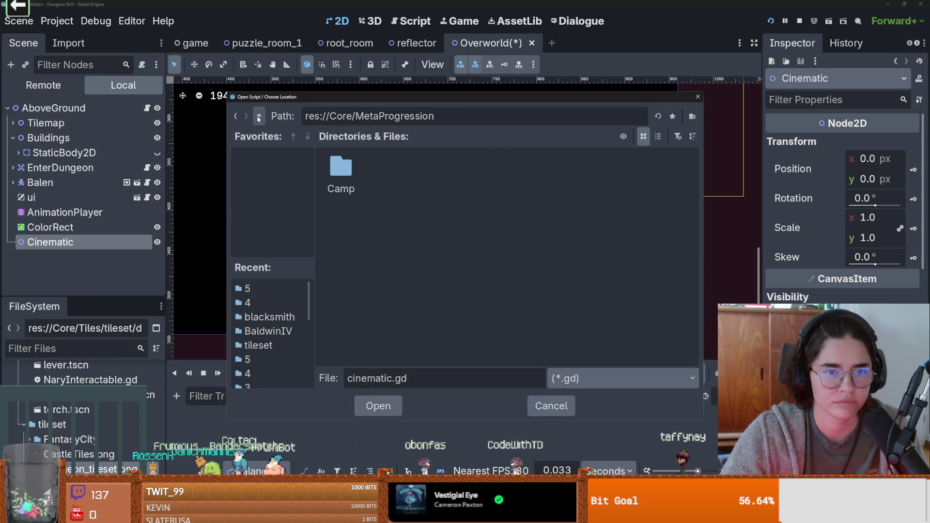
{"action": "double_click", "coordinate": [341, 167]}
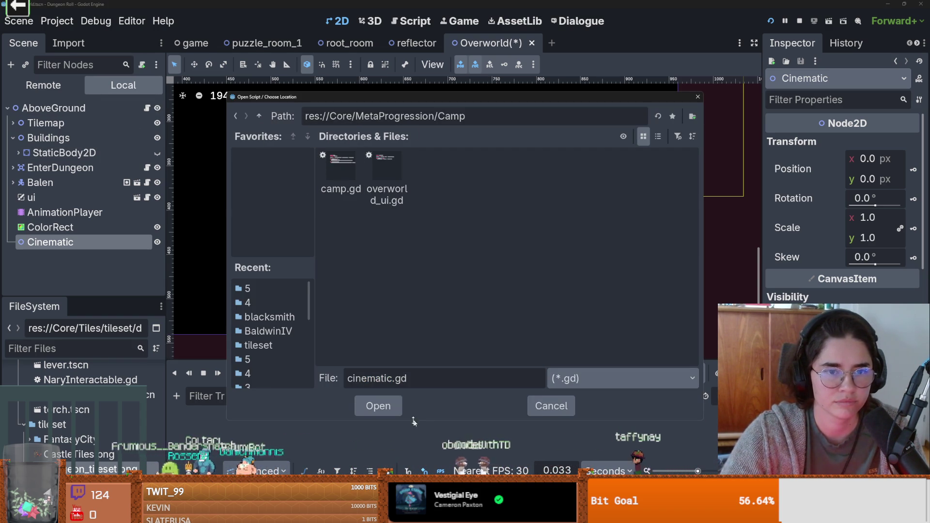
{"action": "left_click", "coordinate": [388, 411]}
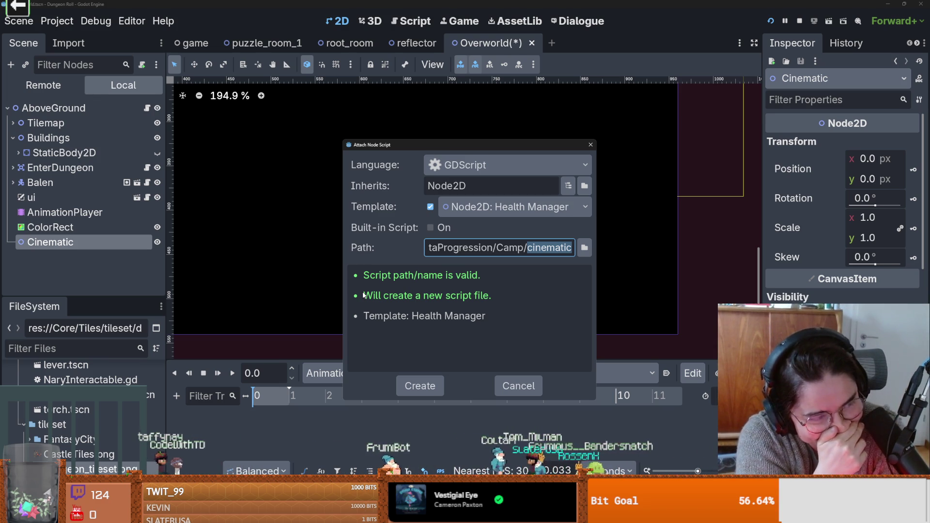
{"action": "left_click", "coordinate": [420, 386]}
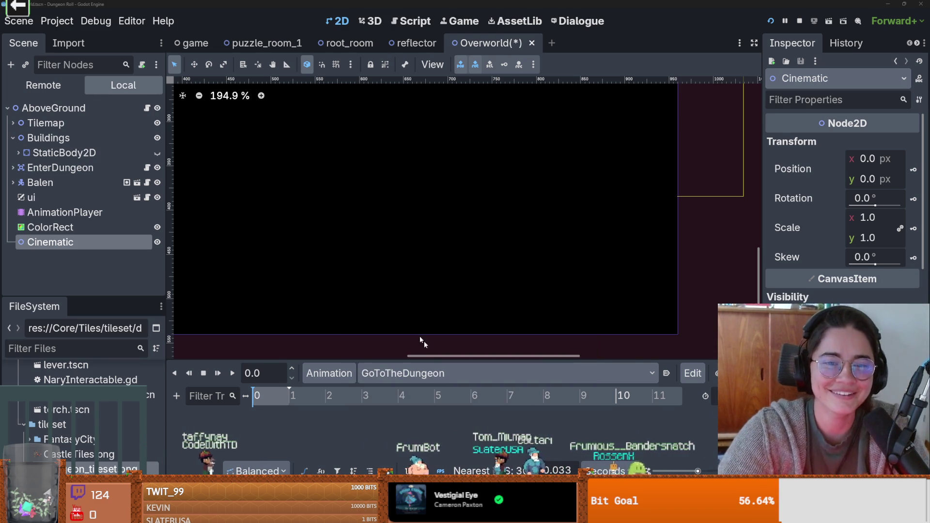
Replace the script template with just 'extends Node2D' and save the scene and script.
{"action": "scroll", "coordinate": [407, 250], "scroll_direction": "down", "scroll_amount": 3}
{"action": "key", "text": "ctrl+a"}
{"action": "key", "text": "BackSpace"}
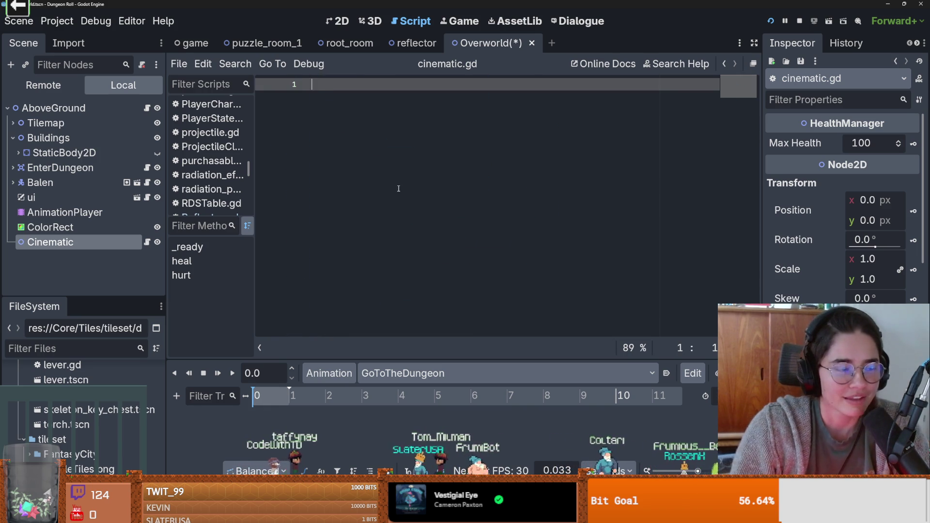
{"action": "type", "text": "extends Node2"}
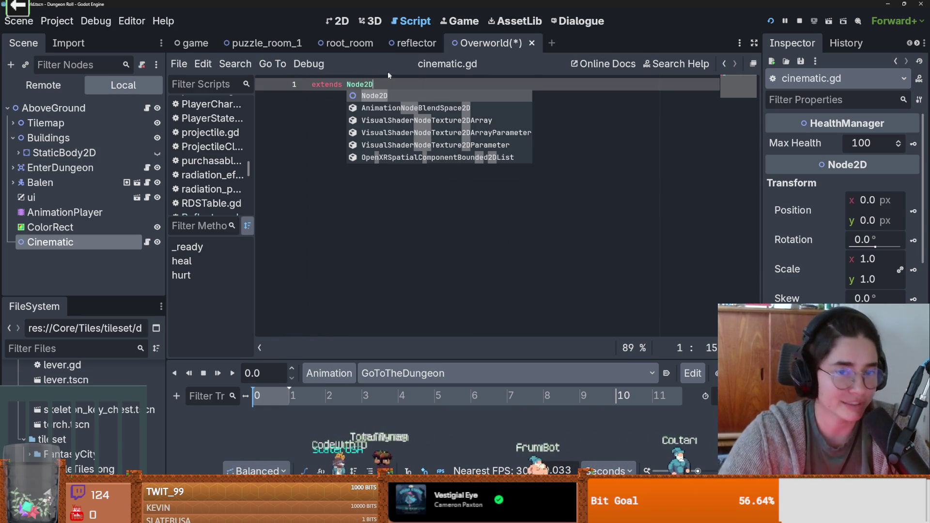
{"action": "type", "text": "D"}
{"action": "key", "text": "Return"}
{"action": "key", "text": "ctrl+s"}
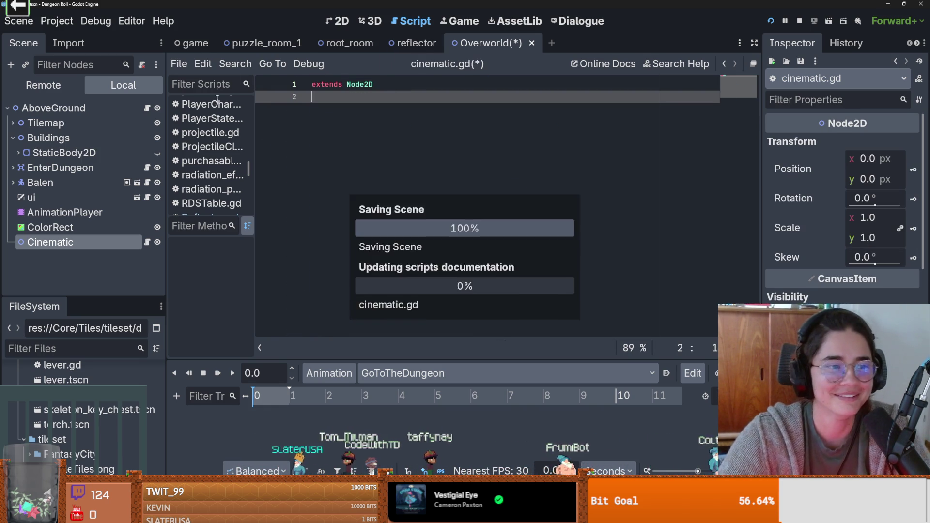
{"action": "left_click", "coordinate": [344, 21]}
{"action": "scroll", "coordinate": [354, 153], "scroll_direction": "down", "scroll_amount": 3}
{"action": "key", "text": "ctrl+s"}
Declare the fade_to_black_and_back_agian() function with a pass body and save.
{"action": "left_click", "coordinate": [146, 241]}
{"action": "key", "text": "Return"}
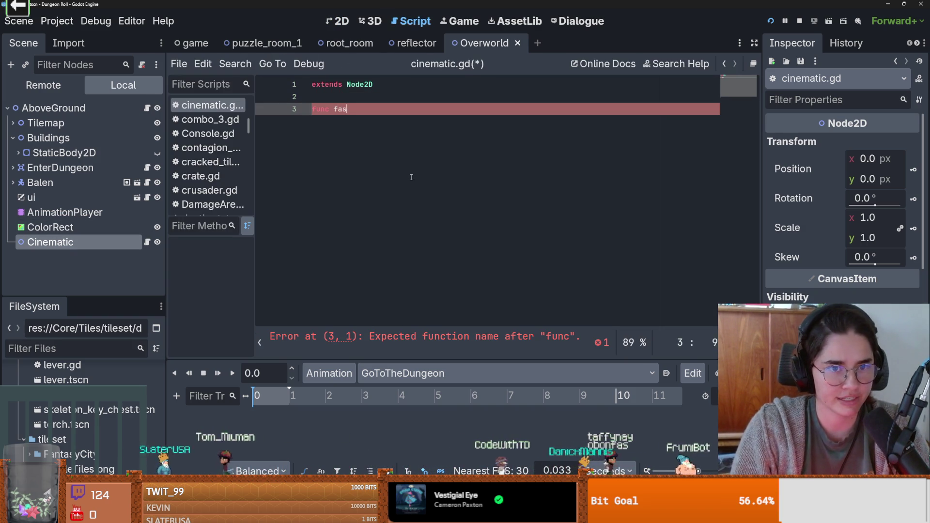
{"action": "type", "text": "fade_to_black"}
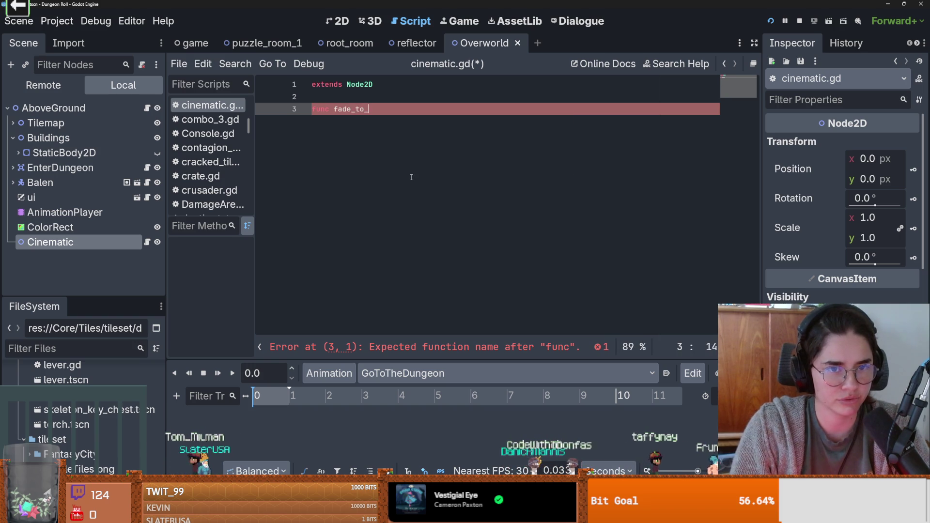
{"action": "type", "text": "():"}
{"action": "key", "text": "Return"}
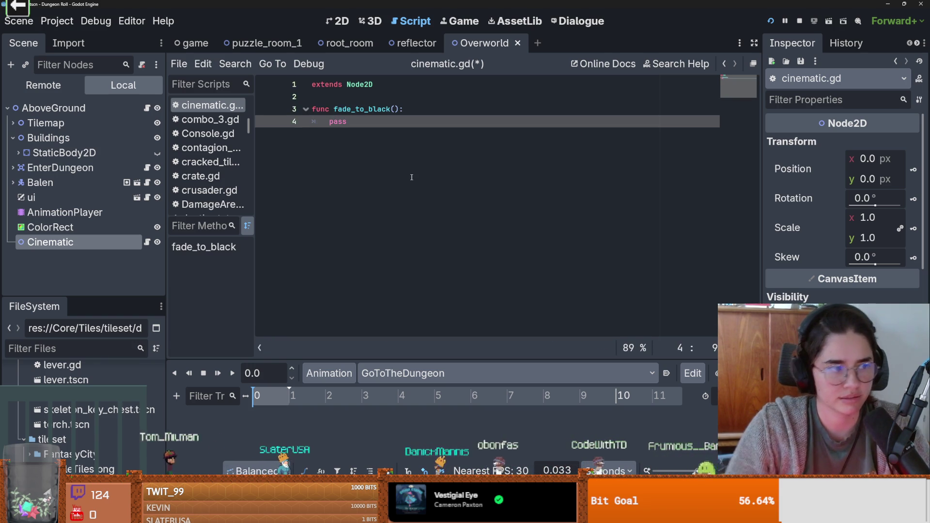
{"action": "left_click", "coordinate": [390, 110]}
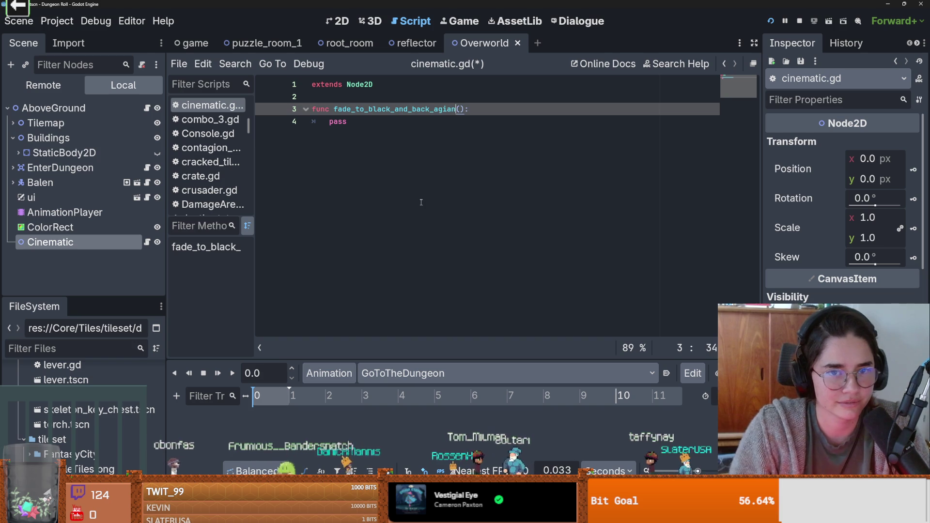
{"action": "key", "text": "ctrl+s"}
{"action": "left_click", "coordinate": [348, 121]}
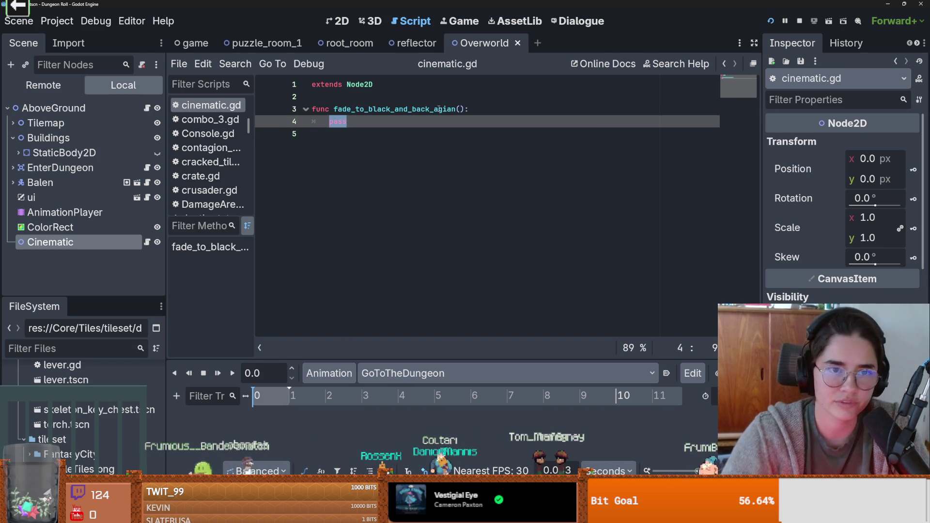
{"action": "left_click_drag", "start_coordinate": [49, 227], "coordinate": [342, 99]}
{"action": "key", "text": "Return"}
{"action": "left_click", "coordinate": [327, 129]}
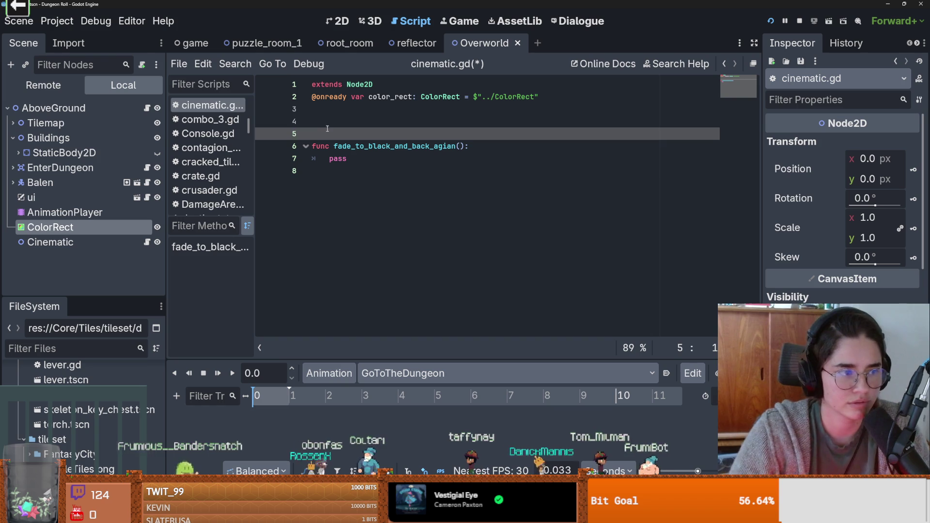
{"action": "left_click", "coordinate": [330, 125]}
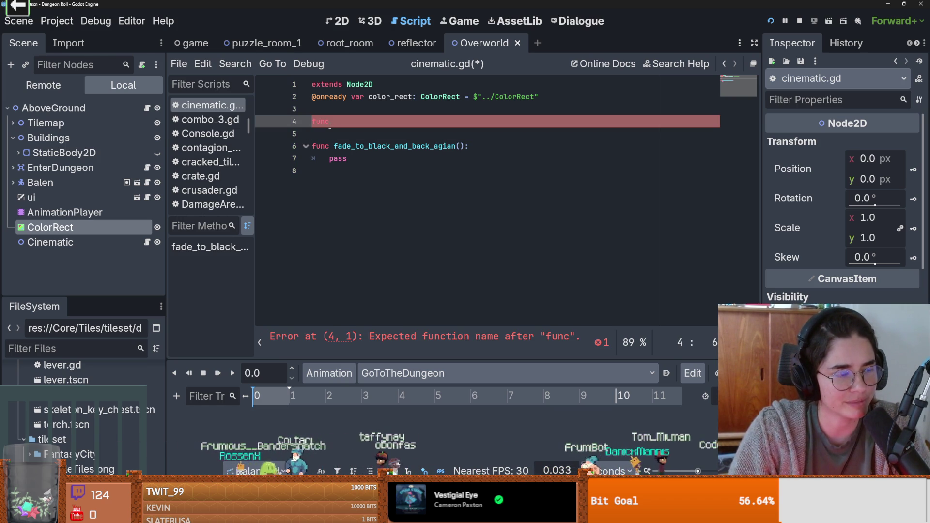
{"action": "type", "text": "func _re"}
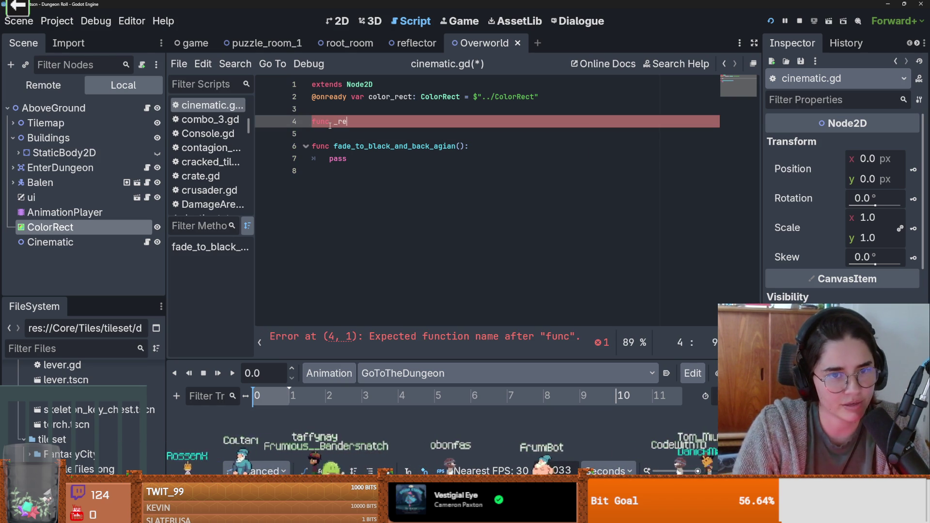
{"action": "key", "text": "Return"}
{"action": "key", "text": "Return"}
{"action": "type", "text": "pass"}
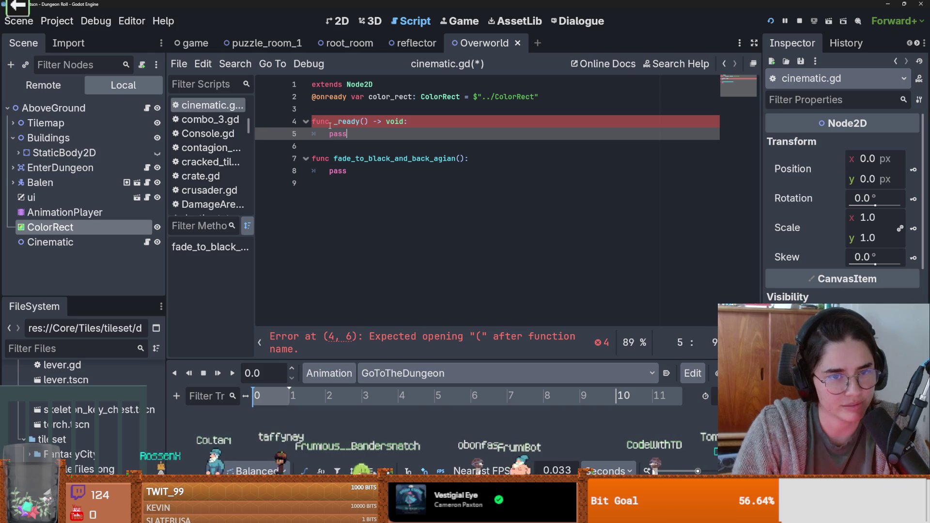
{"action": "key", "text": "ctrl+s"}
Replace pass in _ready() with color_rect.hide() and save.
{"action": "double_click", "coordinate": [394, 97]}
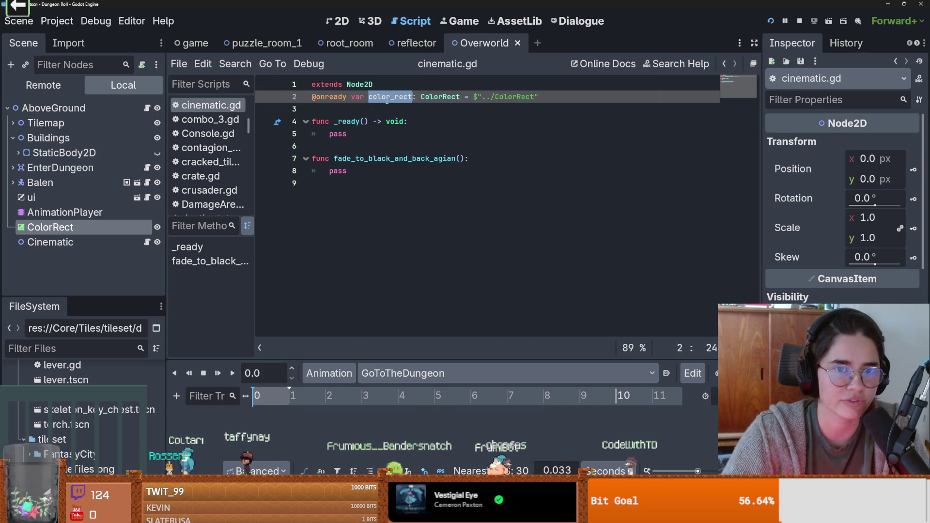
{"action": "key", "text": "ctrl+c"}
{"action": "double_click", "coordinate": [337, 134]}
{"action": "key", "text": "ctrl+v"}
{"action": "type", "text": ".hdie"}
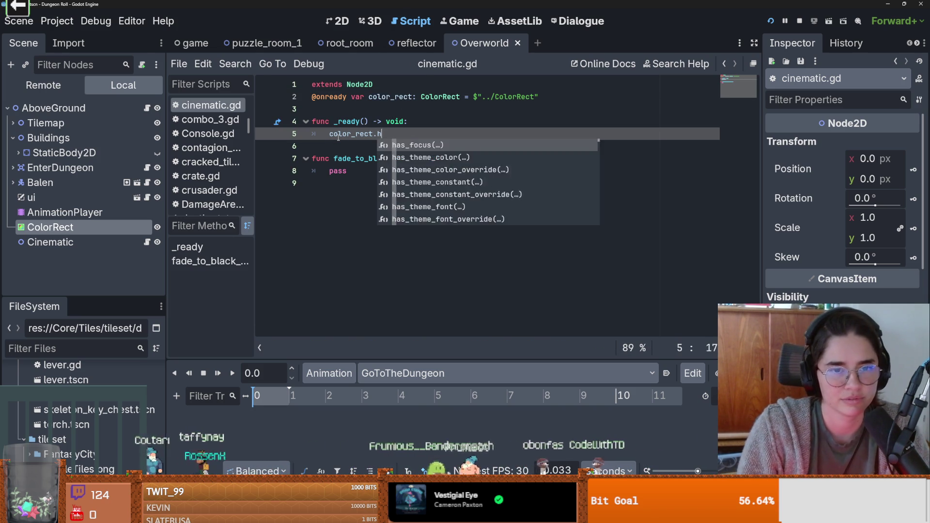
{"action": "key", "text": "BackSpace"}
{"action": "key", "text": "BackSpace"}
{"action": "key", "text": "BackSpace"}
{"action": "type", "text": "ide"}
{"action": "key", "text": "Return"}
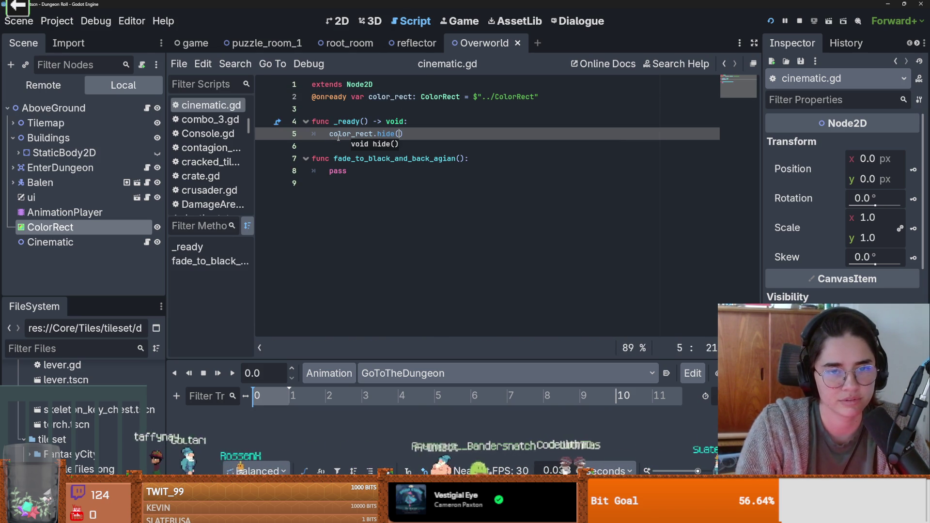
{"action": "key", "text": "ctrl+s"}
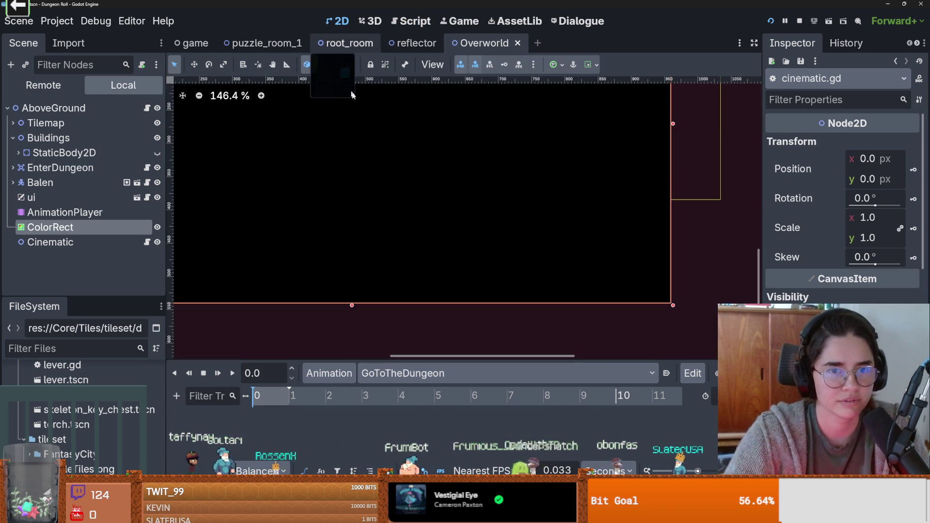
Toggle ColorRect and Cinematic visibility and save, then cut cinematic.gd's _ready line to color_rect.
{"action": "scroll", "coordinate": [426, 193], "scroll_direction": "down", "scroll_amount": 1}
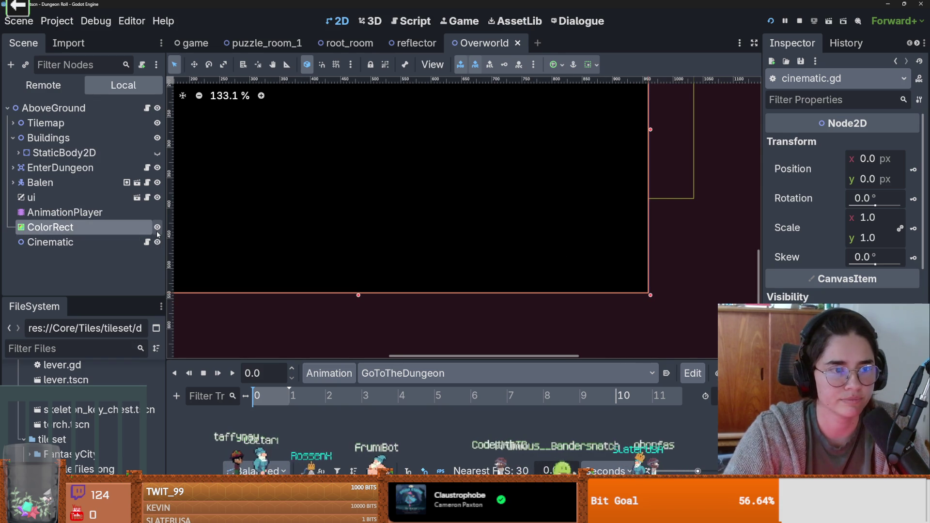
{"action": "left_click", "coordinate": [157, 227]}
{"action": "left_click", "coordinate": [157, 227]}
{"action": "key", "text": "ctrl+s"}
{"action": "left_click", "coordinate": [159, 243]}
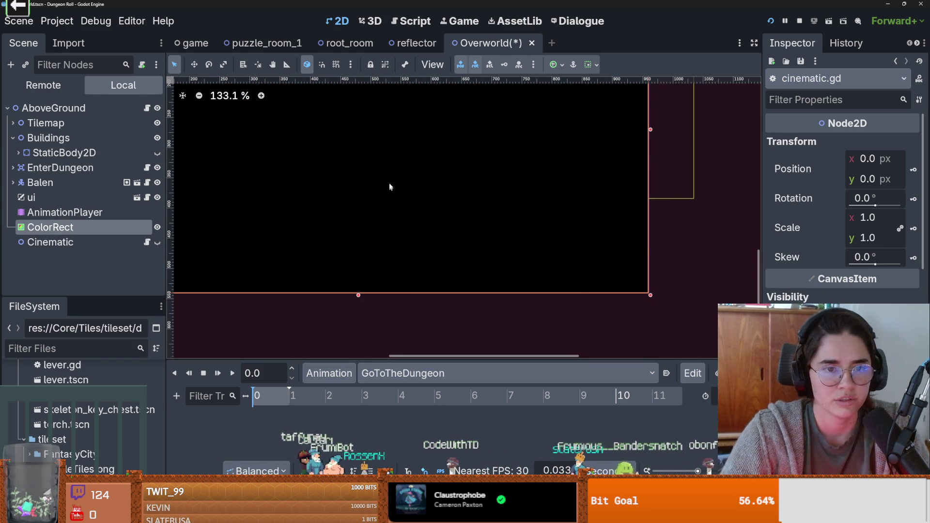
{"action": "left_click", "coordinate": [157, 242]}
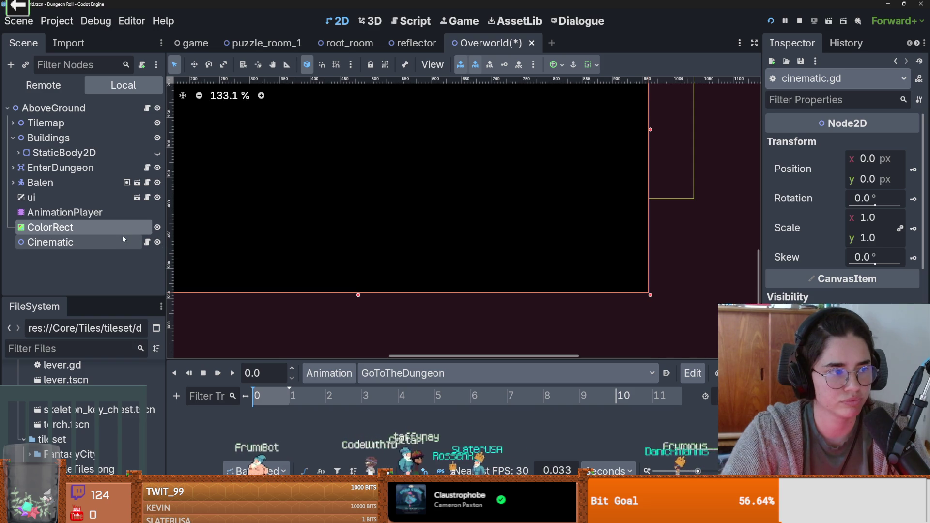
{"action": "left_click", "coordinate": [146, 242]}
{"action": "type", "text": "color_rect."}
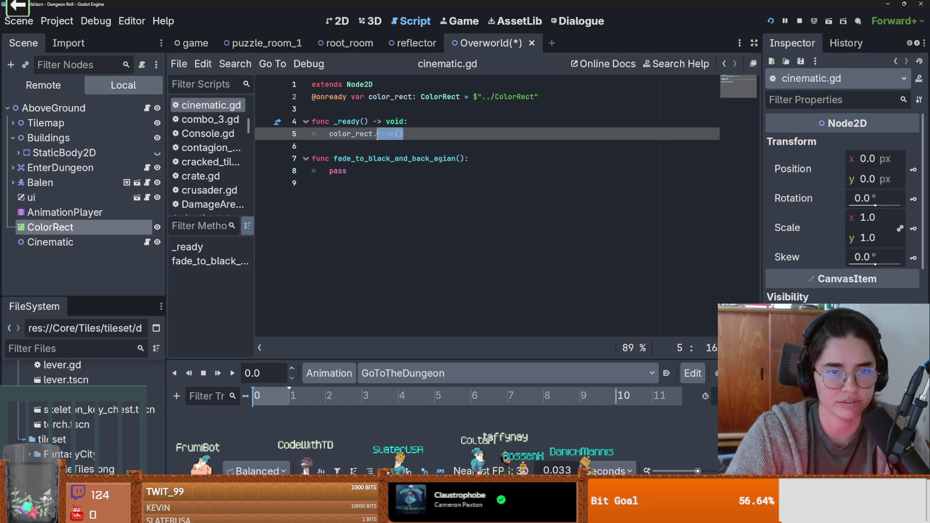
In the 2D view, drag the Modulate colour's alpha to transparent, then back to full opacity.
{"action": "left_click", "coordinate": [337, 21]}
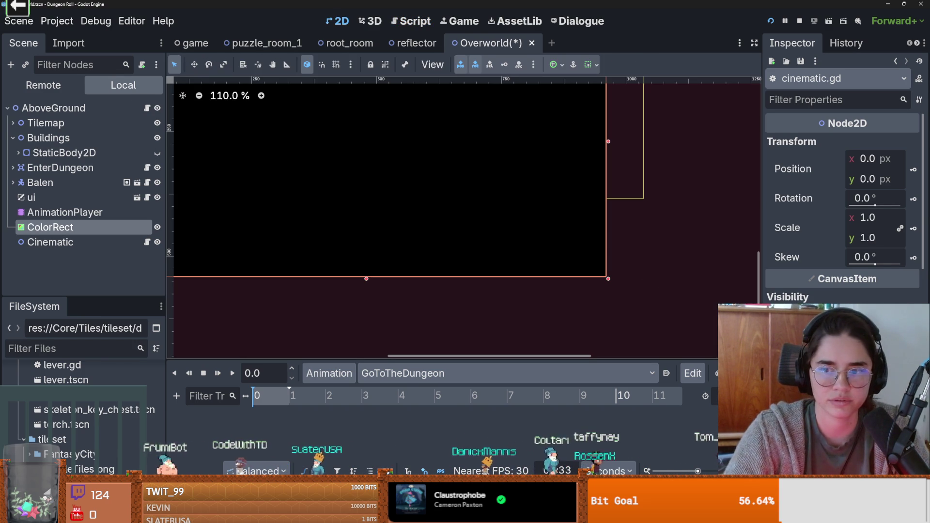
{"action": "left_click", "coordinate": [852, 315]}
{"action": "left_click_drag", "start_coordinate": [866, 260], "coordinate": [800, 264]}
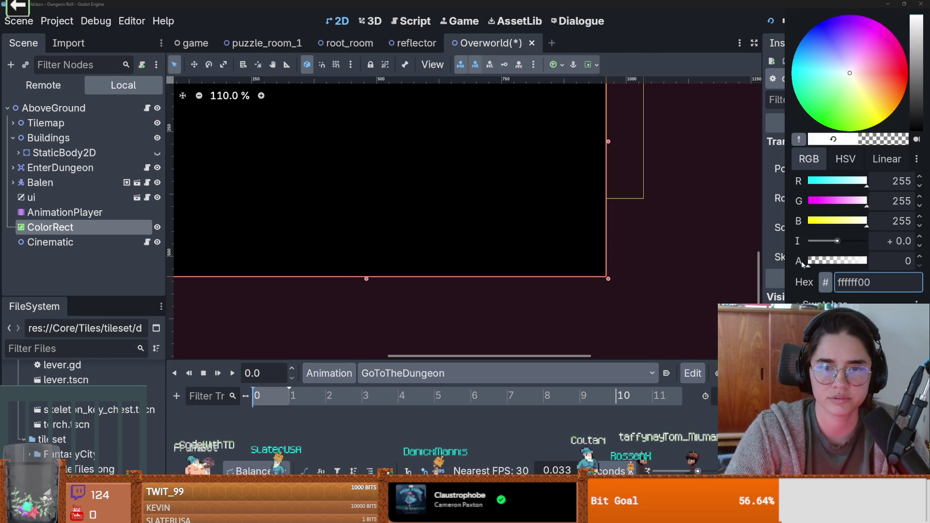
{"action": "left_click", "coordinate": [852, 315]}
{"action": "left_click", "coordinate": [852, 314]}
{"action": "left_click", "coordinate": [839, 253]}
{"action": "mouse_move", "coordinate": [833, 254]}
{"action": "left_mouse_down"}
{"action": "mouse_move", "coordinate": [808, 252]}
{"action": "mouse_move", "coordinate": [869, 253]}
{"action": "left_mouse_up"}
{"action": "left_click", "coordinate": [370, 275]}
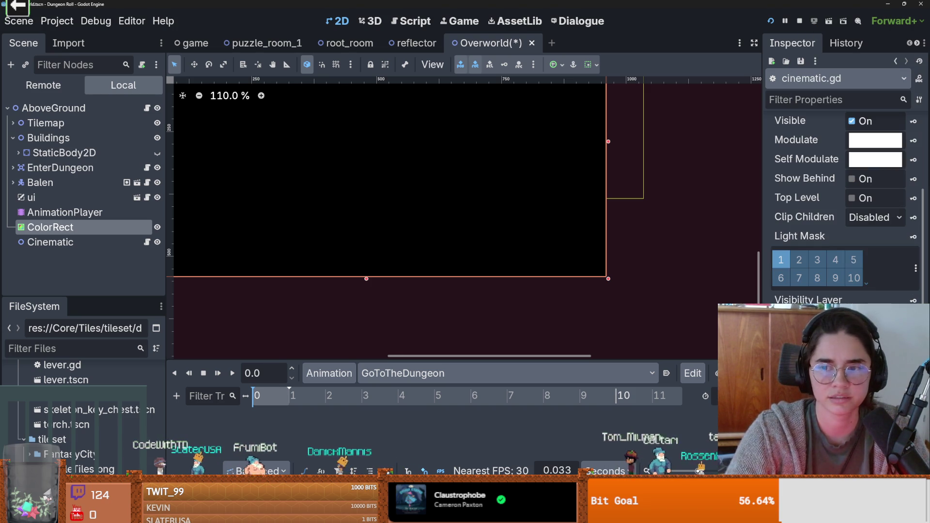
{"action": "scroll", "coordinate": [370, 275], "scroll_direction": "down", "scroll_amount": 5}
{"action": "scroll", "coordinate": [377, 276], "scroll_direction": "down", "scroll_amount": 1}
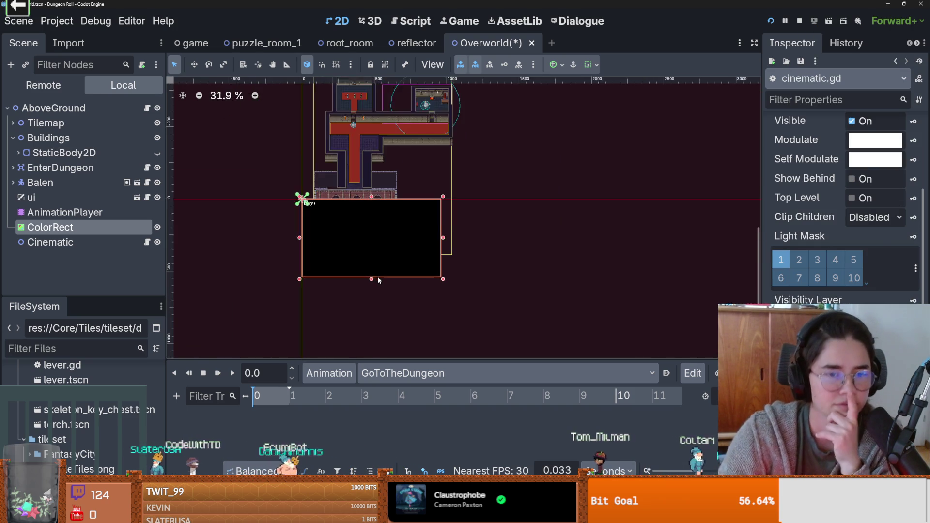
{"action": "scroll", "coordinate": [502, 284], "scroll_direction": "up", "scroll_amount": 5}
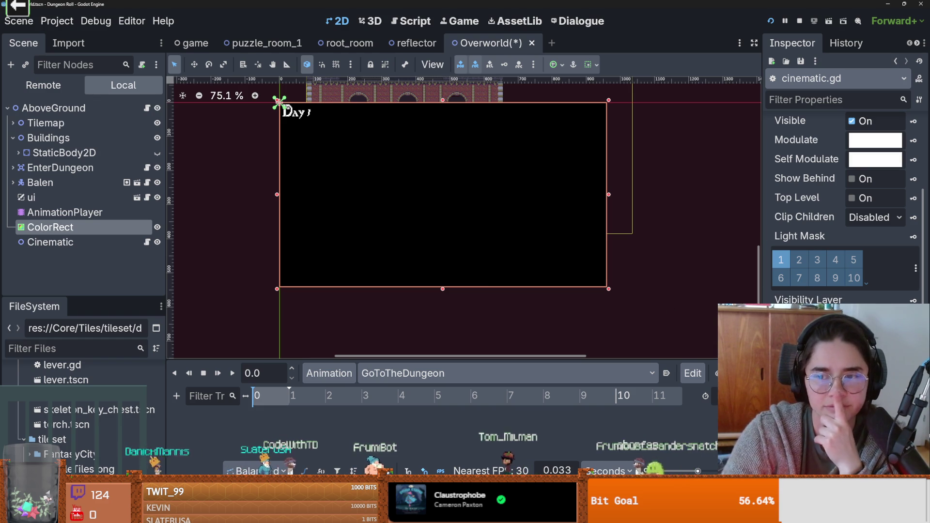
{"action": "scroll", "coordinate": [864, 238], "scroll_direction": "up", "scroll_amount": 4}
Open the Modulate colour picker once more and dismiss it without changes.
{"action": "left_click", "coordinate": [864, 237]}
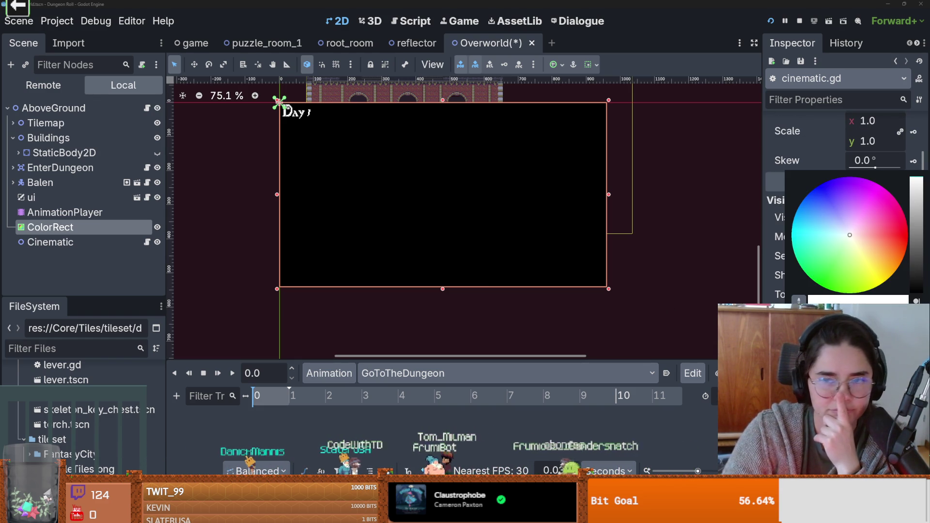
{"action": "key", "text": "Escape"}
{"action": "scroll", "coordinate": [843, 218], "scroll_direction": "down", "scroll_amount": 5}
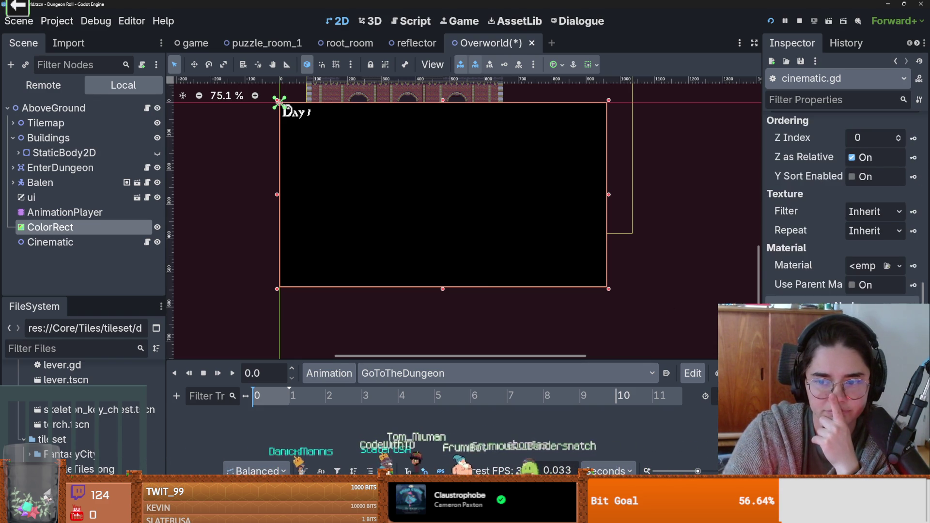
{"action": "scroll", "coordinate": [843, 208], "scroll_direction": "down", "scroll_amount": 3}
{"action": "scroll", "coordinate": [843, 208], "scroll_direction": "up", "scroll_amount": 8}
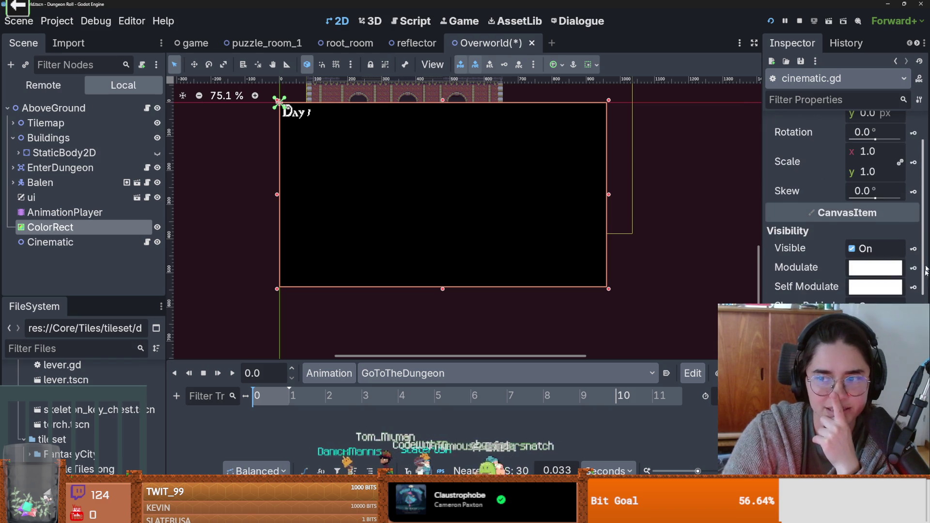
{"action": "scroll", "coordinate": [925, 277], "scroll_direction": "up", "scroll_amount": 3}
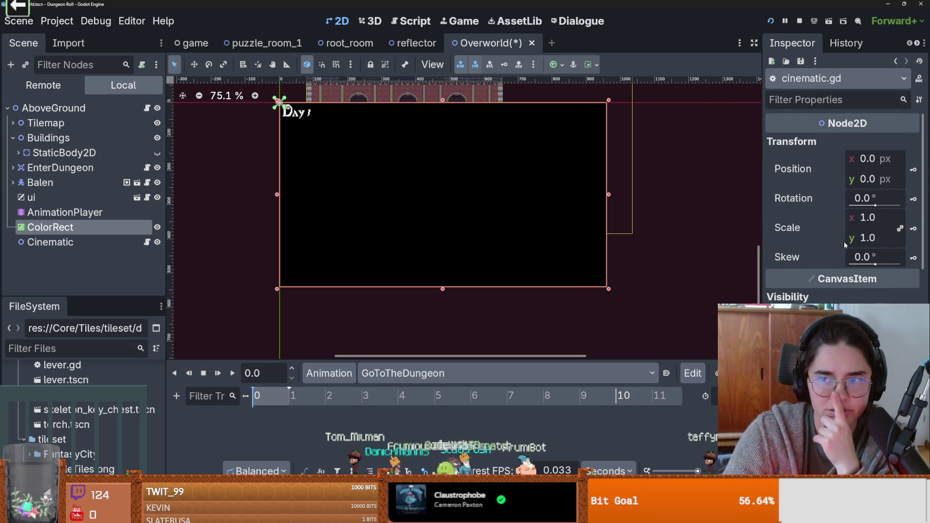
Check the ColorRect's Modulate colour and the AnimationPlayer node, then return to cinematic.gd.
{"action": "left_click", "coordinate": [92, 227]}
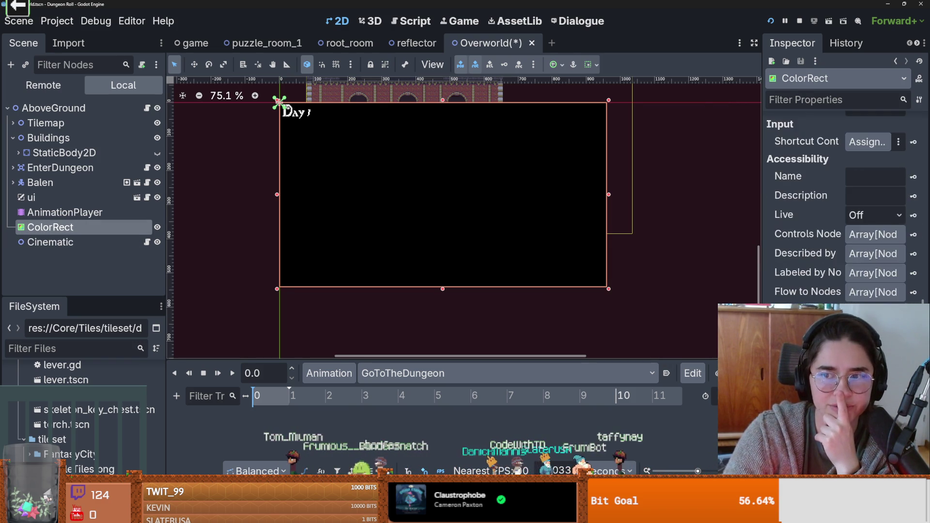
{"action": "left_click", "coordinate": [875, 181]}
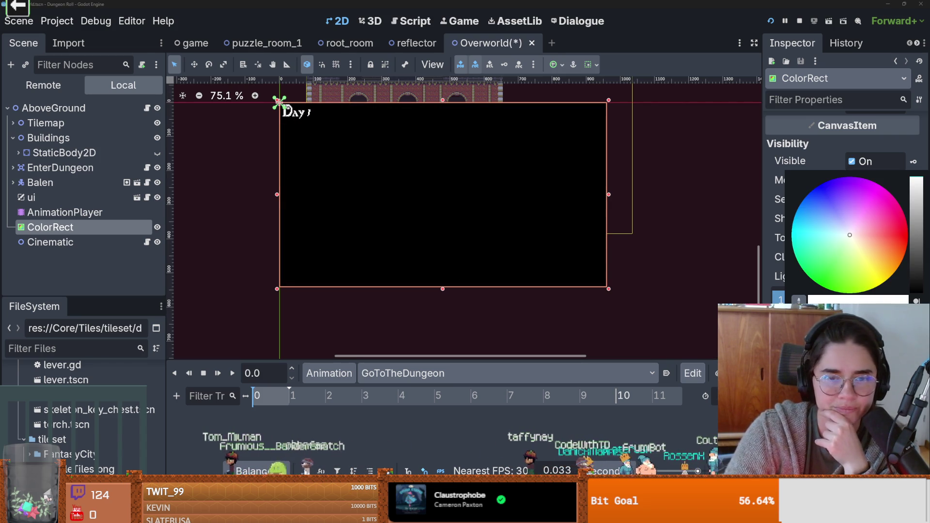
{"action": "left_click", "coordinate": [650, 245]}
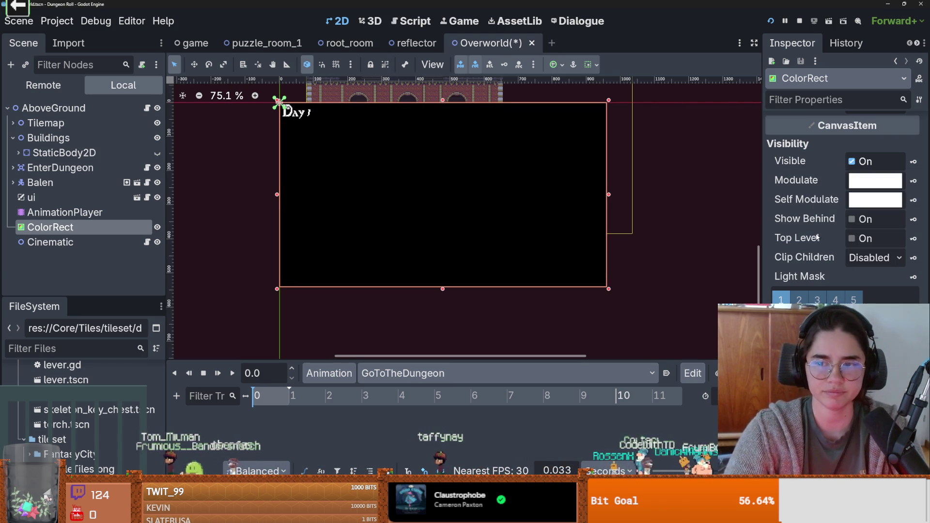
{"action": "left_click", "coordinate": [129, 215]}
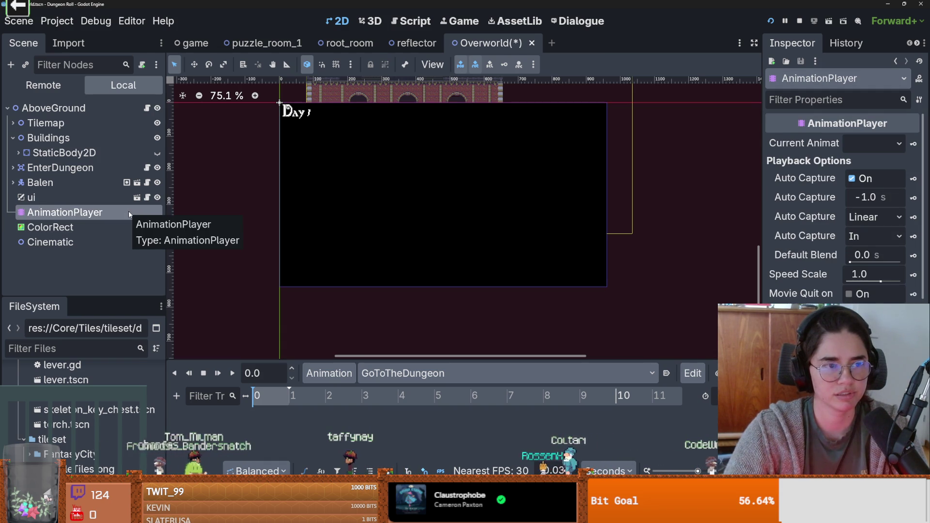
{"action": "left_click", "coordinate": [127, 228]}
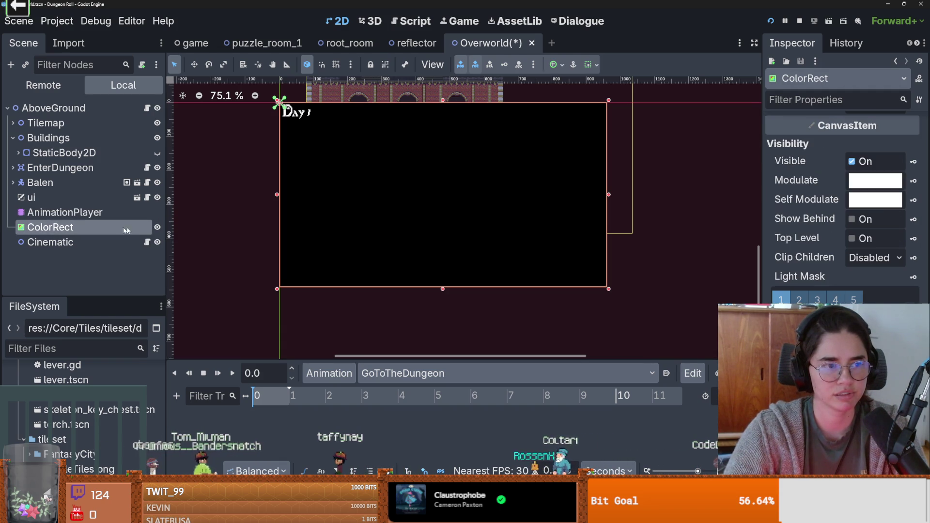
{"action": "left_click", "coordinate": [146, 242]}
{"action": "type", "text": "color_rect"}
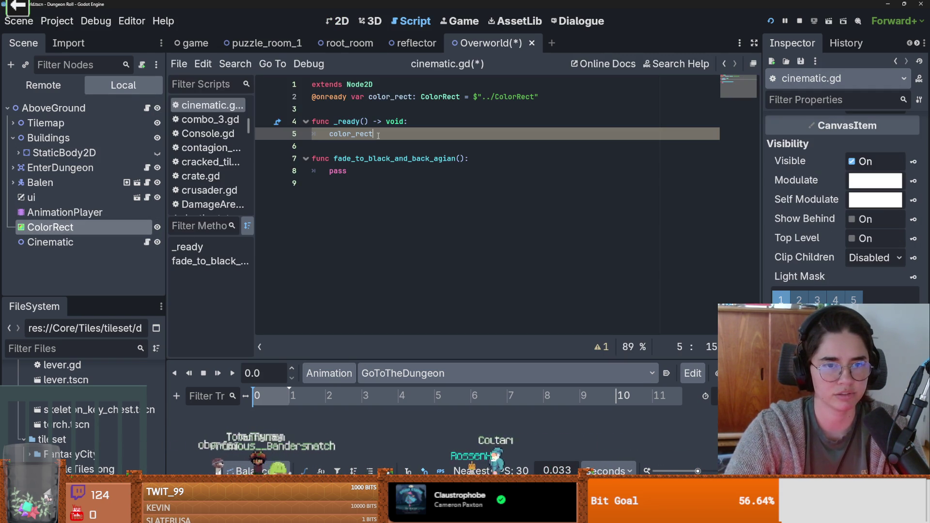
Extend the _ready line to color_rect.self_modulate = Color.
{"action": "type", "text": "."}
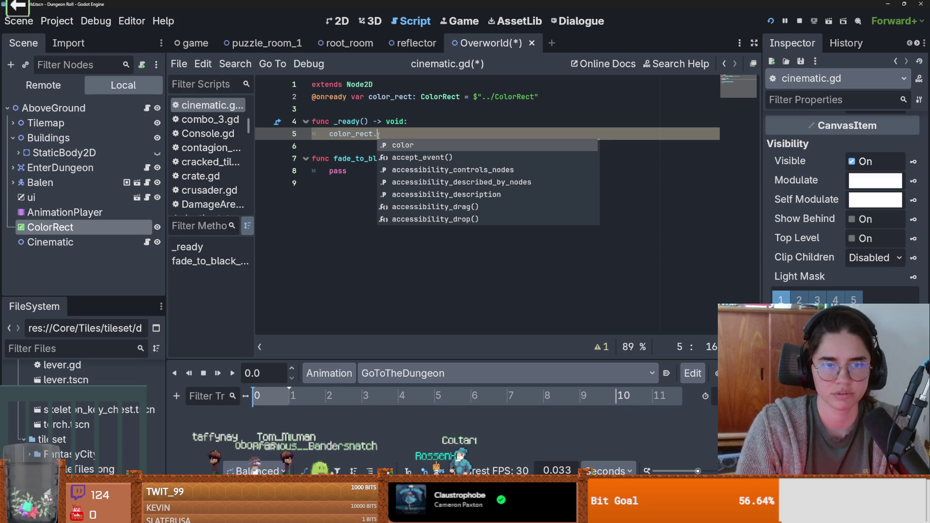
{"action": "type", "text": "self"}
{"action": "key", "text": "Return"}
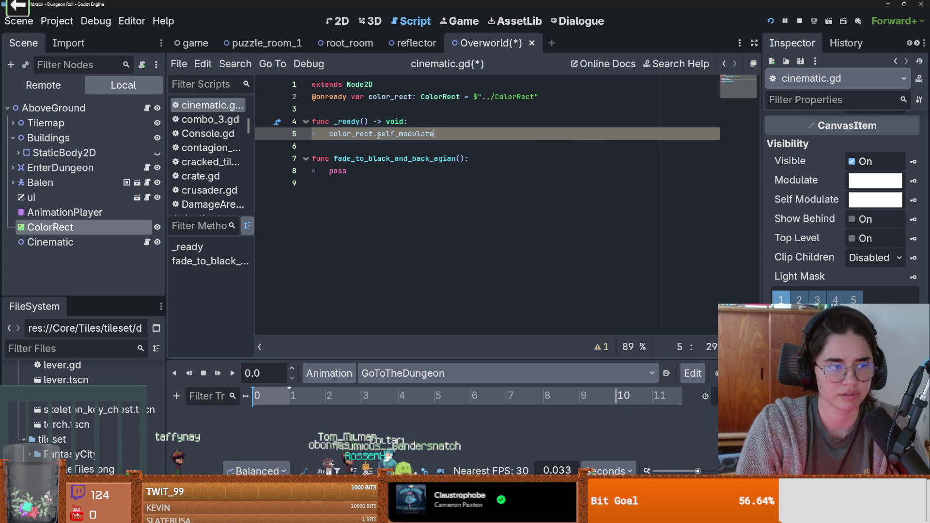
{"action": "type", "text": "= Color."}
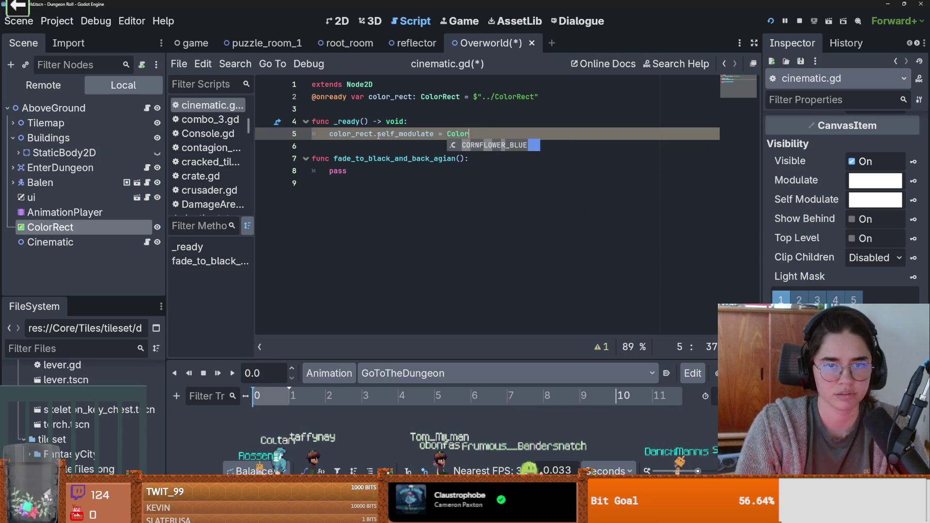
{"action": "key", "text": "Escape"}
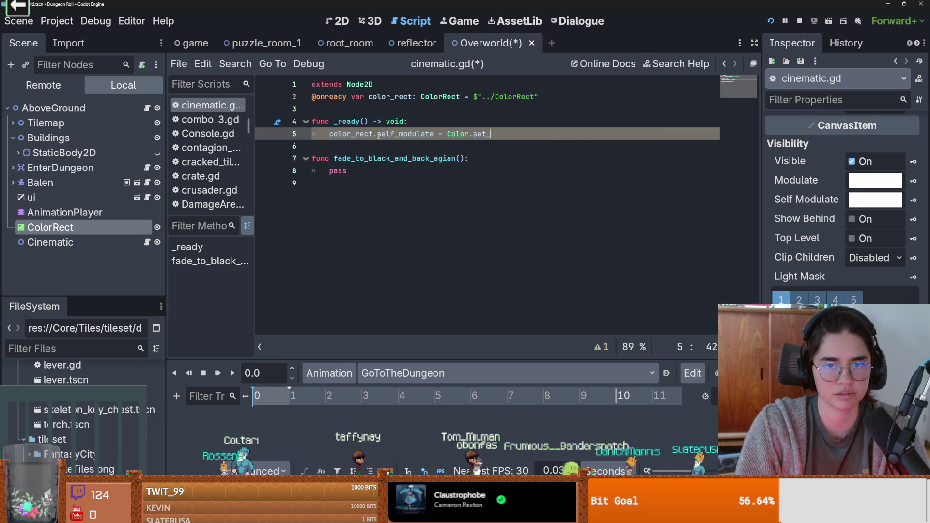
Read the Constructors section of the Color class reference, then return to cinematic.gd.
{"action": "left_click", "coordinate": [450, 134], "text": "ctrl"}
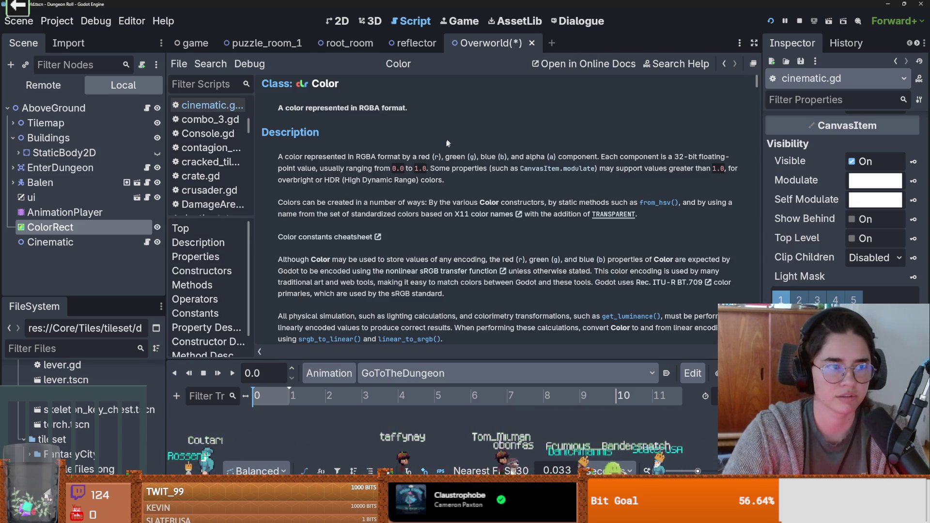
{"action": "scroll", "coordinate": [393, 261], "scroll_direction": "down", "scroll_amount": 15}
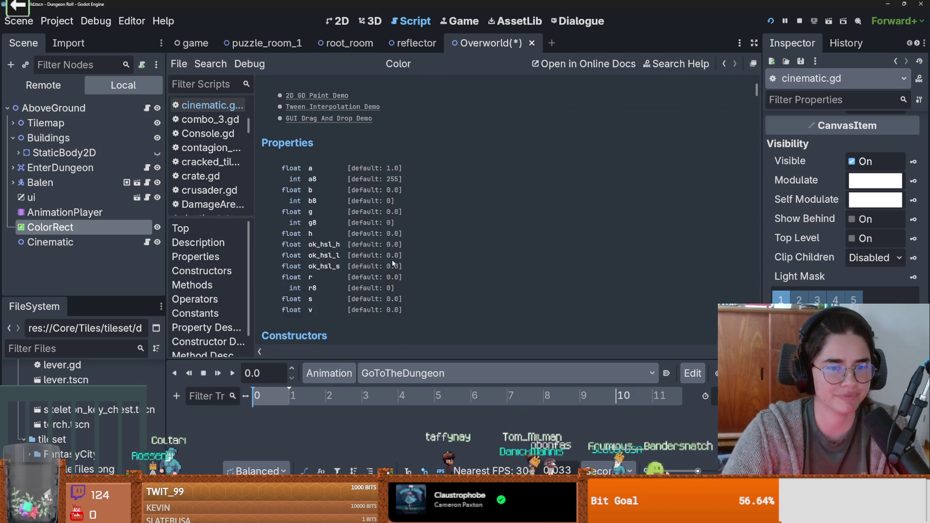
{"action": "scroll", "coordinate": [392, 259], "scroll_direction": "down", "scroll_amount": 3}
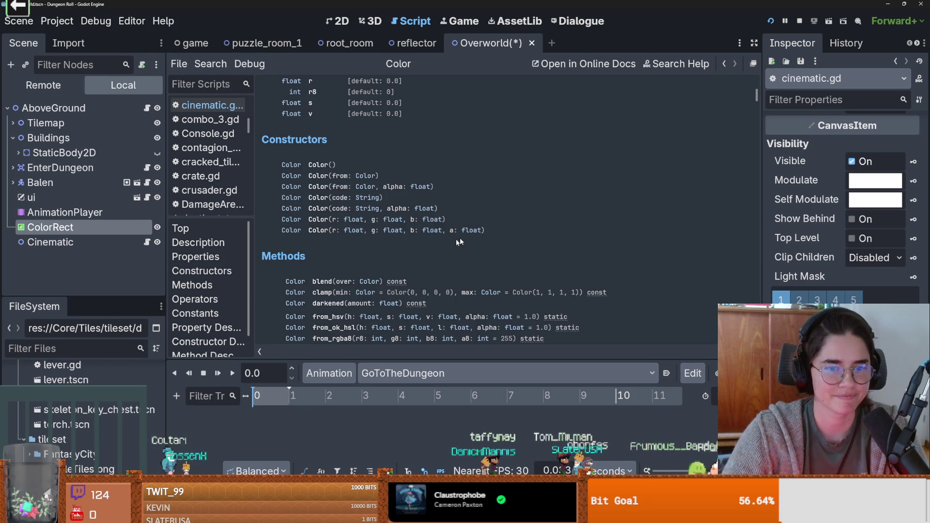
{"action": "left_click_drag", "start_coordinate": [485, 231], "coordinate": [305, 235]}
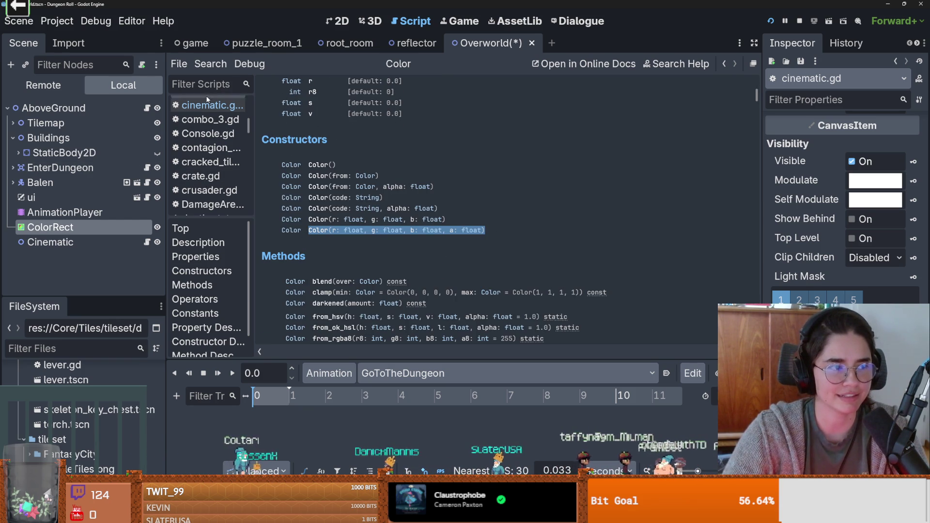
{"action": "left_click", "coordinate": [147, 242]}
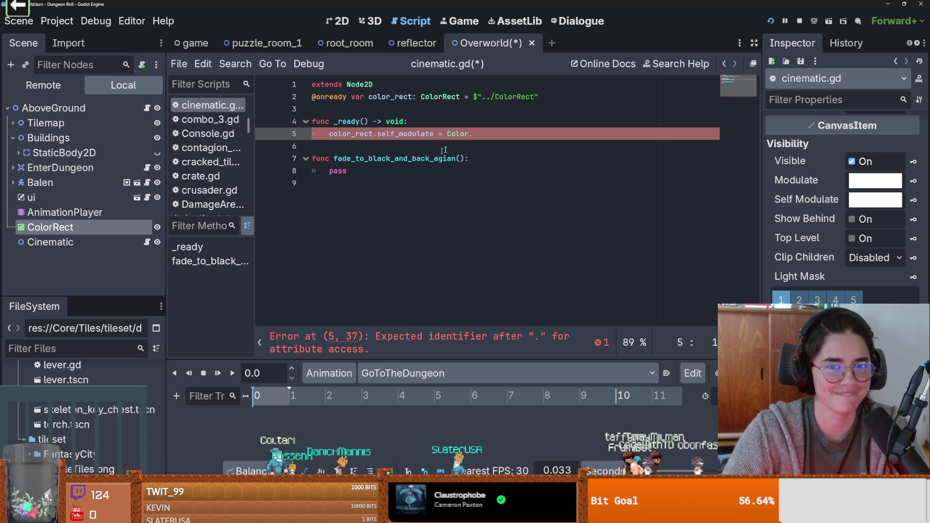
Complete line 5 as Color(0.0, 0.0, 0.0, 0.0) using a fully transparent picked colour, and save.
{"action": "left_click", "coordinate": [477, 144]}
{"action": "key", "text": "ctrl+z"}
{"action": "key", "text": "ctrl+z"}
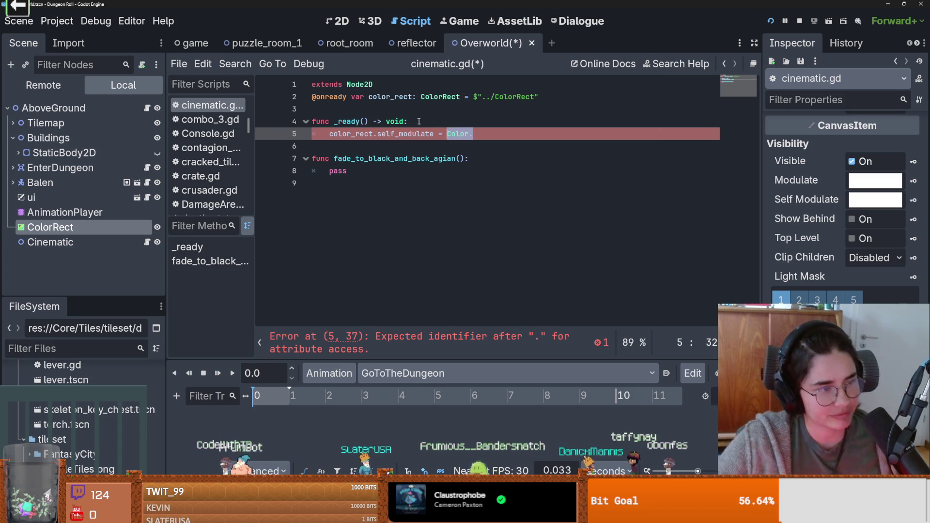
{"action": "left_click", "coordinate": [480, 135]}
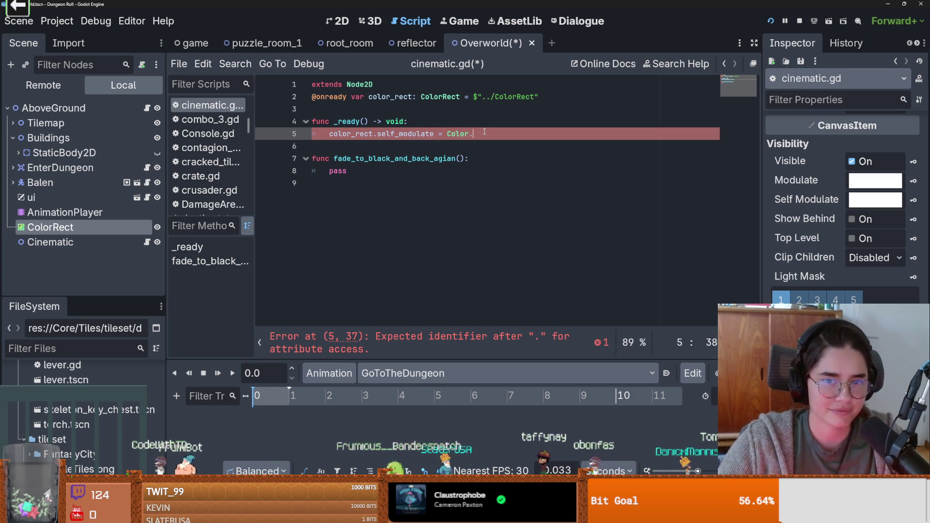
{"action": "type", "text": "("}
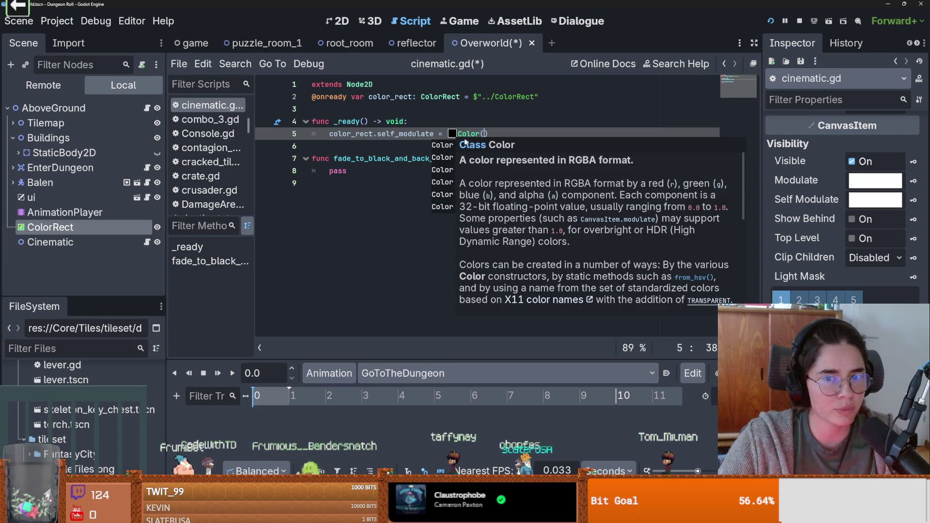
{"action": "left_click", "coordinate": [453, 134]}
{"action": "left_click_drag", "start_coordinate": [528, 391], "coordinate": [449, 383]}
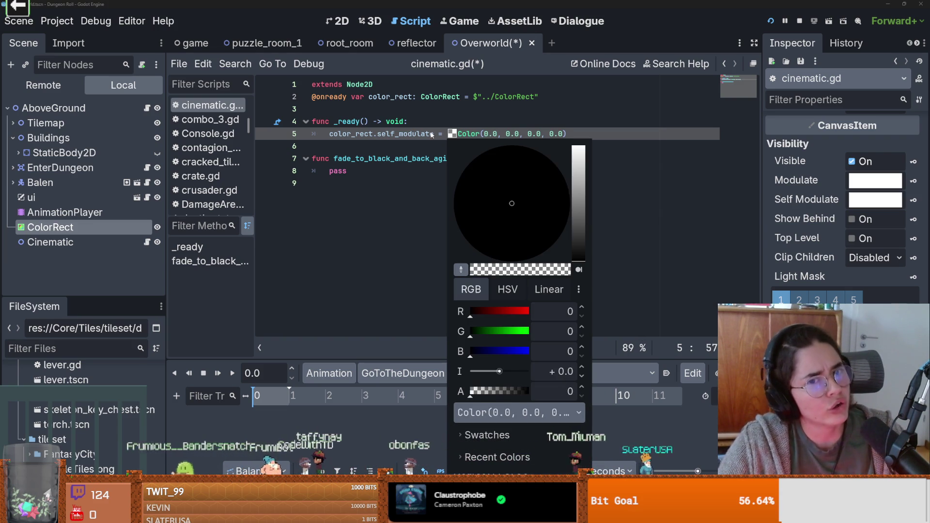
{"action": "left_click", "coordinate": [428, 161]}
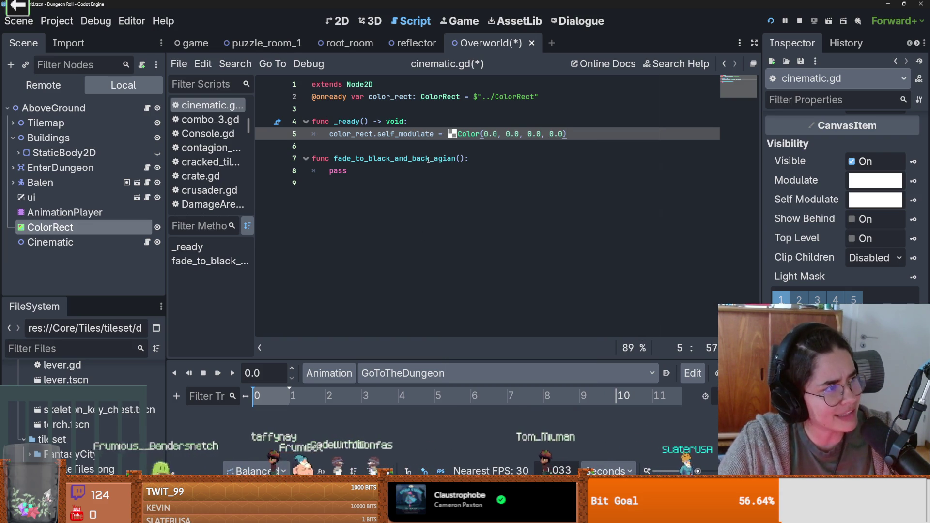
{"action": "key", "text": "Down"}
{"action": "key", "text": "Down"}
{"action": "key", "text": "Down"}
{"action": "left_click", "coordinate": [596, 131]}
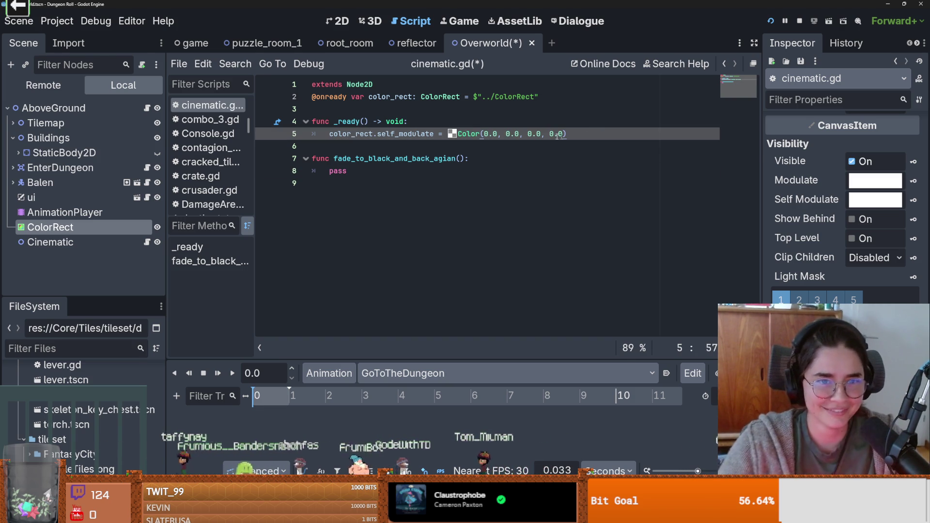
{"action": "key", "text": "Down"}
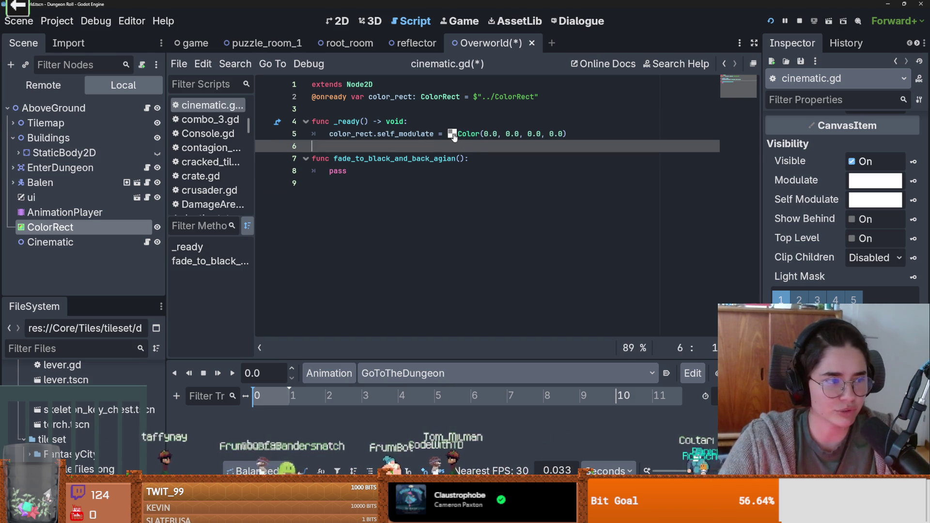
{"action": "left_click", "coordinate": [365, 160]}
{"action": "key", "text": "ctrl+s"}
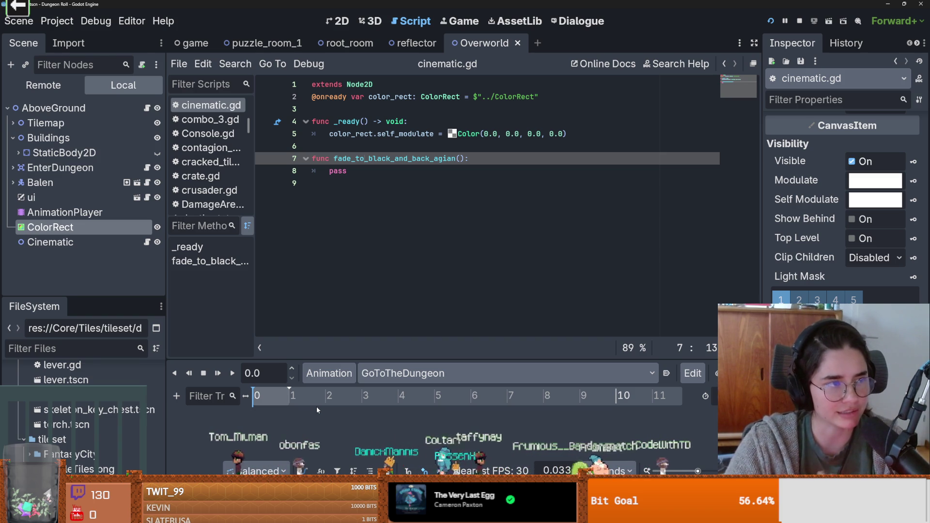
Replace pass with var black_color = Color(0.0, 0.0, 0.0, 1.0), opaque black, and save.
{"action": "left_click", "coordinate": [425, 192]}
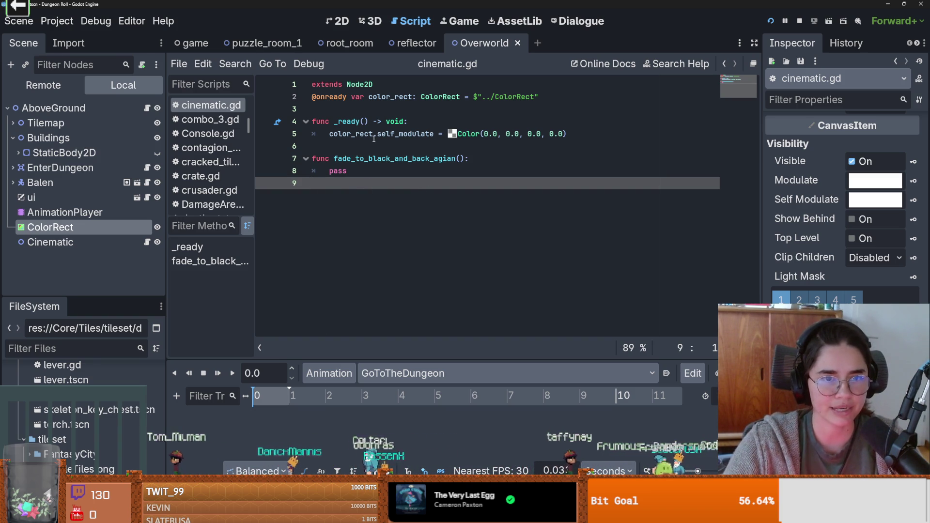
{"action": "left_click", "coordinate": [403, 134]}
{"action": "left_click", "coordinate": [371, 159]}
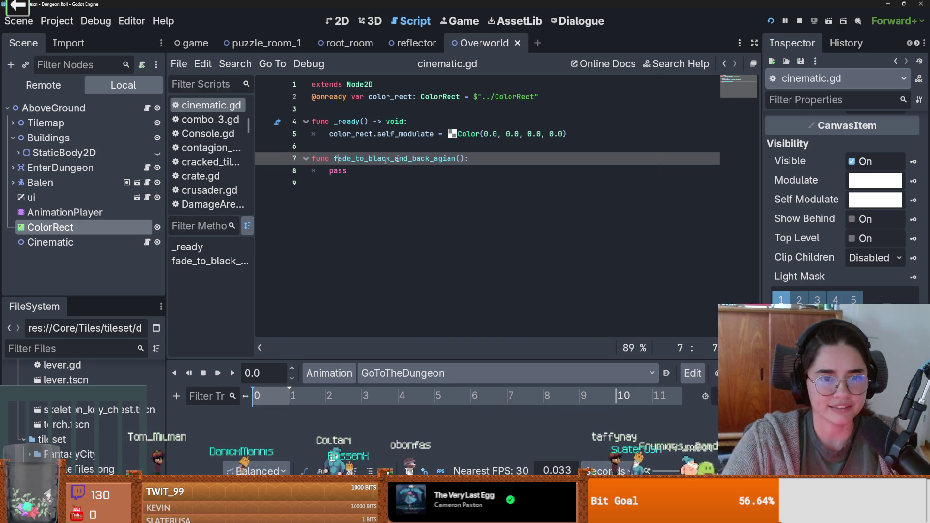
{"action": "double_click", "coordinate": [328, 171]}
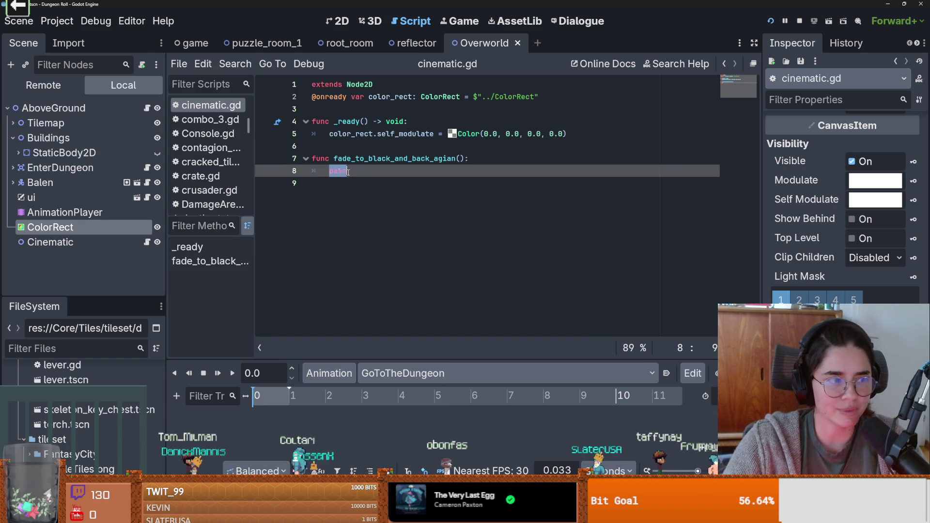
{"action": "type", "text": "var "}
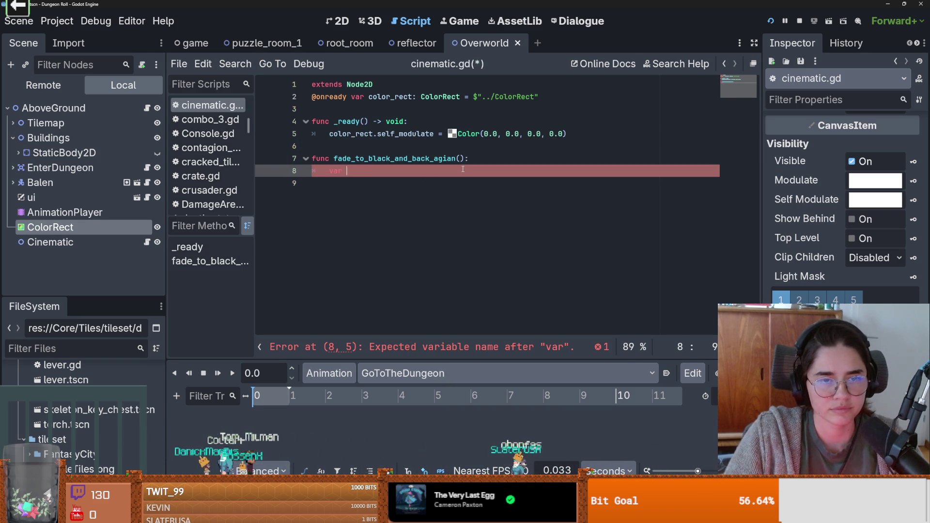
{"action": "type", "text": "black_color ="}
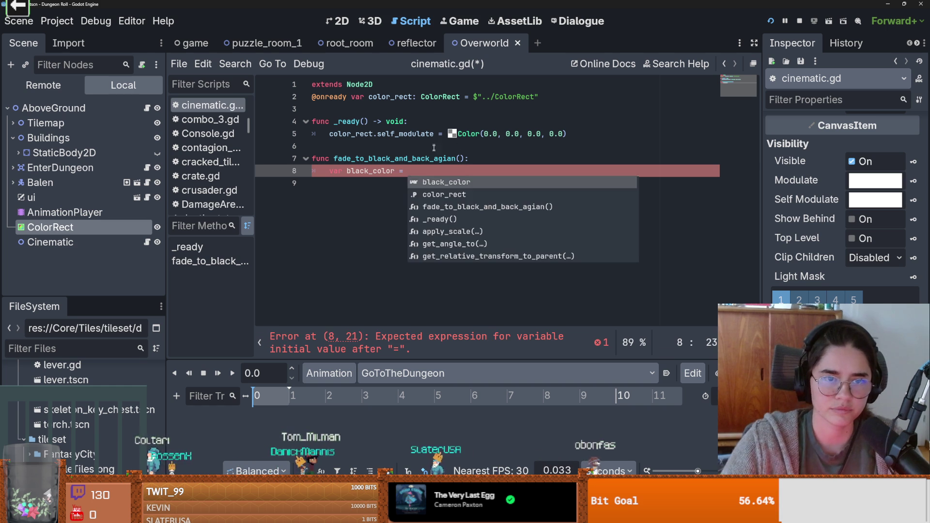
{"action": "type", "text": "lor()"}
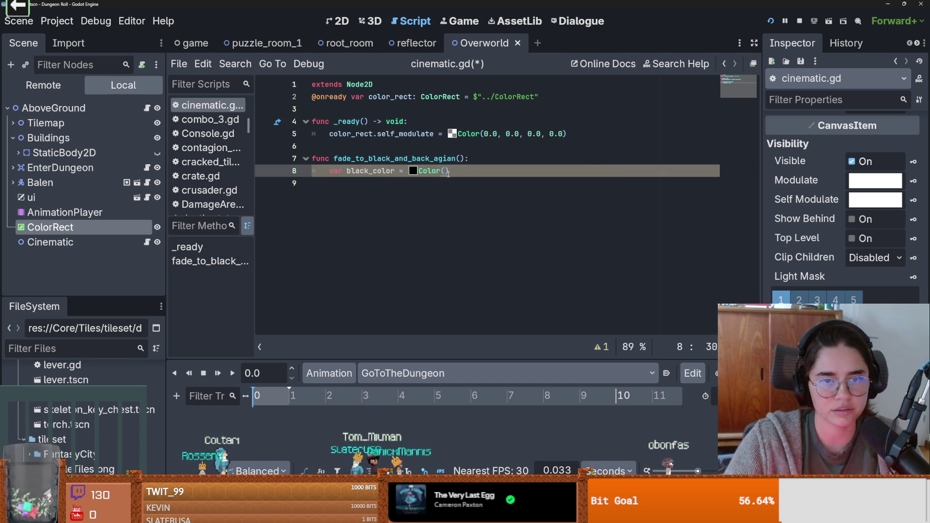
{"action": "left_click", "coordinate": [413, 171]}
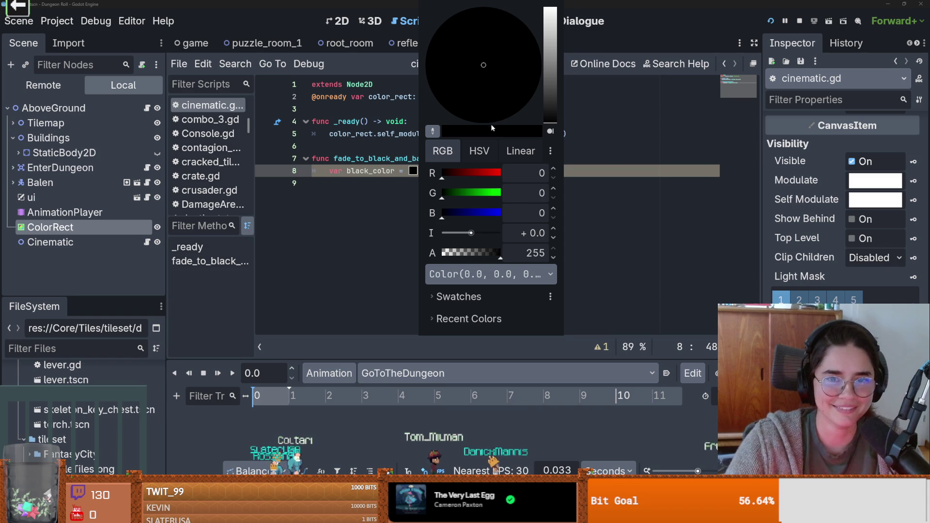
{"action": "left_click", "coordinate": [482, 69]}
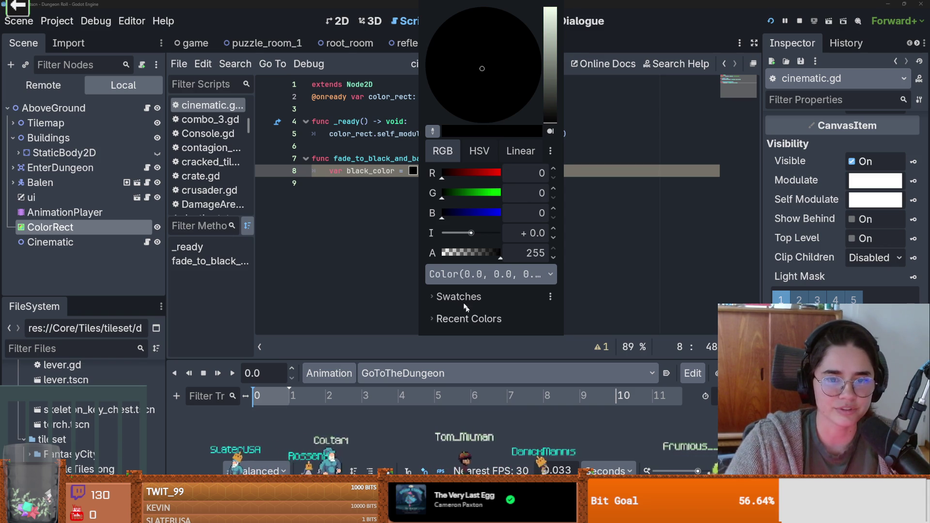
{"action": "left_click", "coordinate": [548, 173]}
{"action": "key", "text": "Return"}
{"action": "key", "text": "ctrl+s"}
Add var transparent = Color(0.0, 0.0, 0.0, 0.0) on the line below black_color.
{"action": "left_click", "coordinate": [452, 134]}
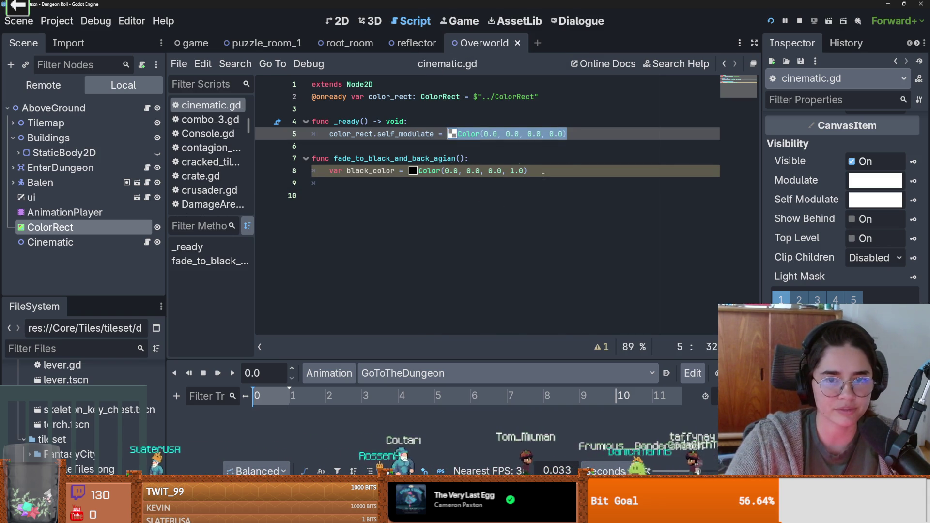
{"action": "left_click", "coordinate": [543, 177]}
{"action": "type", "text": "var transparent"}
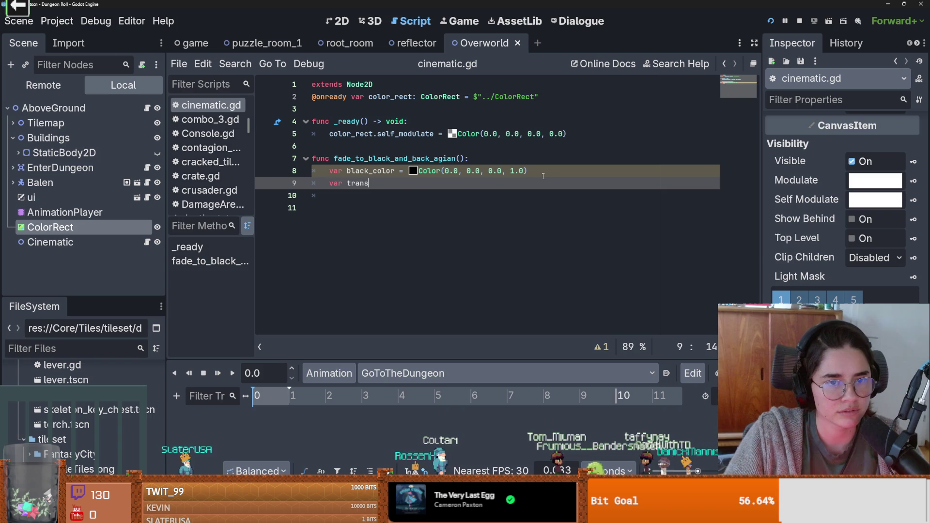
{"action": "type", "text": " ="}
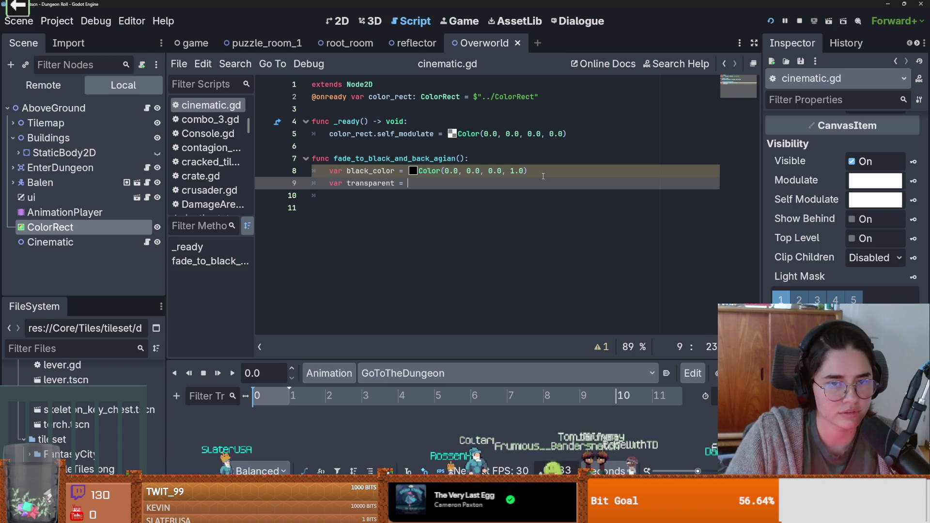
{"action": "type", "text": "Color(0.0, 0.0, 0.0, 0.0)"}
{"action": "key", "text": "Escape"}
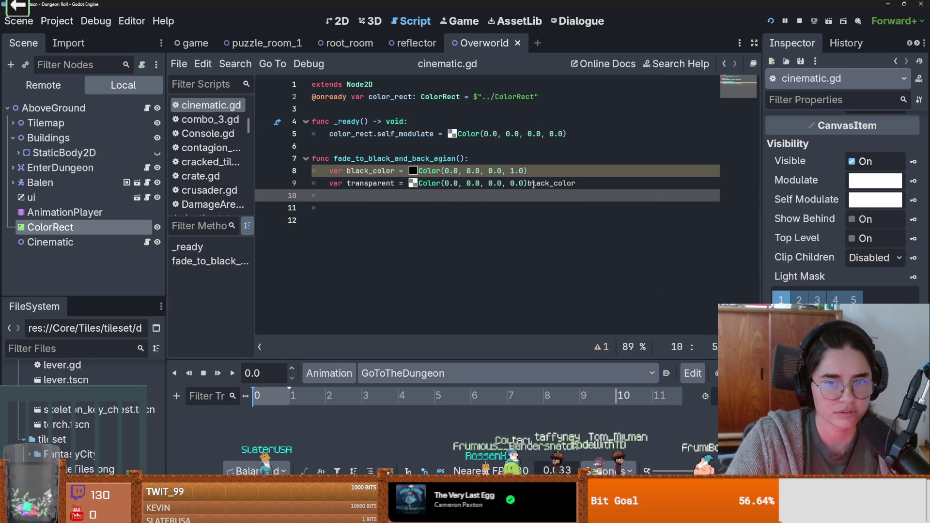
{"action": "key", "text": "Return"}
{"action": "key", "text": "Return"}
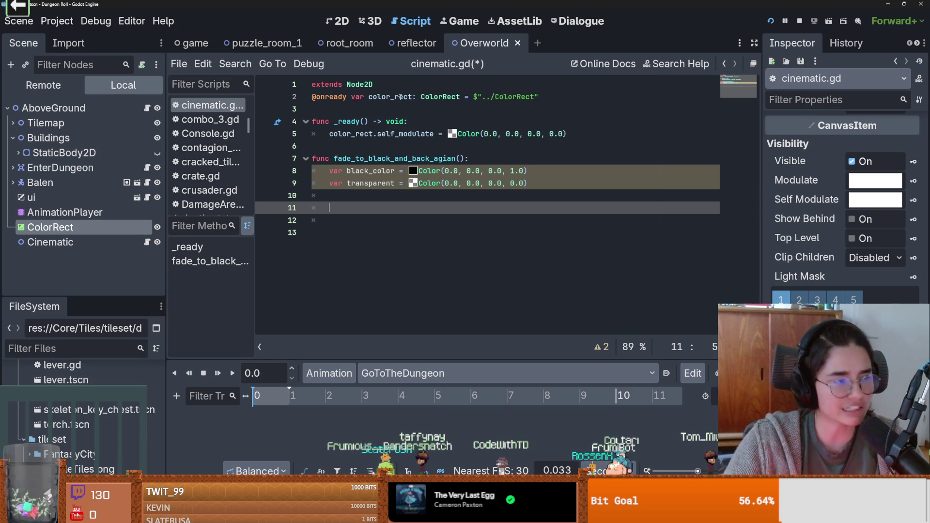
Declare the fade's tween on line 11 as Tween.new().
{"action": "type", "text": "var twen"}
{"action": "type", "text": " ="}
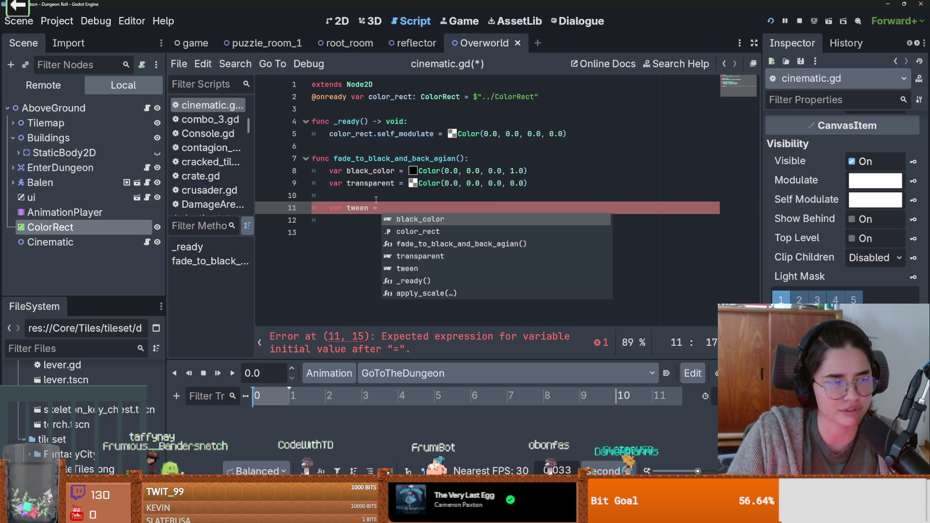
{"action": "type", "text": "Twee"}
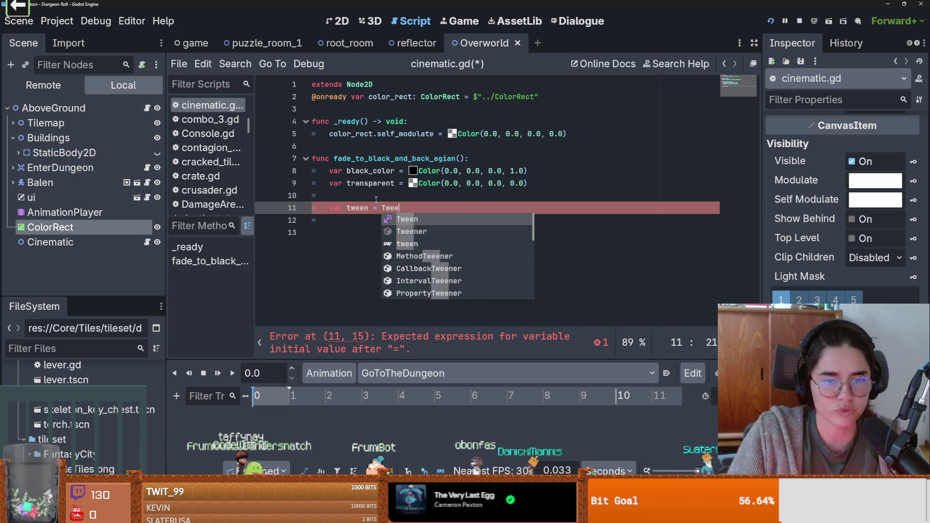
{"action": "key", "text": "Return"}
{"action": "type", "text": ".new("}
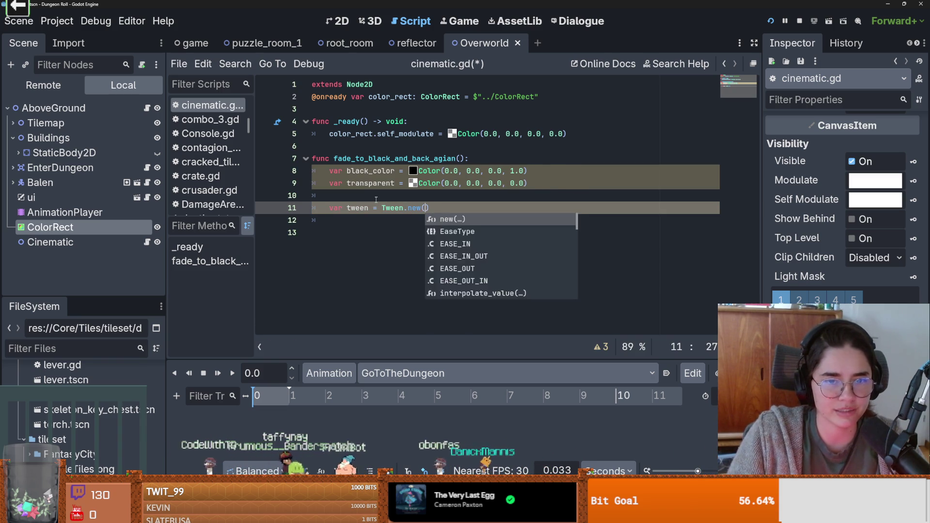
{"action": "key", "text": "Escape"}
Copy the first two example lines from the Tween class docs and paste them over Tween.new().
{"action": "left_click", "coordinate": [390, 209], "text": "ctrl"}
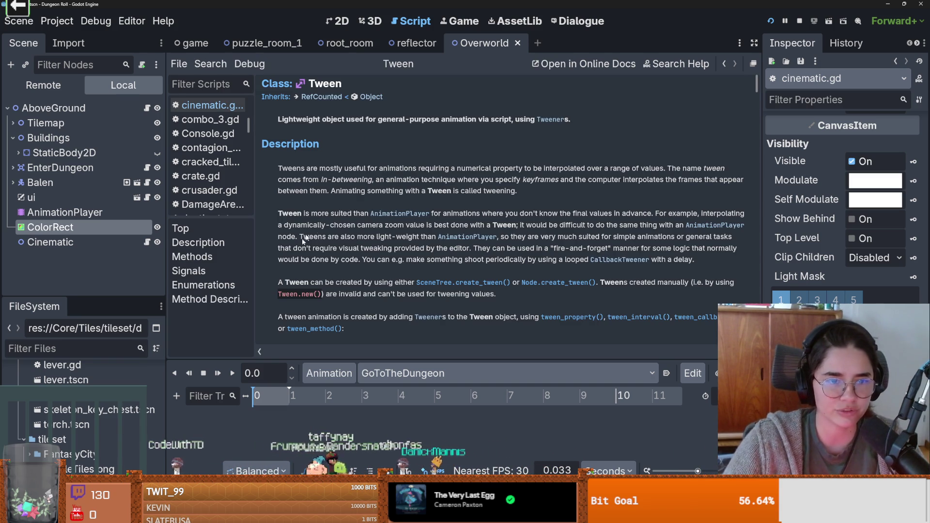
{"action": "scroll", "coordinate": [301, 289], "scroll_direction": "down", "scroll_amount": 5}
{"action": "left_click_drag", "start_coordinate": [508, 238], "coordinate": [280, 230]}
{"action": "key", "text": "ctrl+c"}
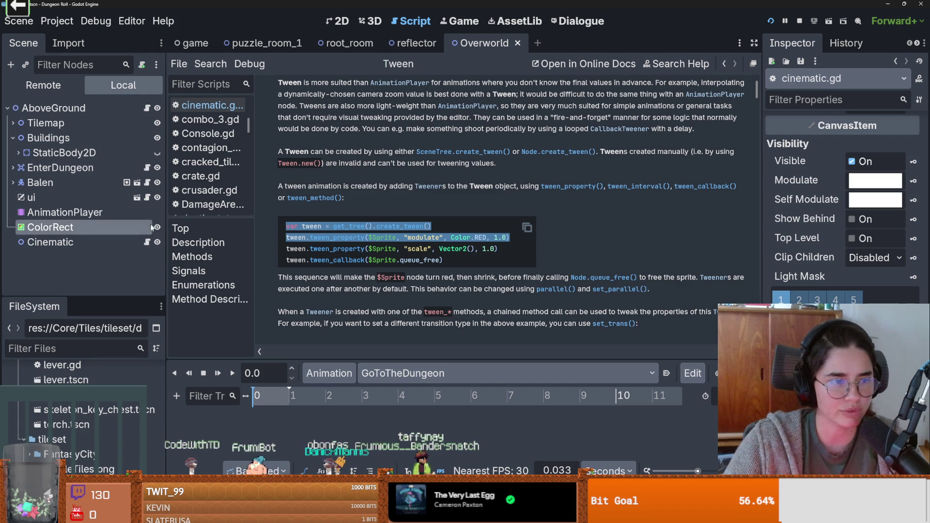
{"action": "left_click", "coordinate": [147, 244]}
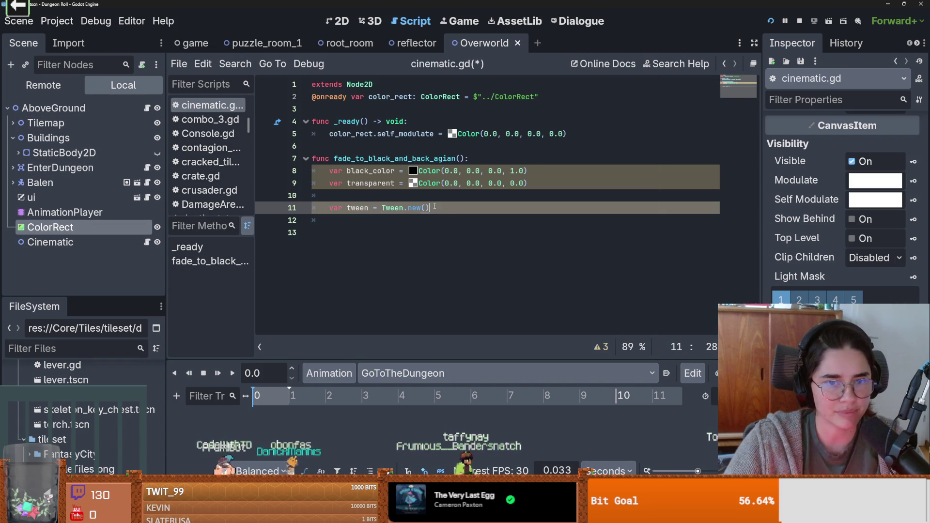
{"action": "left_click_drag", "start_coordinate": [429, 208], "coordinate": [345, 208]}
{"action": "key", "text": "ctrl+v"}
Replace line 11 with the Tween docs example and swap $Sprite for color_rect.
{"action": "key", "text": "ctrl+z"}
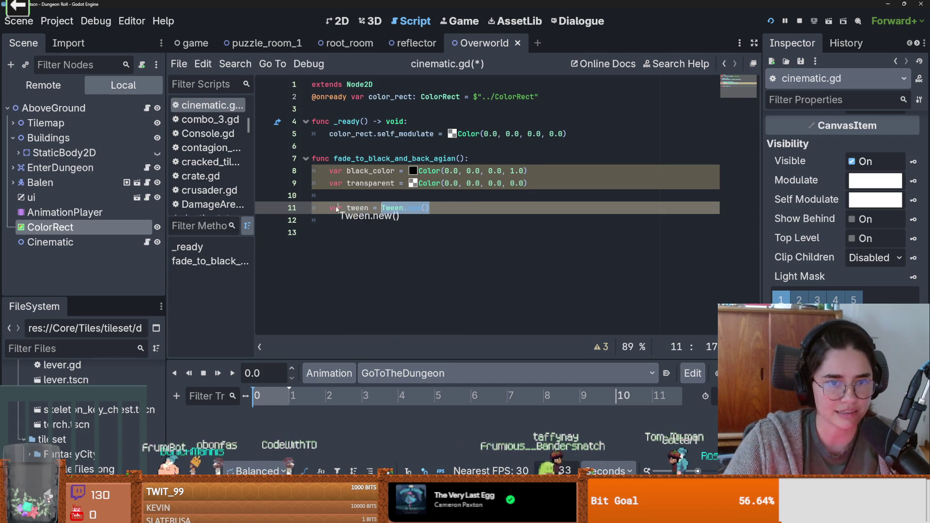
{"action": "left_click_drag", "start_coordinate": [429, 208], "coordinate": [328, 207]}
{"action": "key", "text": "ctrl+v"}
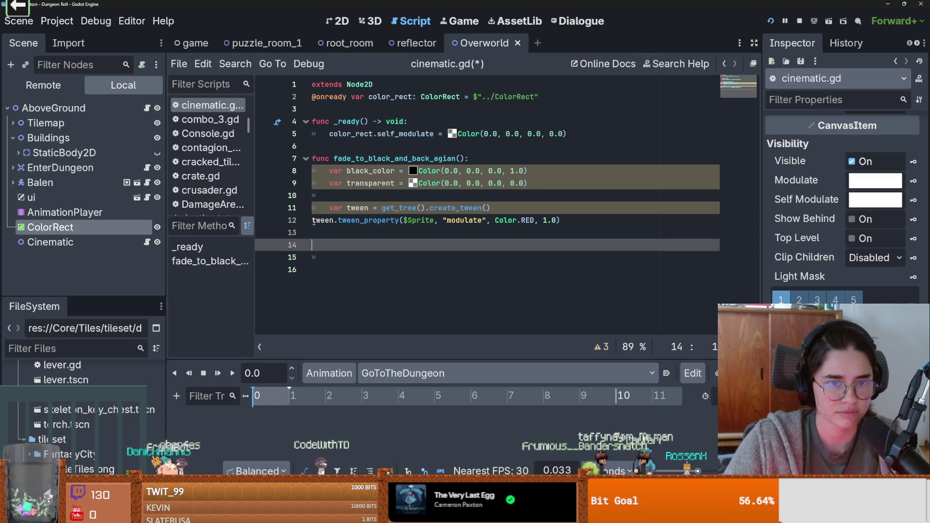
{"action": "left_click", "coordinate": [381, 208]}
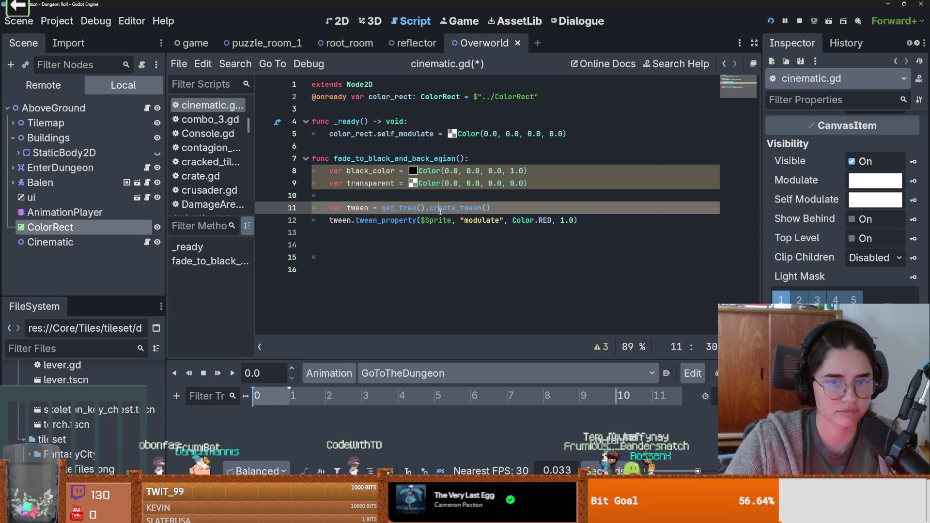
{"action": "left_click", "coordinate": [415, 219]}
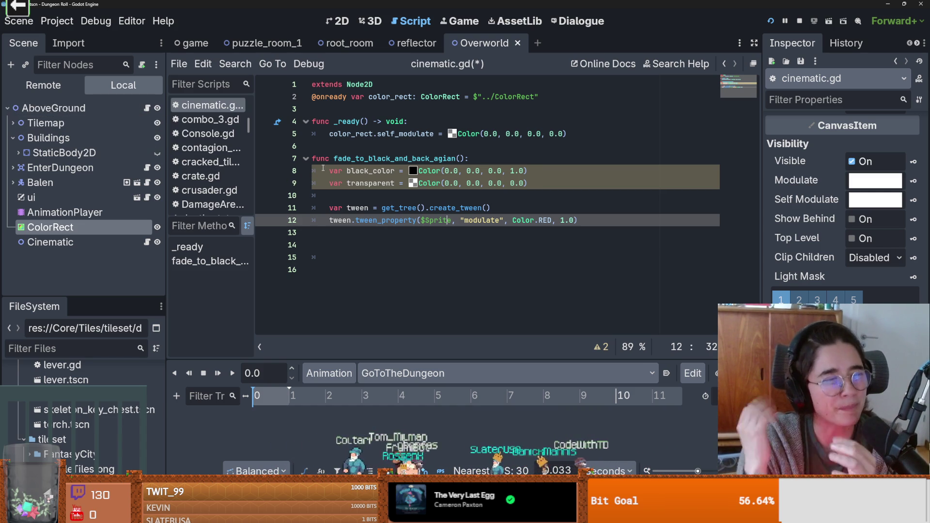
{"action": "left_click", "coordinate": [425, 233]}
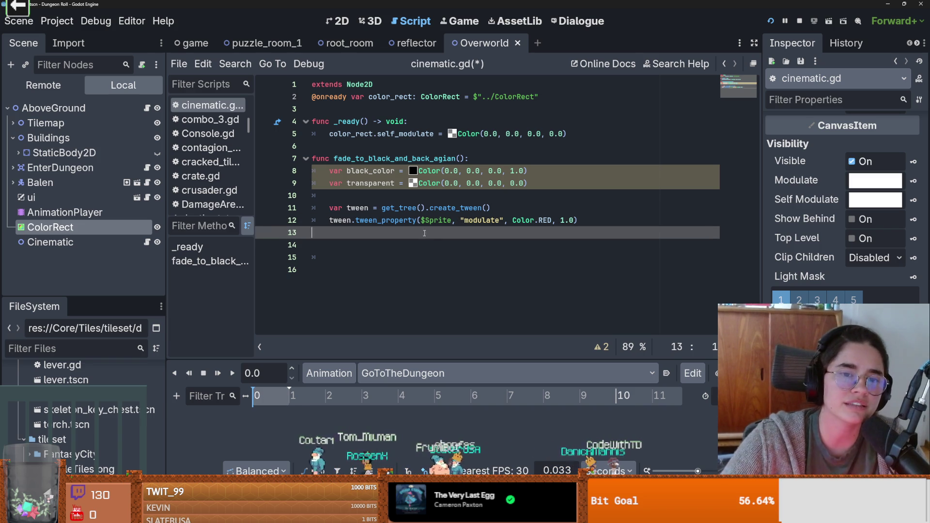
{"action": "double_click", "coordinate": [450, 220]}
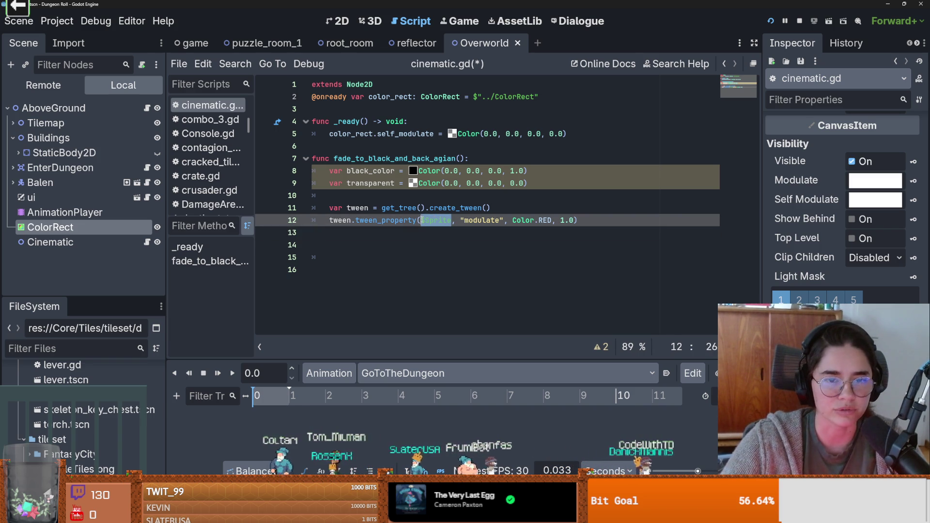
{"action": "left_click", "coordinate": [402, 100]}
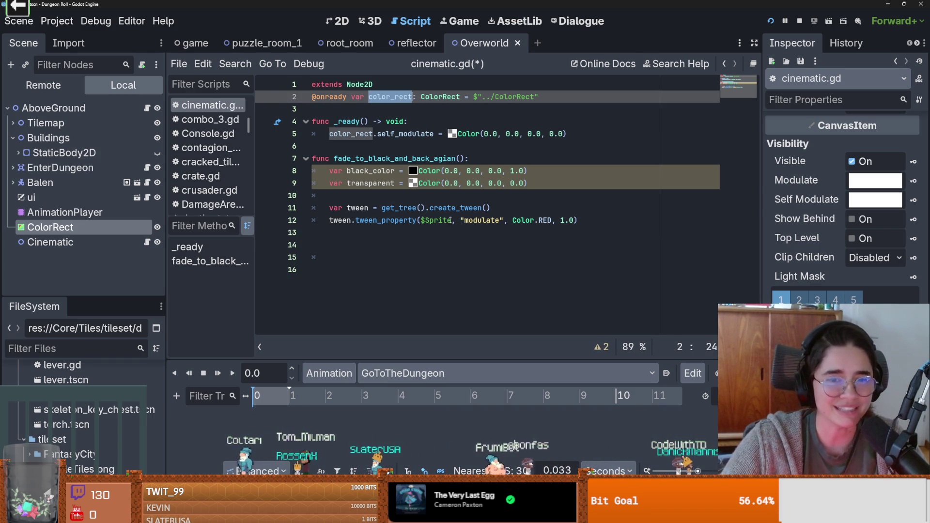
{"action": "double_click", "coordinate": [422, 220]}
{"action": "type", "text": "color_rect"}
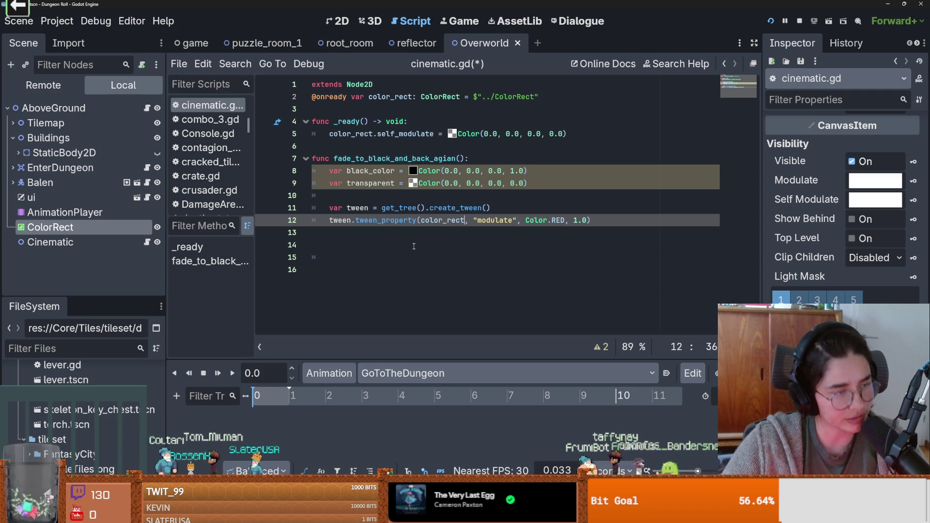
Point the tween_property call at color_rect's self_modulate property.
{"action": "double_click", "coordinate": [450, 222]}
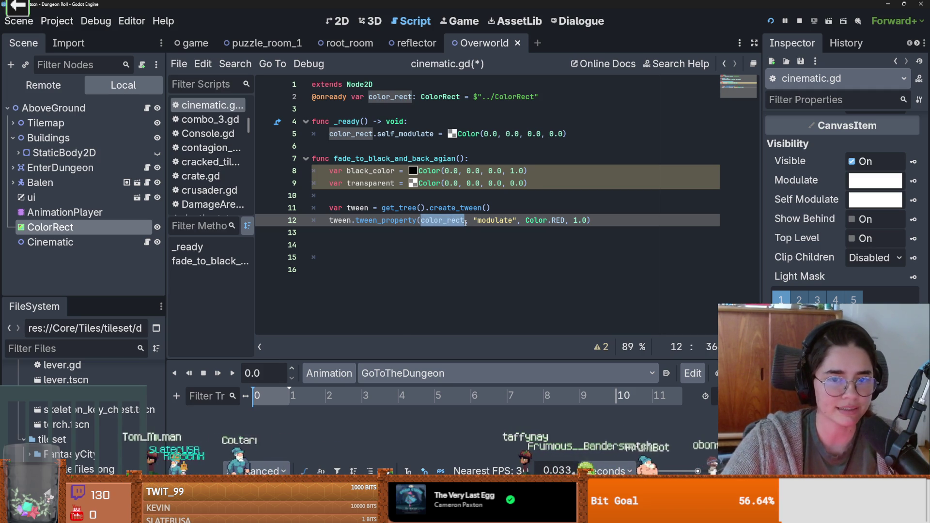
{"action": "key", "text": "Escape"}
{"action": "key", "text": "ctrl+space"}
{"action": "key", "text": "Escape"}
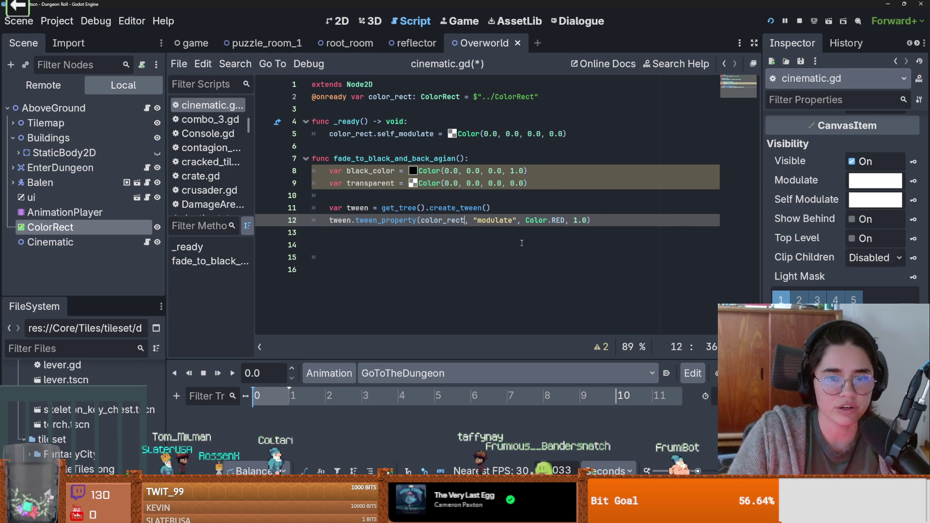
{"action": "double_click", "coordinate": [461, 221]}
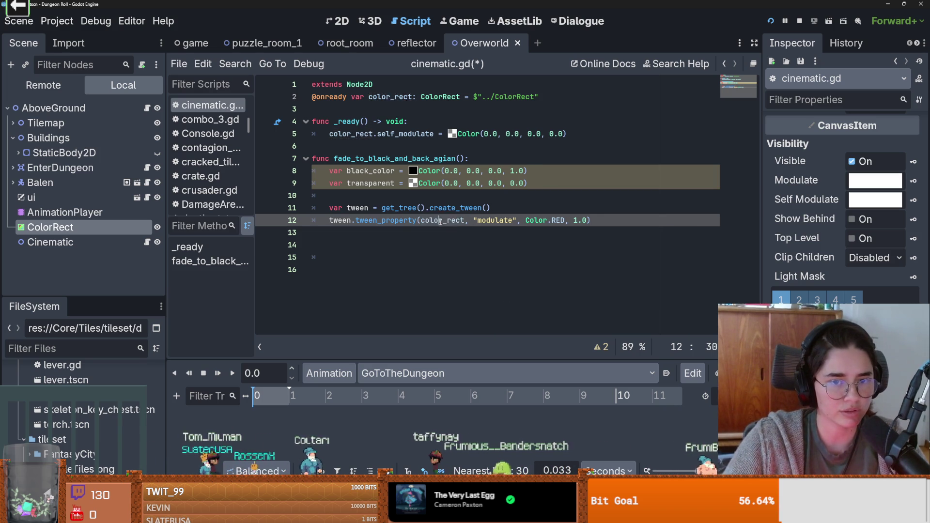
{"action": "double_click", "coordinate": [504, 220]}
{"action": "type", "text": "self"}
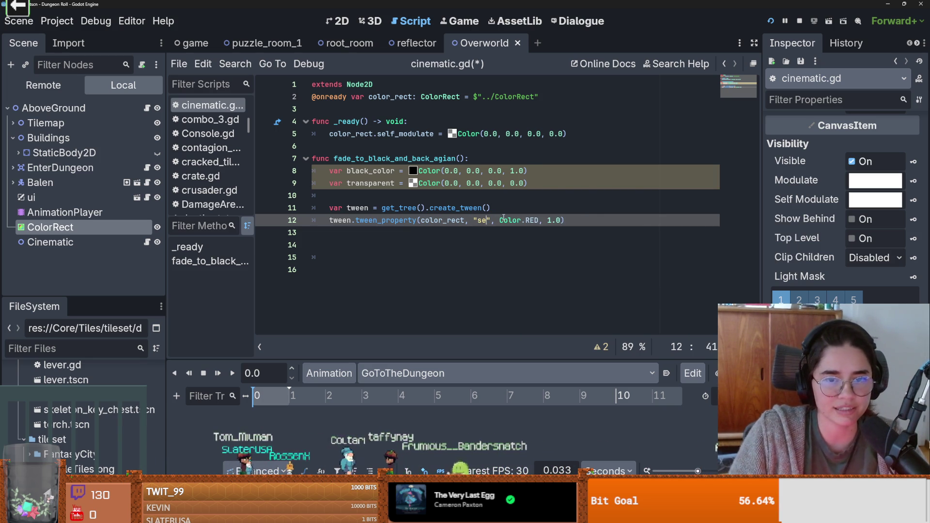
{"action": "key", "text": "Return"}
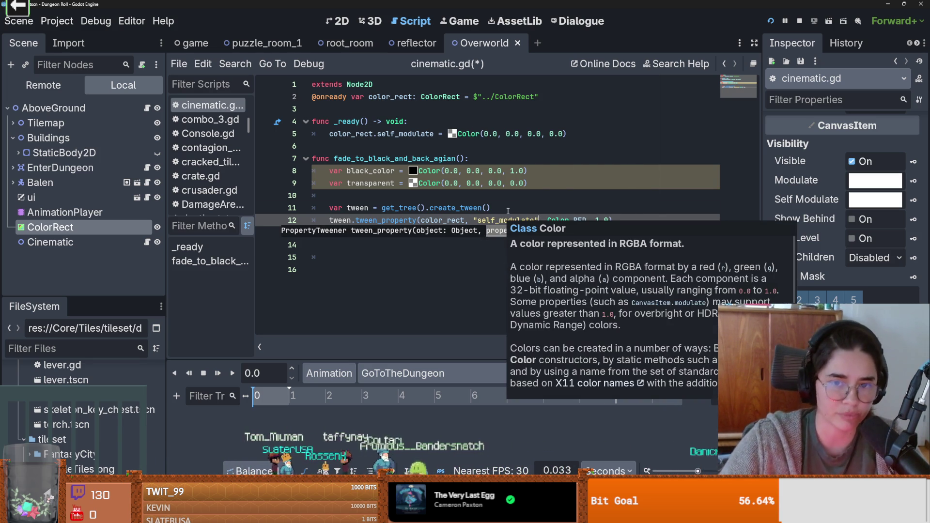
Replace Color.RED with black_color as the tween's target value, and save.
{"action": "left_click", "coordinate": [588, 221]}
{"action": "key", "text": "ctrl+shift+Left"}
{"action": "key", "text": "ctrl+shift+Left"}
{"action": "key", "text": "ctrl+shift+Left"}
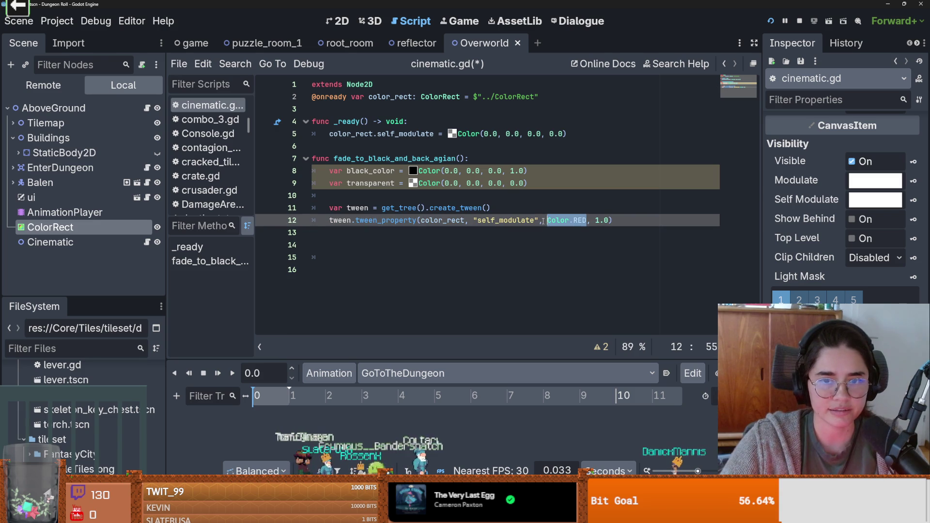
{"action": "key", "text": "BackSpace"}
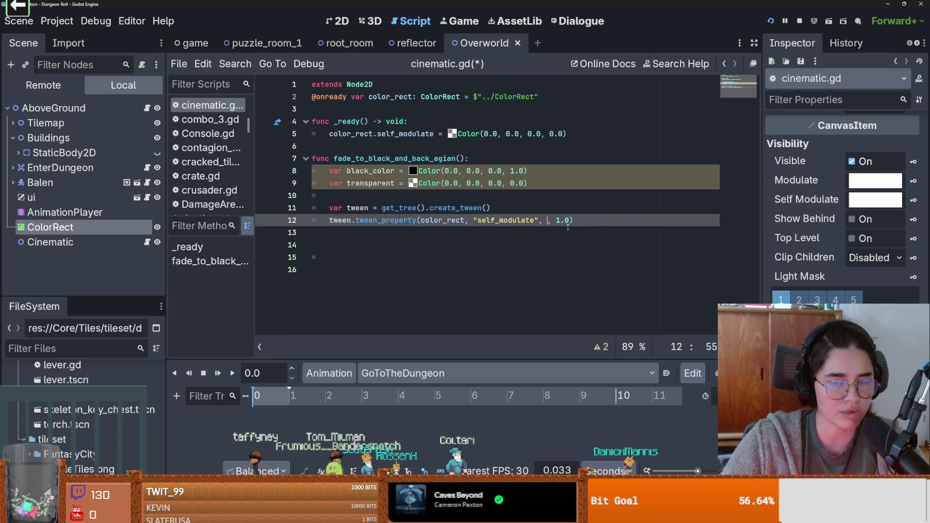
{"action": "double_click", "coordinate": [350, 159]}
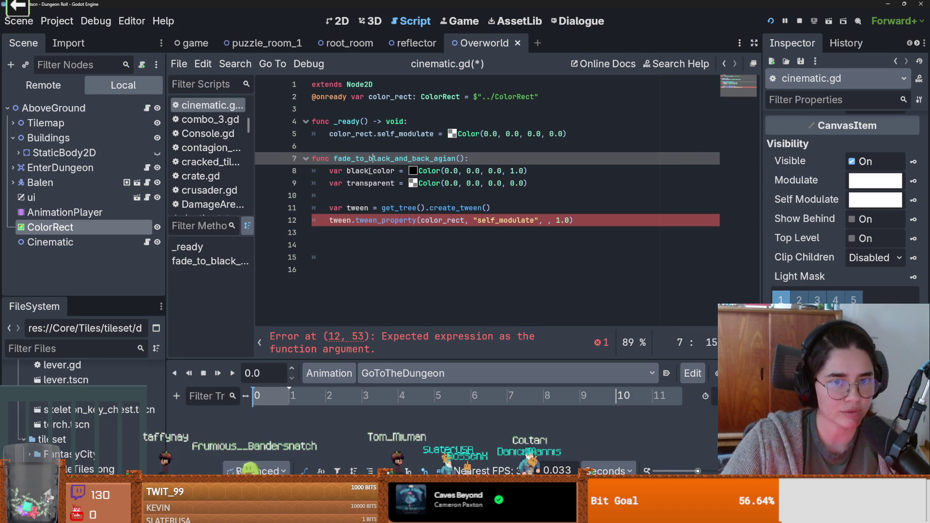
{"action": "left_click", "coordinate": [546, 221]}
{"action": "type", "text": "black_color"}
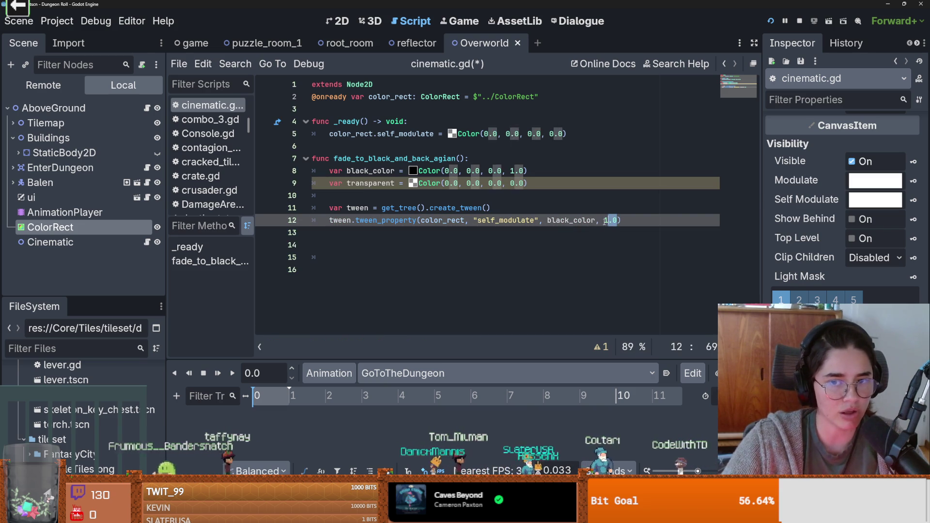
{"action": "left_click", "coordinate": [630, 224]}
{"action": "key", "text": "Return"}
{"action": "key", "text": "ctrl+s"}
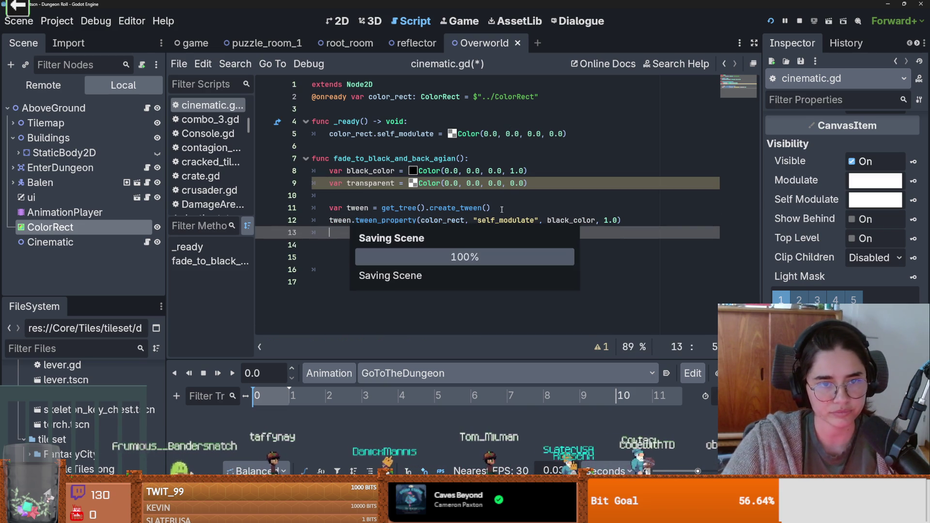
Await the tween's finished signal on line 12 and paste a second tween_property line below.
{"action": "left_click", "coordinate": [630, 219]}
{"action": "type", "text": "."}
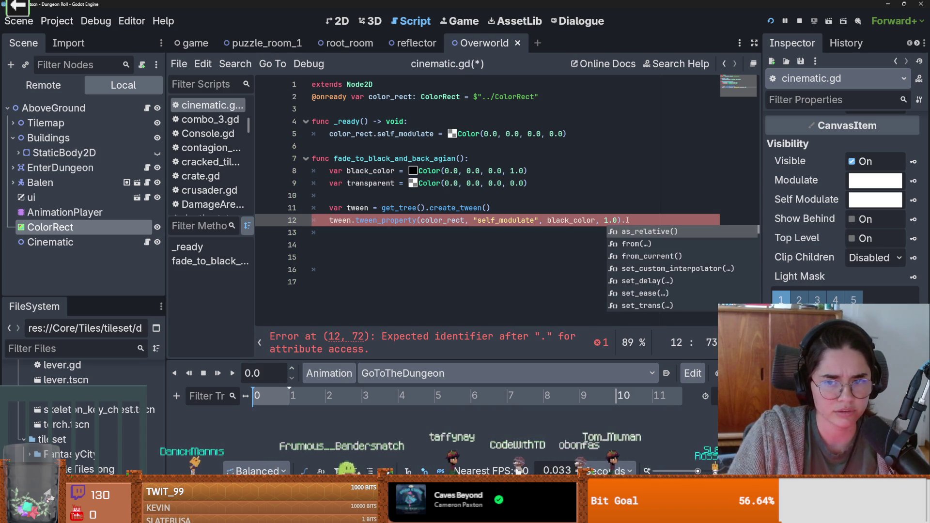
{"action": "type", "text": "finished"}
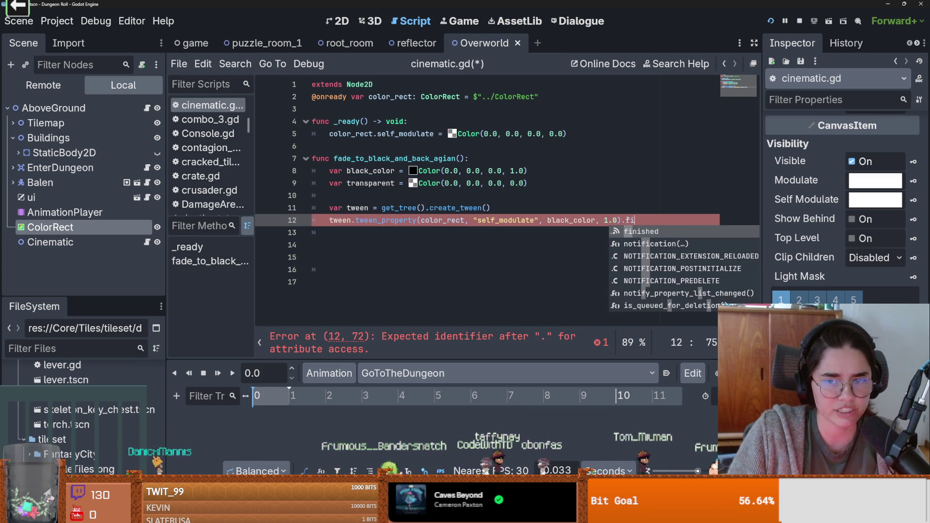
{"action": "left_click", "coordinate": [329, 220]}
{"action": "type", "text": "await"}
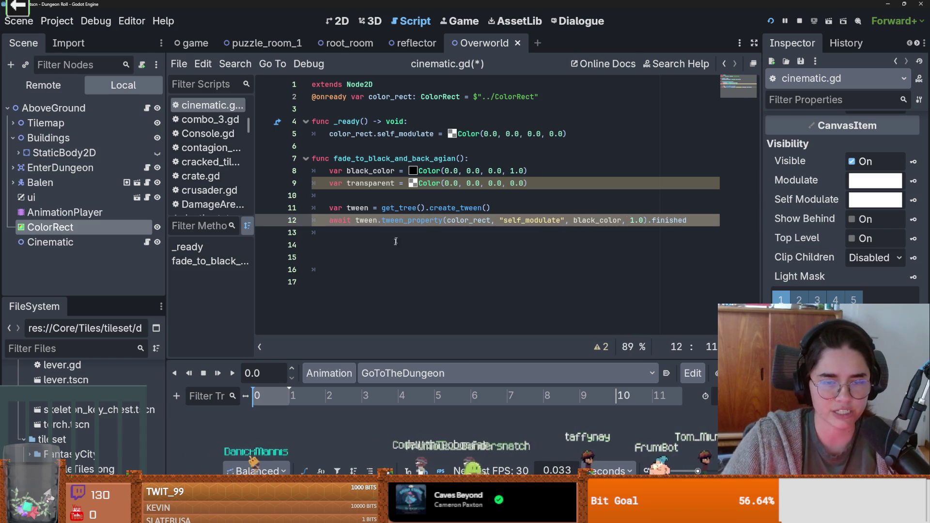
{"action": "left_click", "coordinate": [372, 239]}
{"action": "key", "text": "Up"}
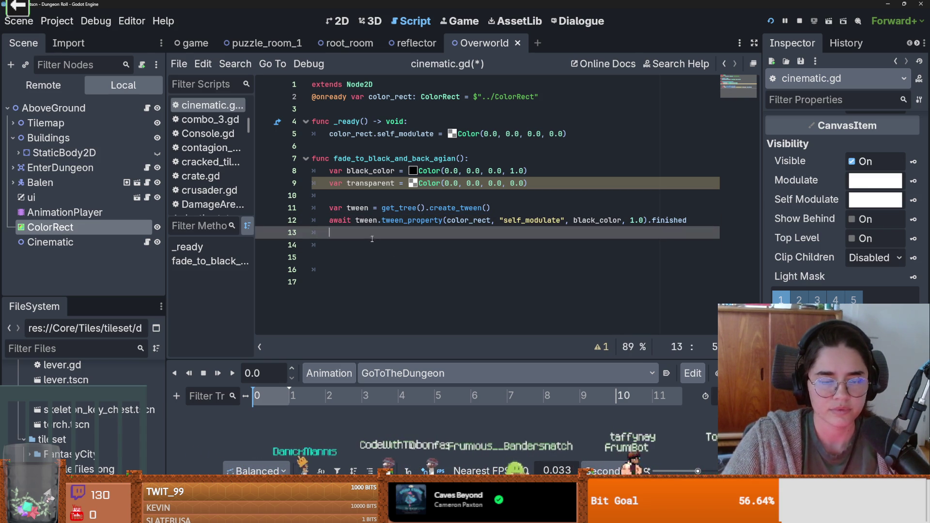
{"action": "key", "text": "Return"}
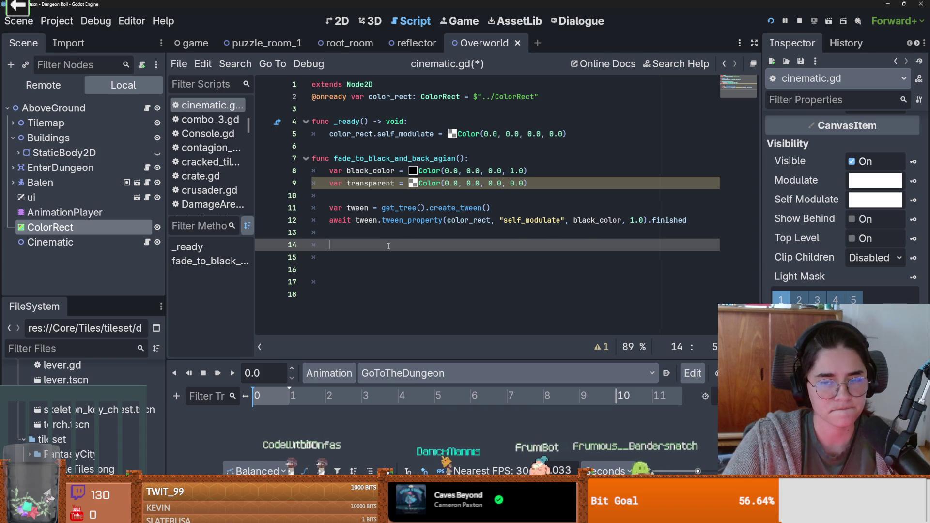
{"action": "left_click", "coordinate": [483, 235]}
{"action": "key", "text": "Return"}
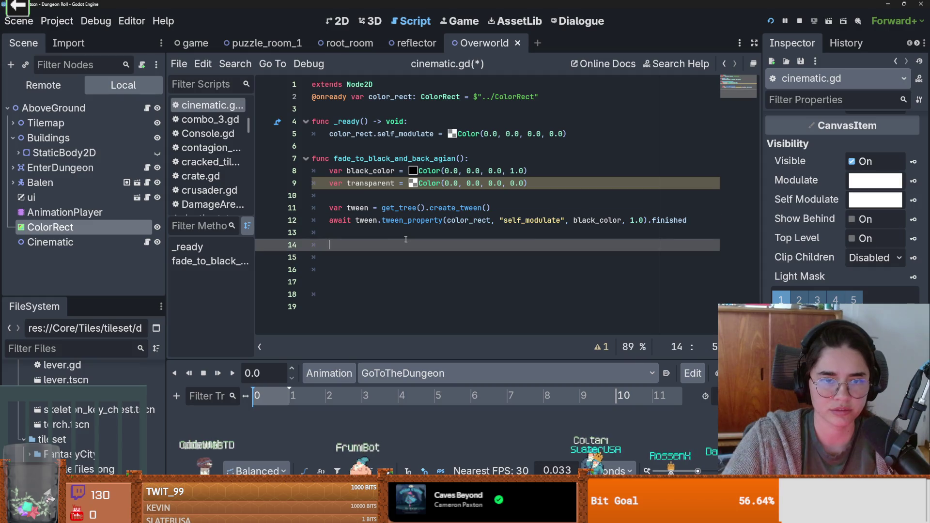
{"action": "type", "text": "tween.tween_property(color_rect, \"self_modulate\", black_color, 1.0)"}
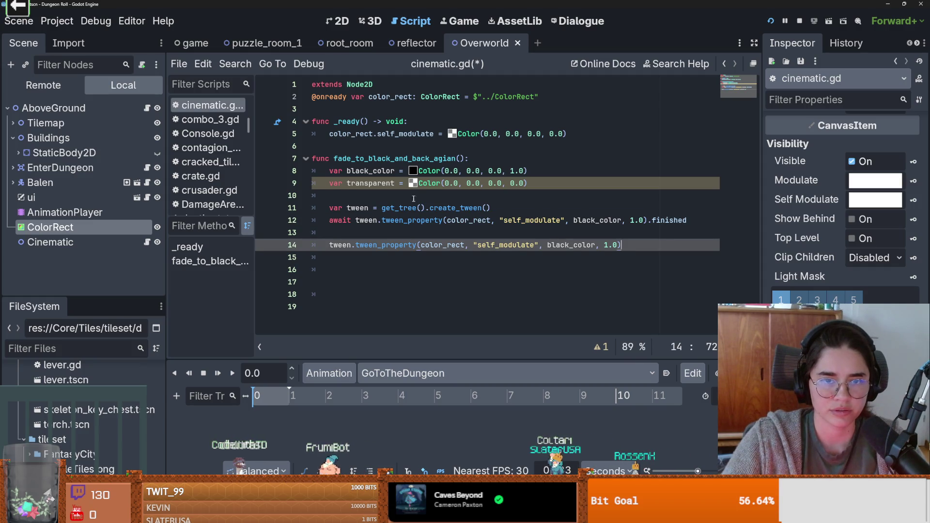
Change the second tween line's target from black_color to transparent, and save.
{"action": "left_click", "coordinate": [414, 198]}
{"action": "double_click", "coordinate": [374, 183]}
{"action": "key", "text": "ctrl+c"}
{"action": "double_click", "coordinate": [580, 245]}
{"action": "key", "text": "ctrl+v"}
{"action": "key", "text": "ctrl+s"}
Call fade_to_black_and_back_agian() on a new line in _ready().
{"action": "left_click", "coordinate": [405, 220]}
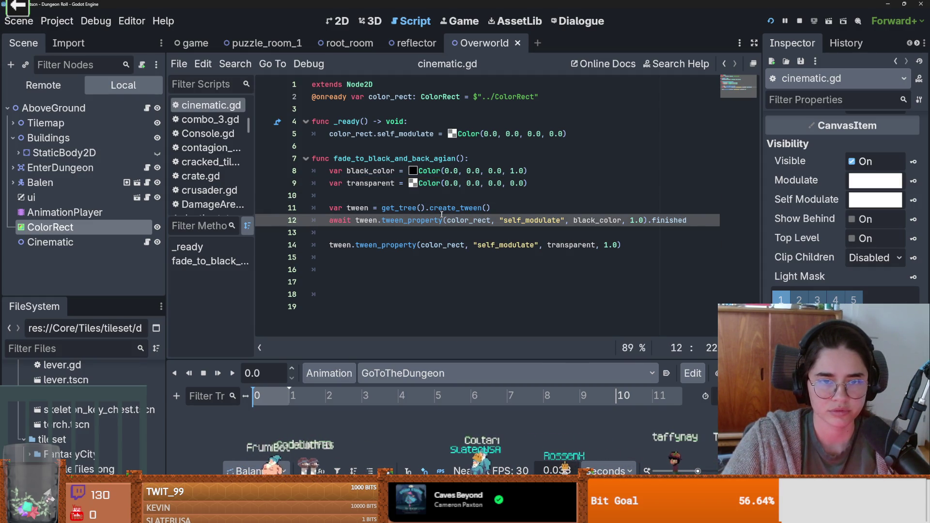
{"action": "left_click_drag", "start_coordinate": [465, 158], "coordinate": [334, 158]}
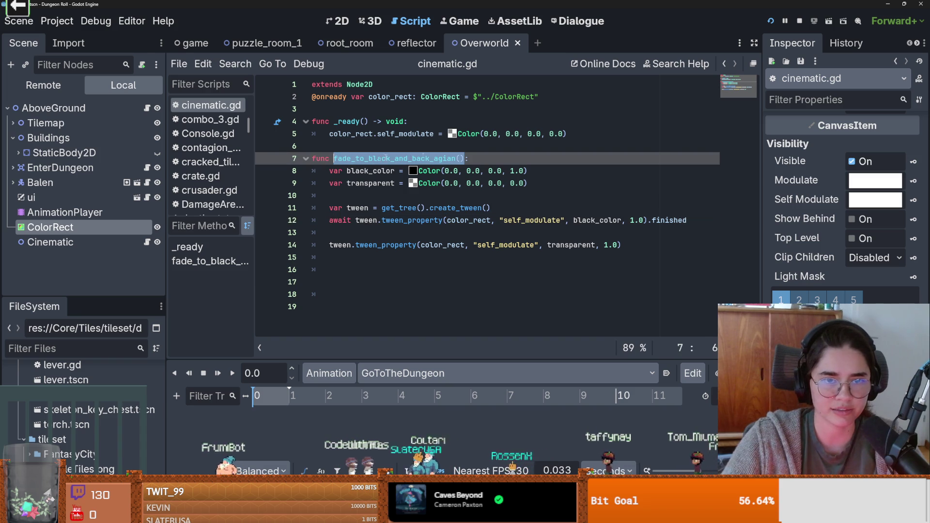
{"action": "key", "text": "ctrl+c"}
{"action": "left_click", "coordinate": [569, 137]}
{"action": "key", "text": "Return"}
{"action": "key", "text": "ctrl+v"}
Run the game, start a new game as the Crusader into Day 1, then stop it.
{"action": "left_click", "coordinate": [769, 21]}
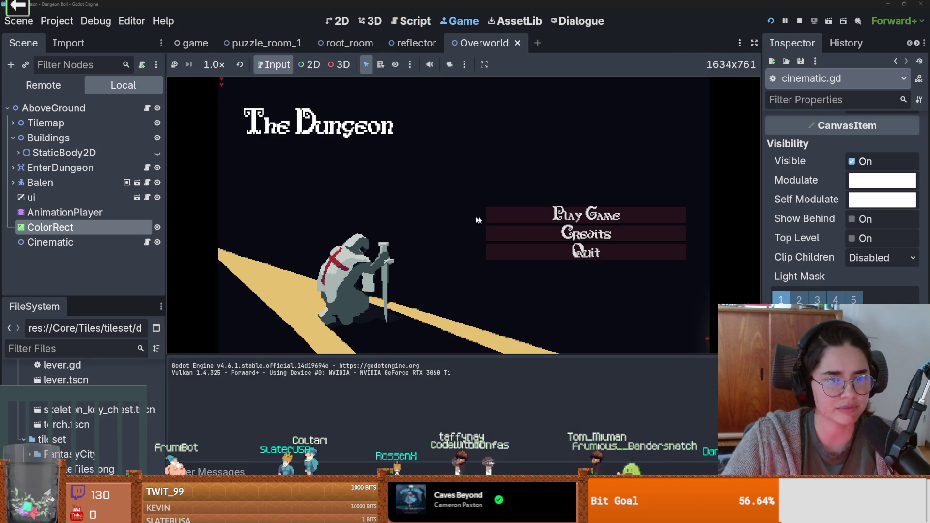
{"action": "left_click", "coordinate": [555, 217]}
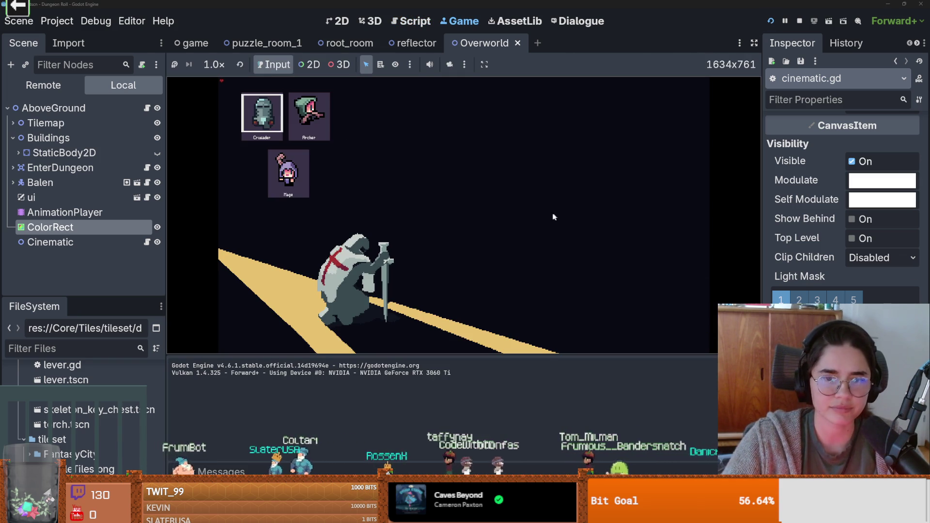
{"action": "left_click", "coordinate": [280, 102]}
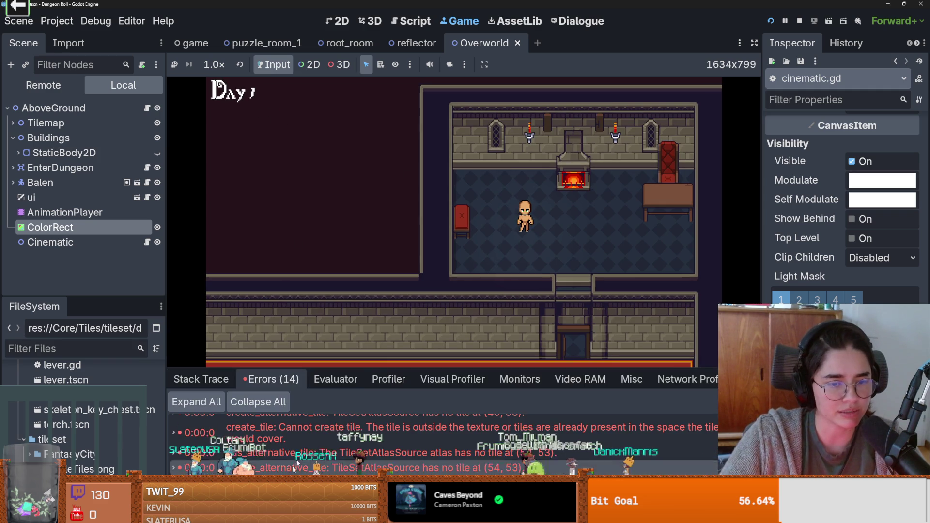
{"action": "key", "text": "F8"}
{"action": "key", "text": "ctrl+s"}
Delete the fade_to_black_and_back_agian() call from line 6 and save the script.
{"action": "left_click_drag", "start_coordinate": [460, 146], "coordinate": [327, 150]}
{"action": "key", "text": "BackSpace"}
{"action": "key", "text": "ctrl+s"}
{"action": "left_click", "coordinate": [347, 220]}
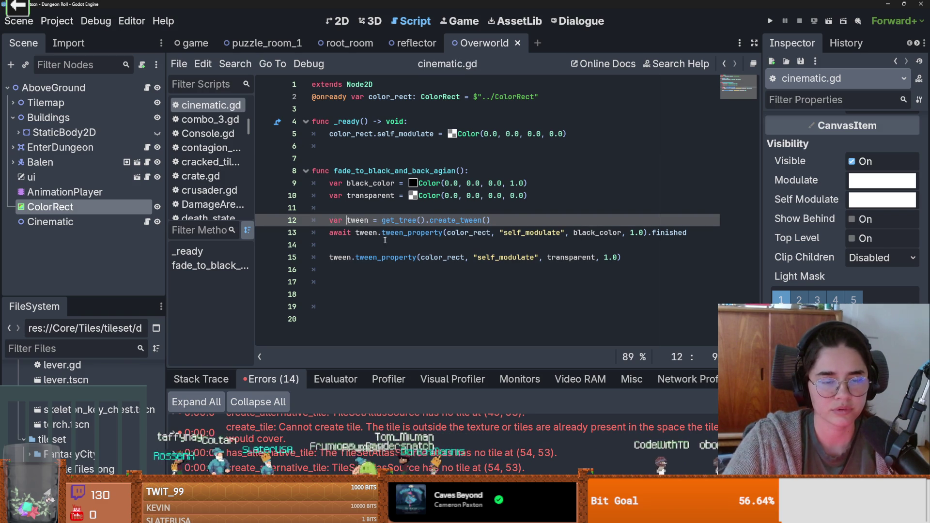
Add a blank line after the tween creation line and save the script.
{"action": "left_click", "coordinate": [517, 220]}
{"action": "key", "text": "Return"}
{"action": "key", "text": "ctrl+s"}
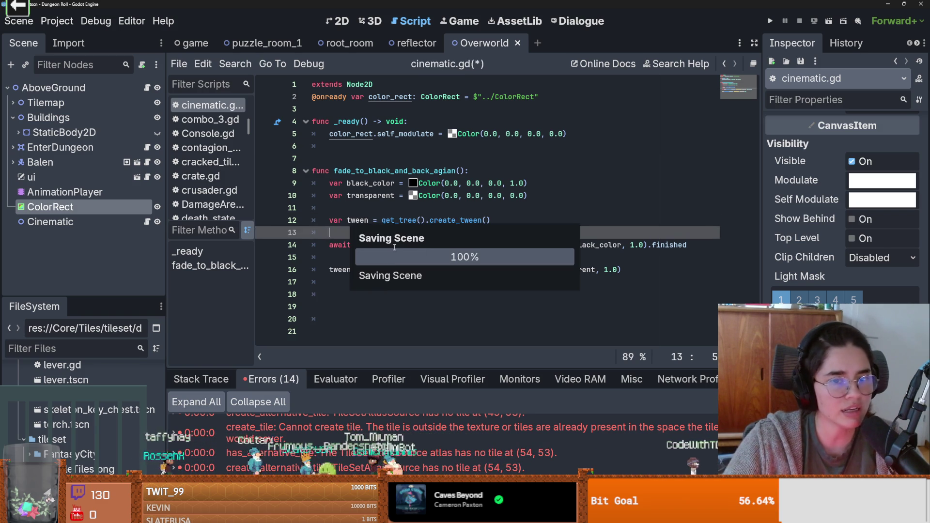
In the 2D view, set the ColorRect's Self Modulate alpha to 0 and save the scene.
{"action": "left_click", "coordinate": [337, 21]}
{"action": "key", "text": "ctrl+s"}
{"action": "scroll", "coordinate": [475, 198], "scroll_direction": "down", "scroll_amount": 2}
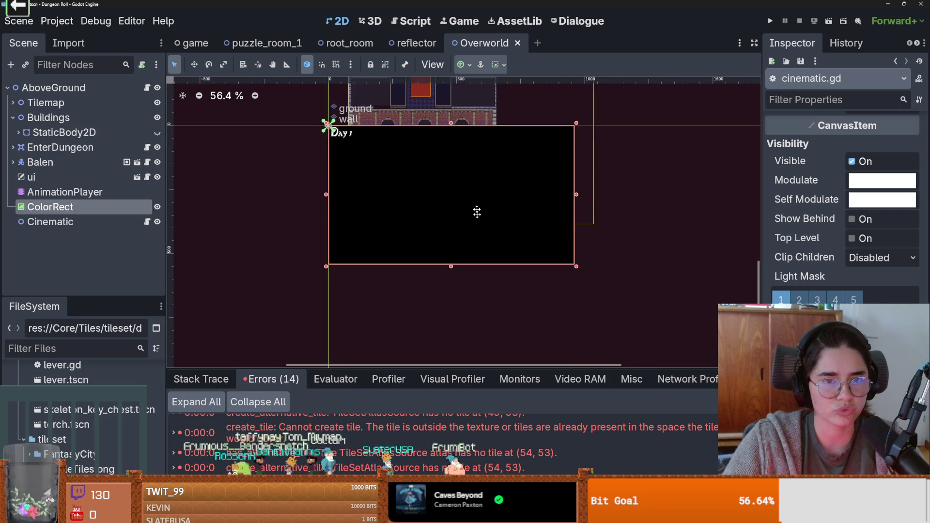
{"action": "left_click", "coordinate": [882, 180]}
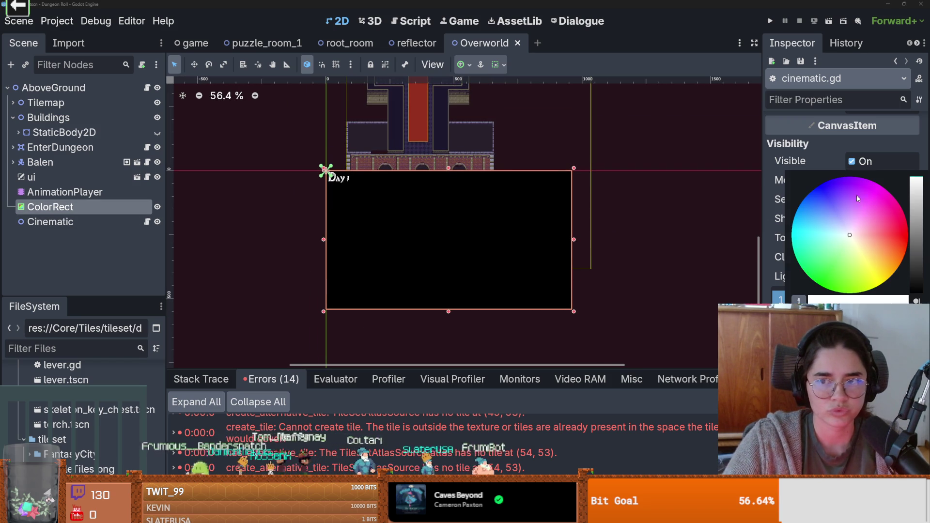
{"action": "left_click_drag", "start_coordinate": [901, 299], "coordinate": [809, 299]}
{"action": "left_click", "coordinate": [615, 253]}
{"action": "key", "text": "ctrl+s"}
Pan the map to view the dungeon area and Balen's room.
{"action": "left_click_drag", "start_coordinate": [546, 162], "coordinate": [557, 262]}
{"action": "scroll", "coordinate": [479, 113], "scroll_direction": "up", "scroll_amount": 4}
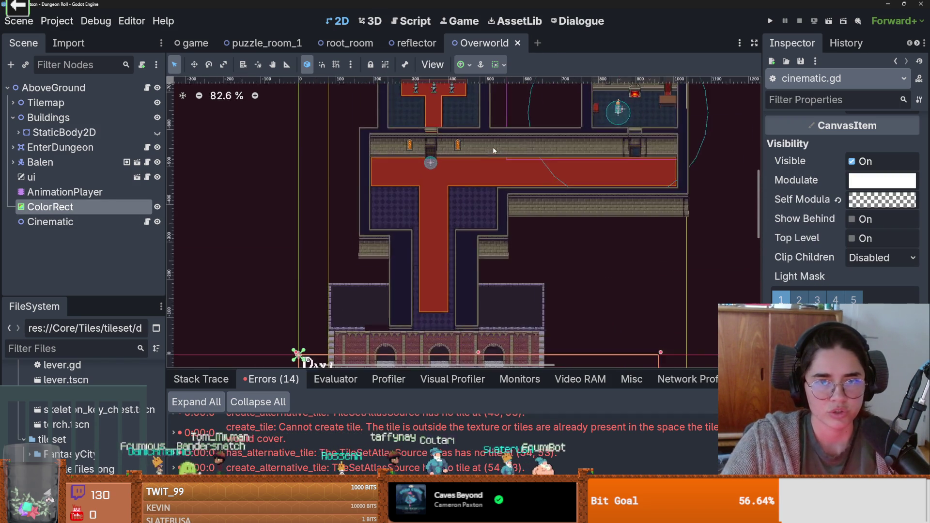
{"action": "left_click_drag", "start_coordinate": [690, 132], "coordinate": [671, 184]}
{"action": "left_click", "coordinate": [672, 184]}
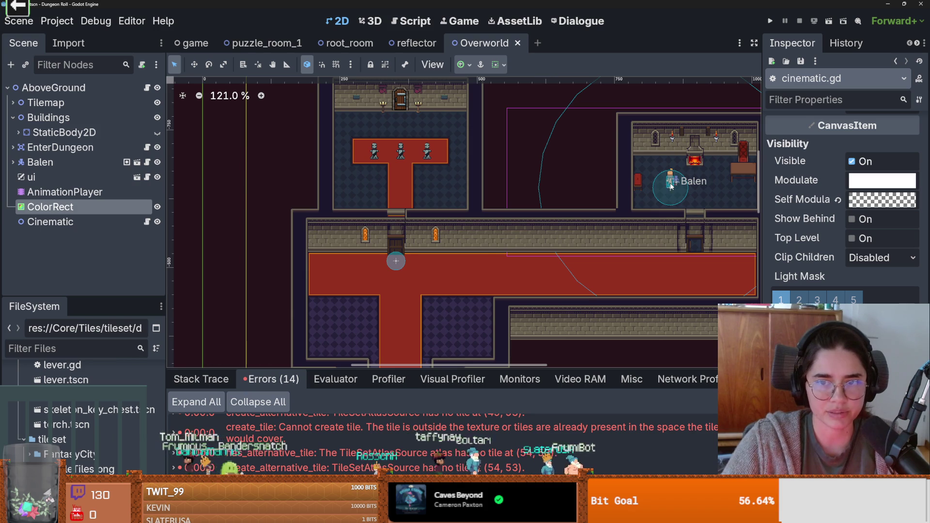
{"action": "scroll", "coordinate": [358, 174], "scroll_direction": "up", "scroll_amount": 3}
{"action": "scroll", "coordinate": [352, 166], "scroll_direction": "up", "scroll_amount": 1}
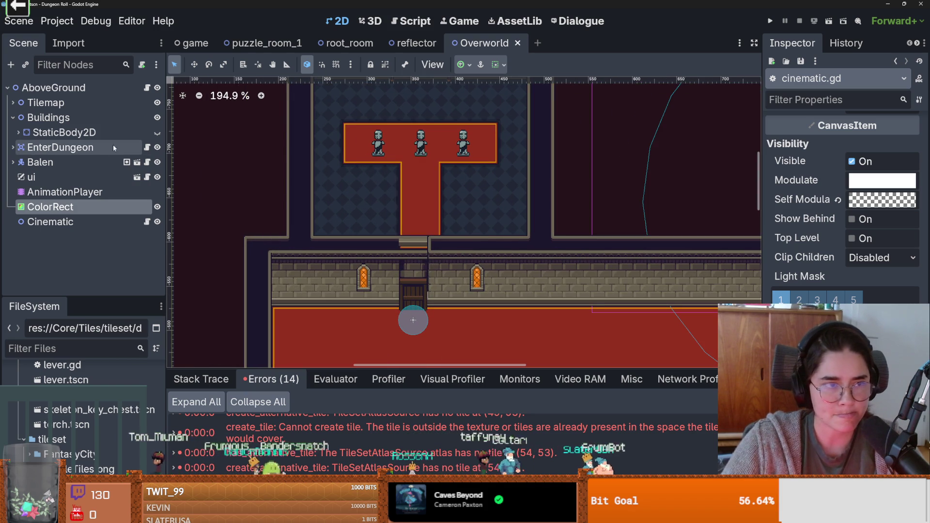
Expand EnterDungeon under the Tilemap to inspect its interact sprite and InteractableTile script.
{"action": "key", "text": "f"}
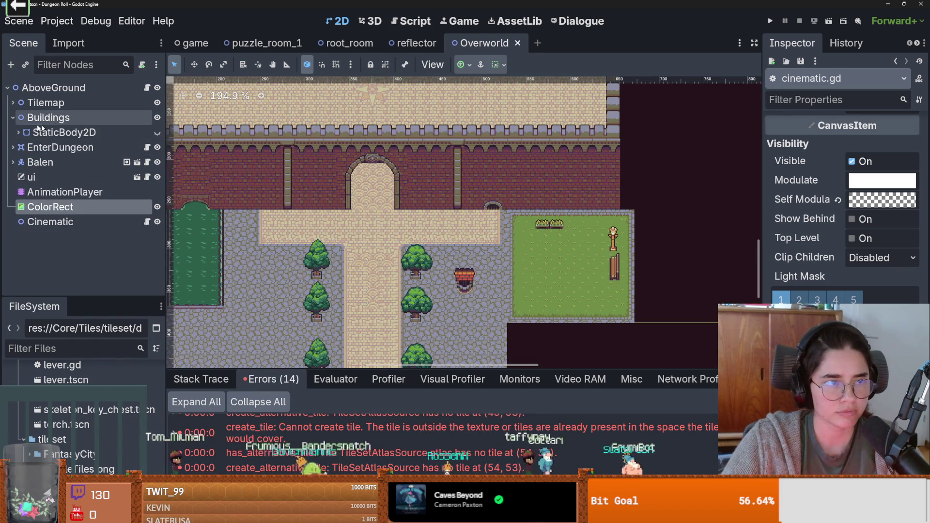
{"action": "left_click", "coordinate": [13, 102]}
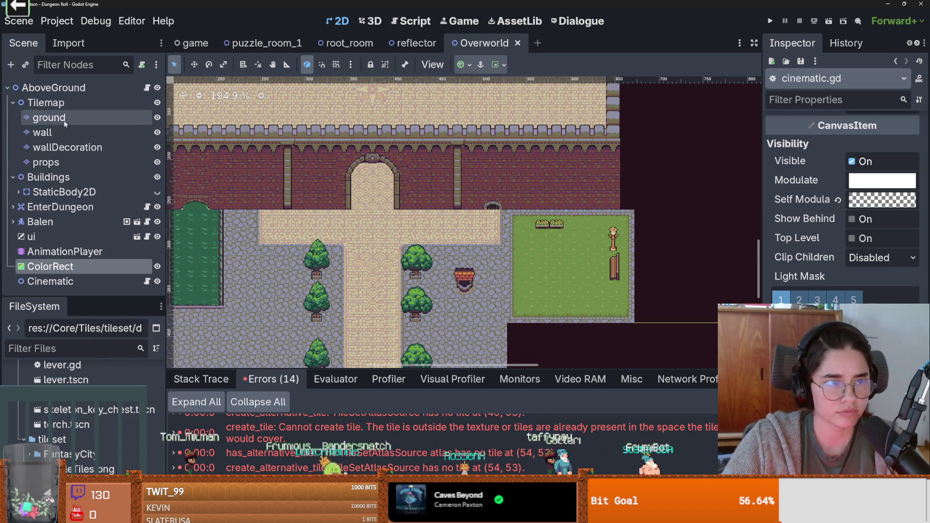
{"action": "left_click", "coordinate": [13, 207]}
{"action": "left_click", "coordinate": [93, 220]}
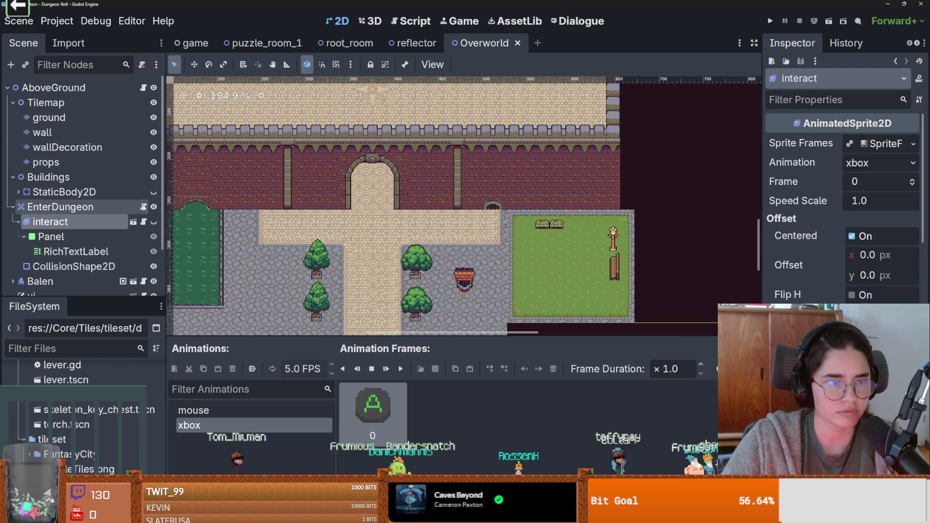
{"action": "left_click", "coordinate": [144, 207]}
{"action": "scroll", "coordinate": [410, 180], "scroll_direction": "up", "scroll_amount": 5}
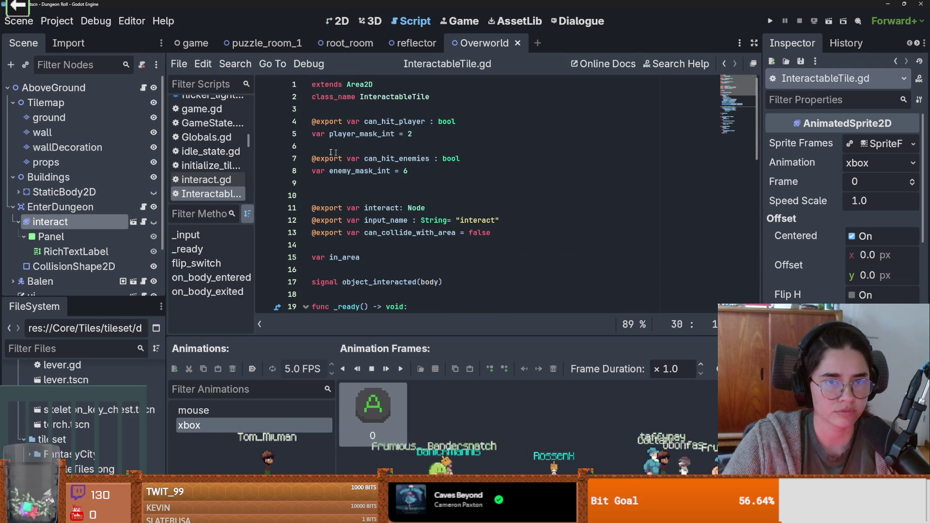
{"action": "left_click", "coordinate": [117, 206]}
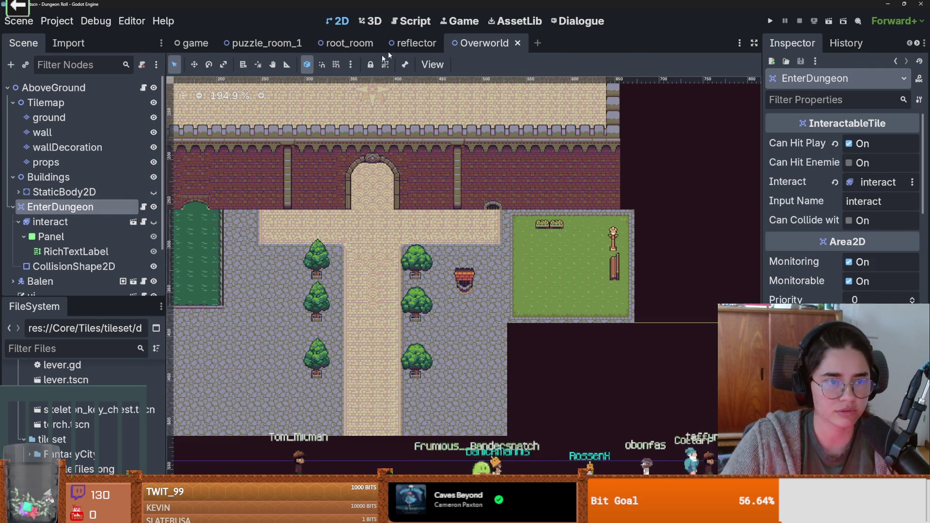
Drag EnterDungeon's collision circle beside the statue room, to position 171, -792.
{"action": "scroll", "coordinate": [334, 159], "scroll_direction": "down", "scroll_amount": 5}
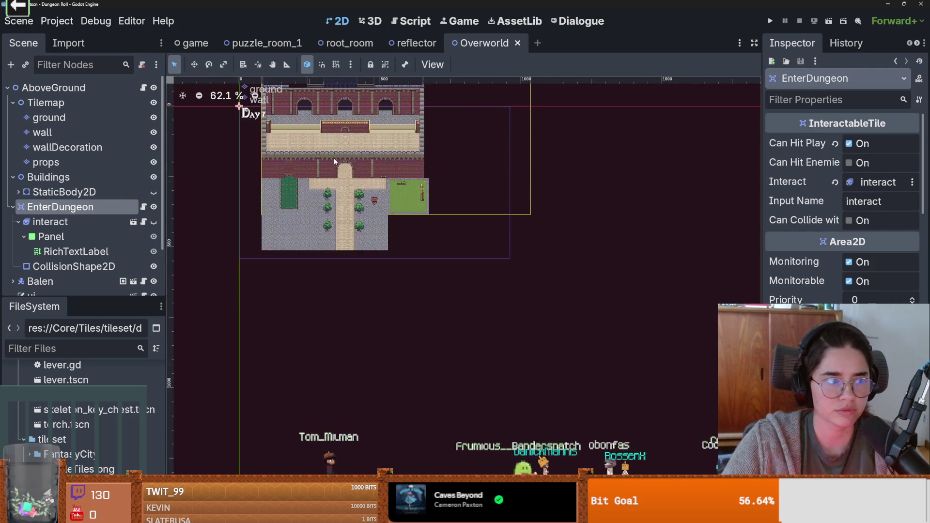
{"action": "scroll", "coordinate": [413, 230], "scroll_direction": "up", "scroll_amount": 1}
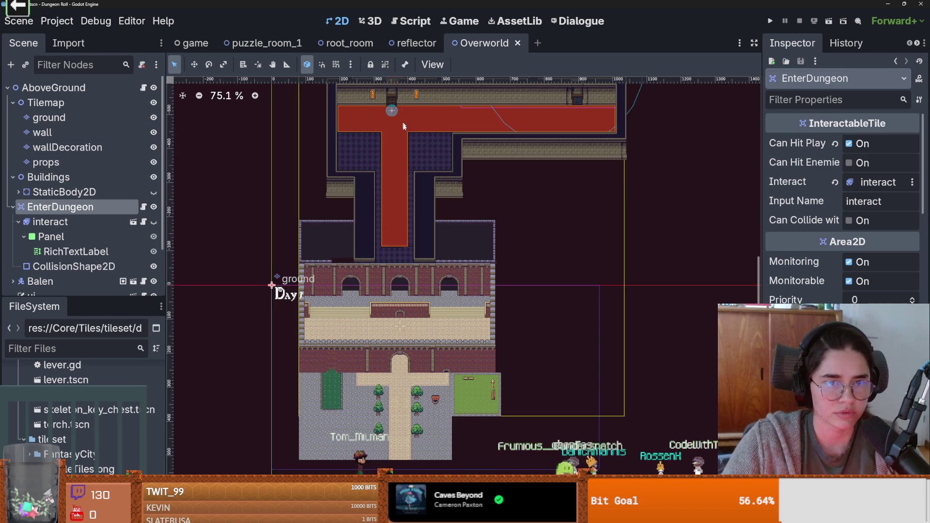
{"action": "scroll", "coordinate": [406, 294], "scroll_direction": "up", "scroll_amount": 5}
{"action": "left_click_drag", "start_coordinate": [406, 306], "coordinate": [371, 148]}
{"action": "left_click_drag", "start_coordinate": [501, 144], "coordinate": [502, 144]}
{"action": "scroll", "coordinate": [499, 209], "scroll_direction": "up", "scroll_amount": 3}
{"action": "mouse_move", "coordinate": [499, 209]}
{"action": "left_mouse_down"}
{"action": "mouse_move", "coordinate": [407, 158]}
{"action": "mouse_move", "coordinate": [228, 154]}
{"action": "left_mouse_up"}
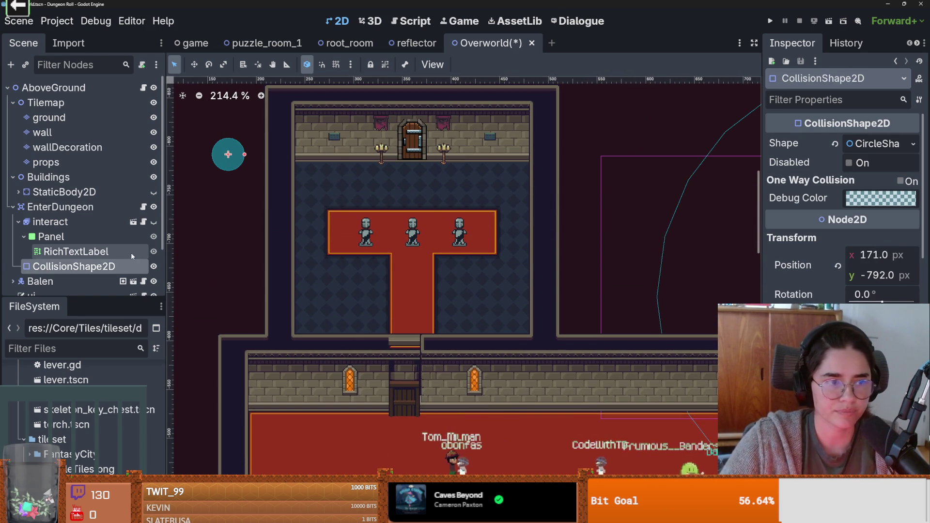
{"action": "left_click", "coordinate": [11, 207]}
{"action": "left_click", "coordinate": [13, 102]}
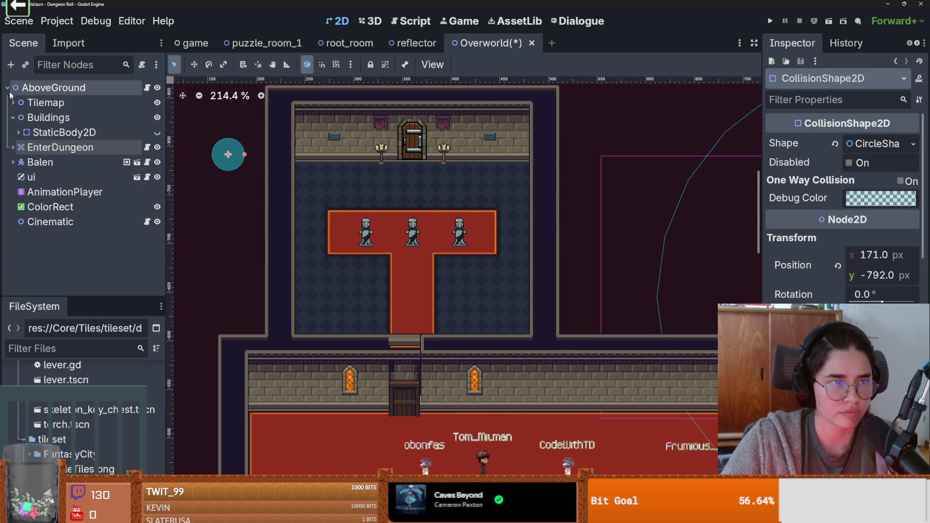
Search the scene-instancing list for 'interact', then close it without adding anything.
{"action": "left_click", "coordinate": [24, 66]}
{"action": "type", "text": "interact"}
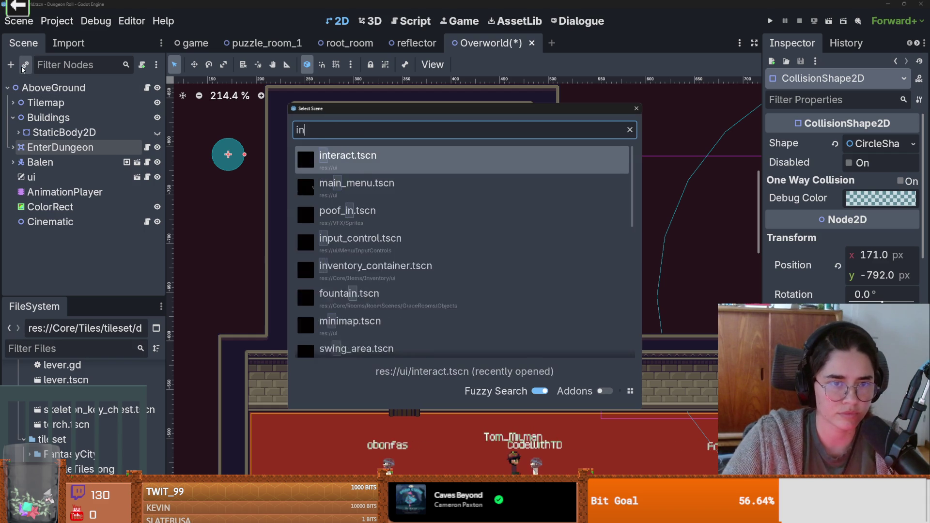
{"action": "key", "text": "ctrl+a"}
{"action": "key", "text": "BackSpace"}
{"action": "key", "text": "Escape"}
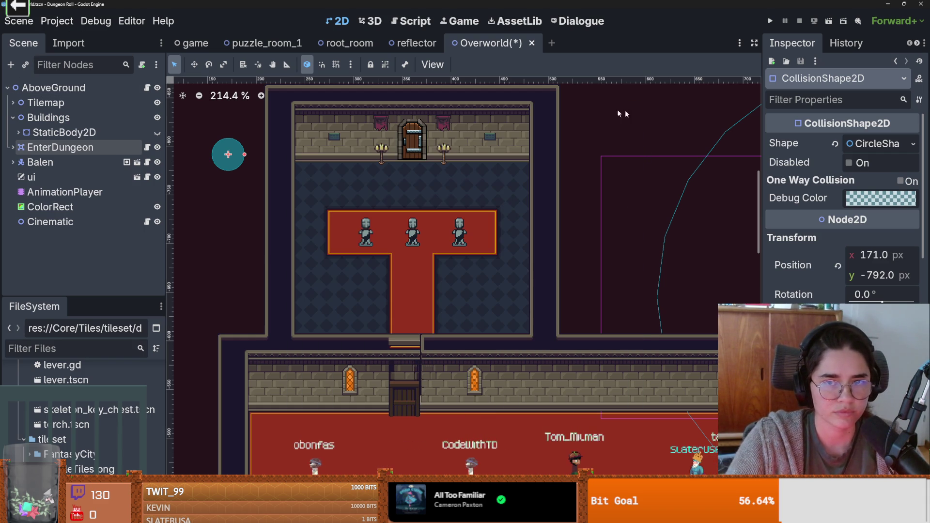
Add an InteractableTile node to the scene, undoing an accidental Area2D.
{"action": "left_click", "coordinate": [11, 64]}
{"action": "type", "text": "coll"}
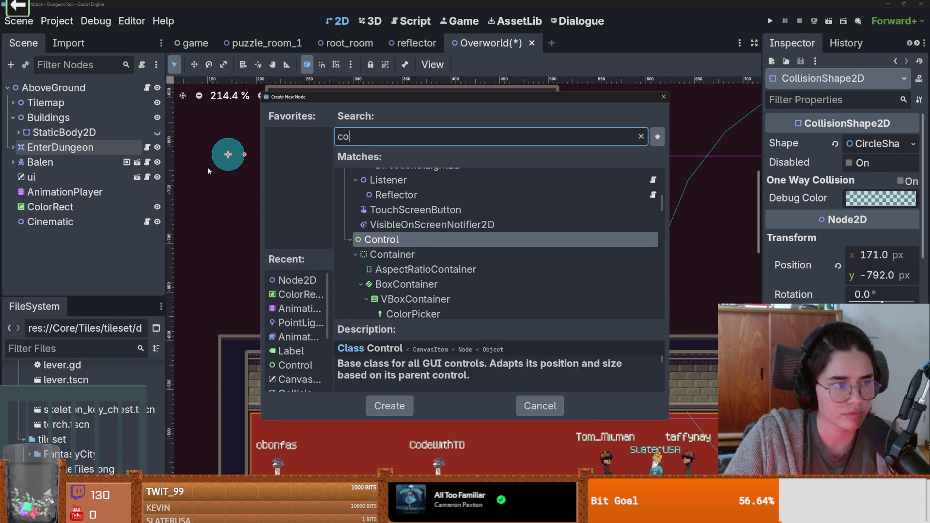
{"action": "key", "text": "BackSpace"}
{"action": "key", "text": "BackSpace"}
{"action": "key", "text": "BackSpace"}
{"action": "type", "text": "area"}
{"action": "key", "text": "Return"}
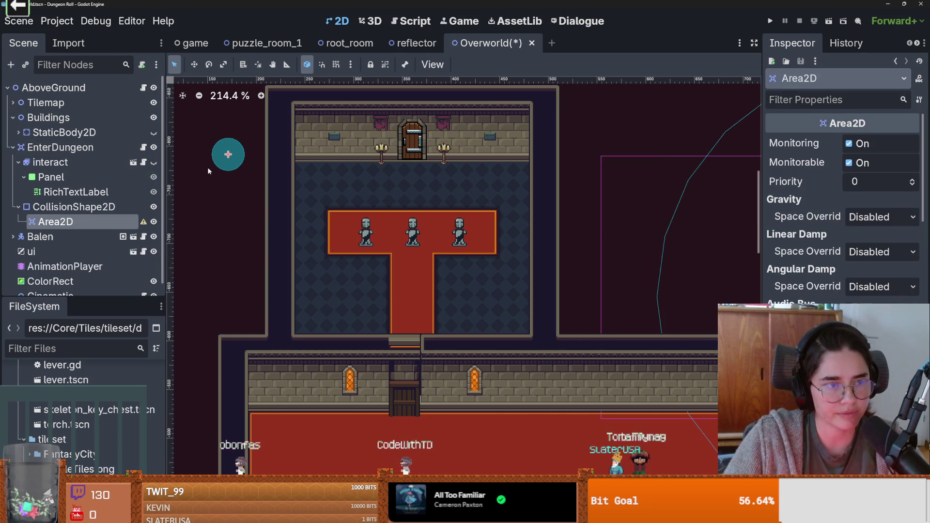
{"action": "key", "text": "ctrl+z"}
{"action": "left_click", "coordinate": [11, 65]}
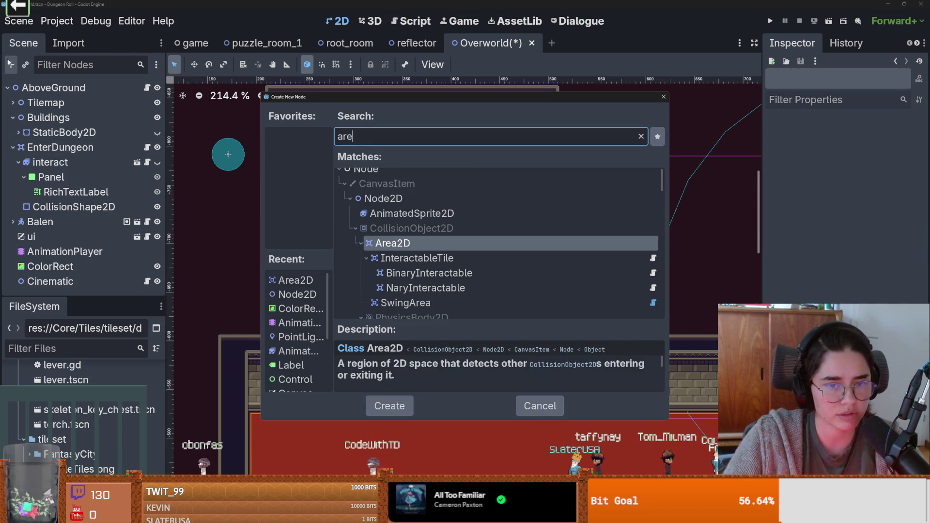
{"action": "key", "text": "Down"}
{"action": "key", "text": "Return"}
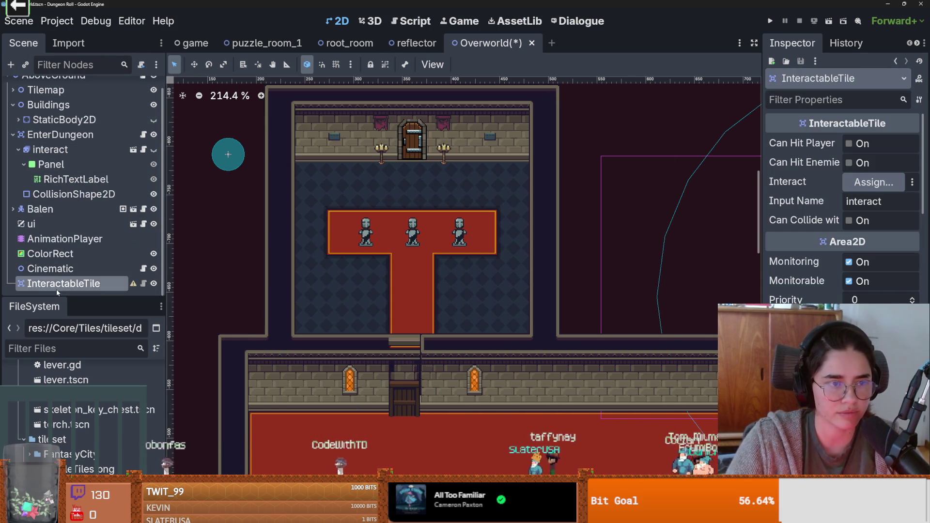
Give InteractableTile a CollisionShape2D child with a CircleShape2D shape.
{"action": "right_click", "coordinate": [57, 288]}
{"action": "left_click", "coordinate": [120, 175]}
{"action": "type", "text": "colli"}
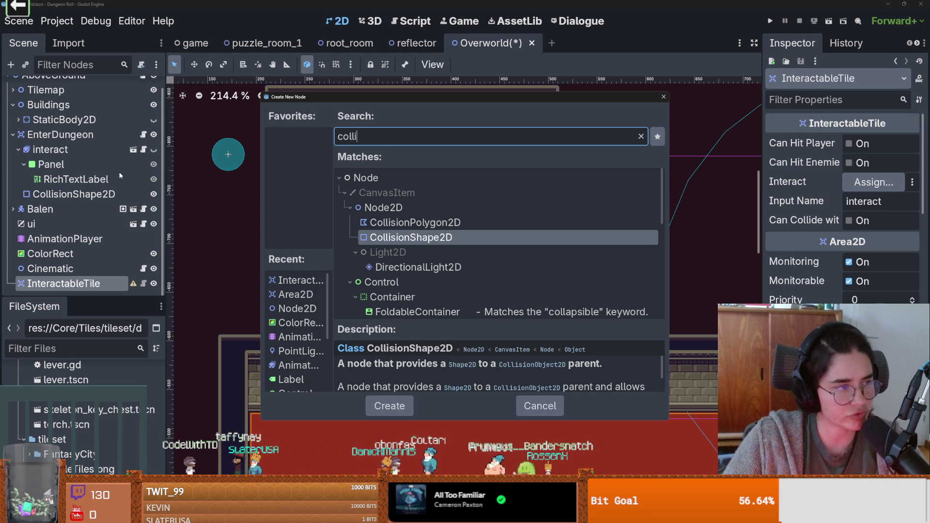
{"action": "key", "text": "Return"}
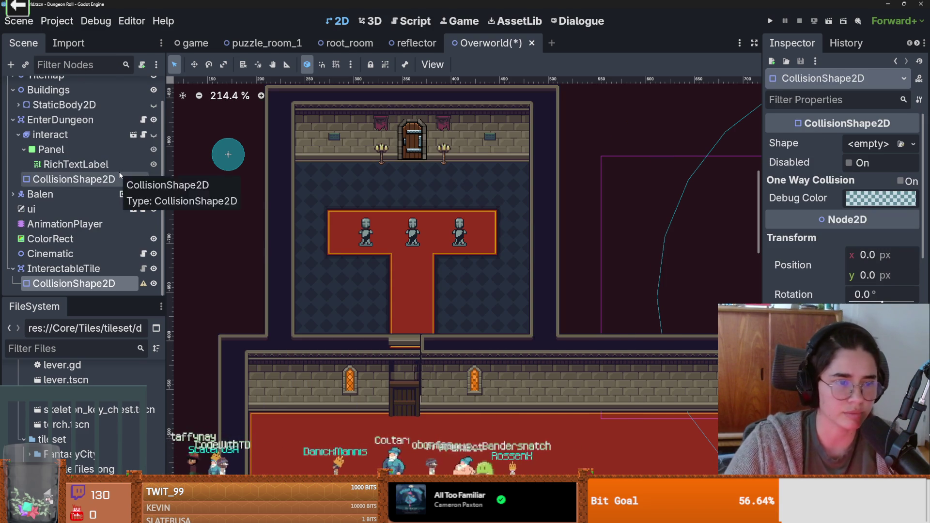
{"action": "left_click", "coordinate": [867, 162]}
{"action": "left_click", "coordinate": [869, 144]}
{"action": "left_click", "coordinate": [795, 131]}
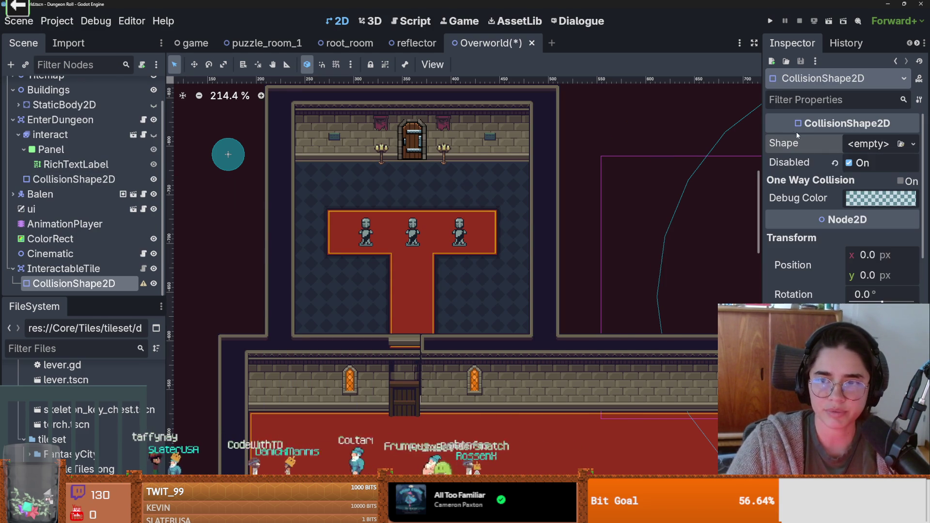
{"action": "left_click", "coordinate": [859, 145]}
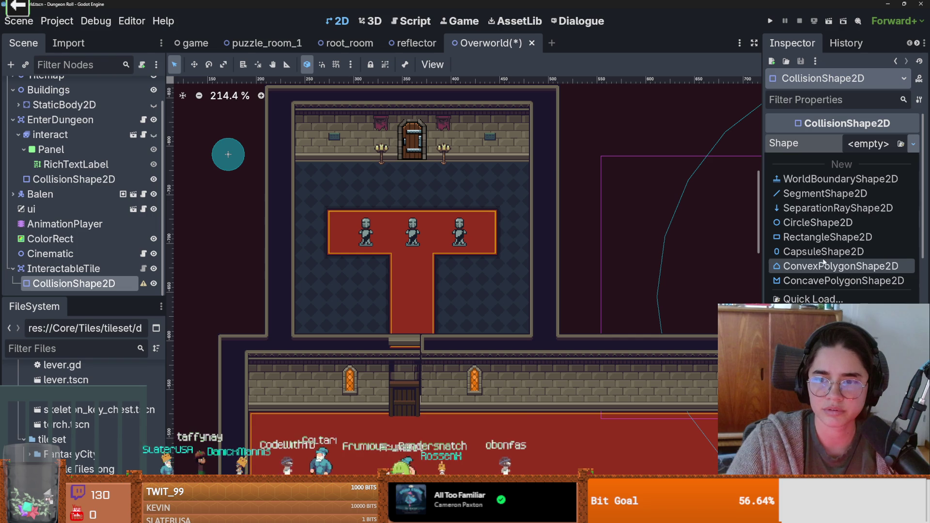
{"action": "left_click", "coordinate": [818, 223]}
Place the tile's circle below the left statue and save the scene.
{"action": "scroll", "coordinate": [324, 224], "scroll_direction": "up", "scroll_amount": 2}
{"action": "key", "text": "Up"}
{"action": "key", "text": "Up"}
{"action": "key", "text": "Down"}
{"action": "right_click", "coordinate": [376, 263]}
{"action": "left_click", "coordinate": [397, 298]}
{"action": "scroll", "coordinate": [374, 257], "scroll_direction": "up", "scroll_amount": 3}
{"action": "left_click_drag", "start_coordinate": [374, 254], "coordinate": [379, 258]}
{"action": "key", "text": "ctrl+s"}
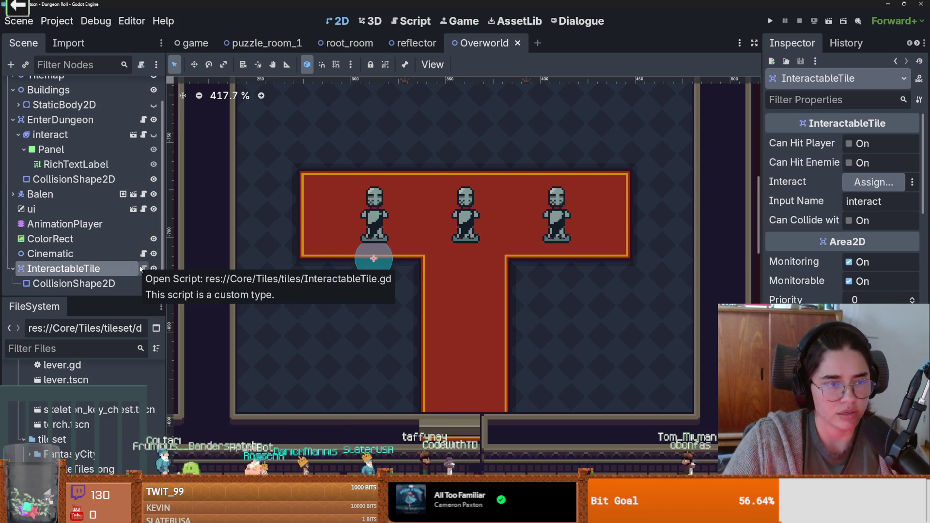
Instantiate interact.tscn under InteractableTile, move its A prompt between the first statues, and save.
{"action": "right_click", "coordinate": [136, 269]}
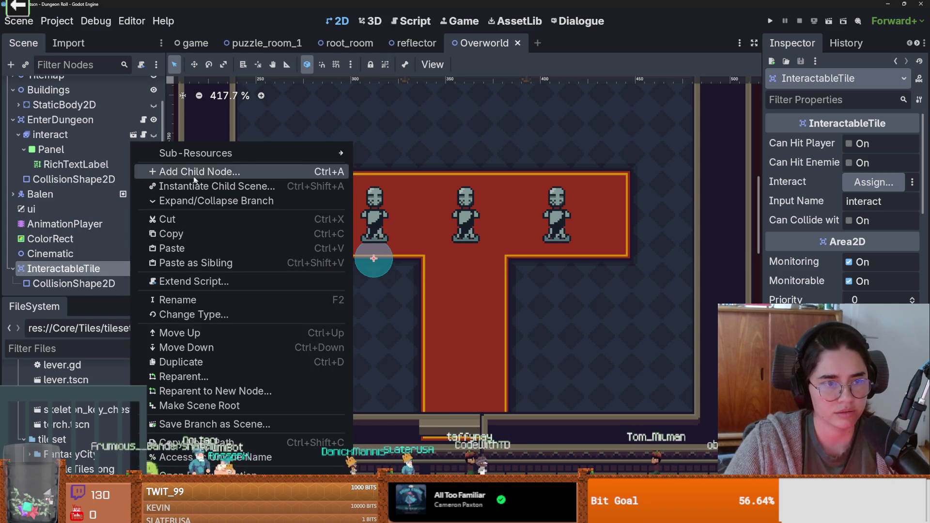
{"action": "left_click", "coordinate": [223, 170]}
{"action": "key", "text": "Escape"}
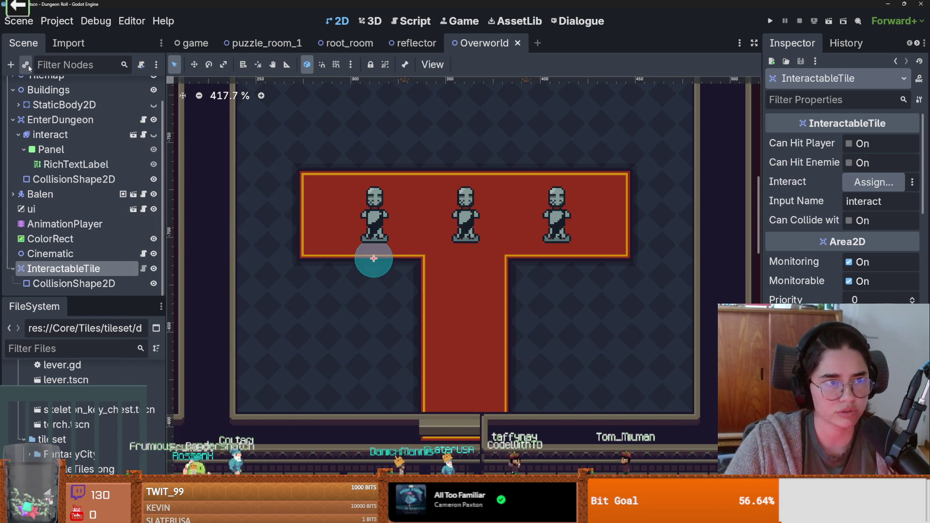
{"action": "left_click", "coordinate": [27, 64]}
{"action": "type", "text": "interact"}
{"action": "key", "text": "Return"}
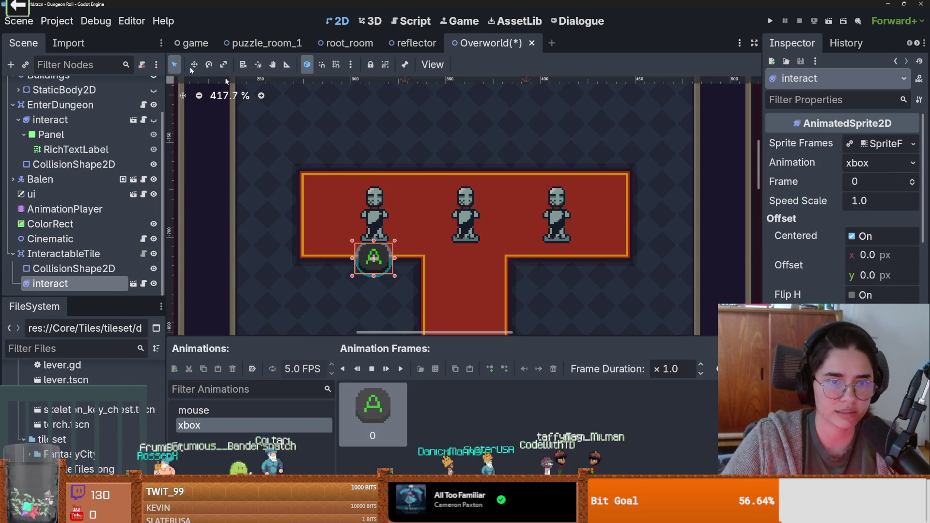
{"action": "mouse_move", "coordinate": [361, 270]}
{"action": "left_mouse_down"}
{"action": "mouse_move", "coordinate": [371, 213]}
{"action": "mouse_move", "coordinate": [395, 219]}
{"action": "left_mouse_up"}
{"action": "key", "text": "ctrl+s"}
{"action": "key", "text": "ctrl+s"}
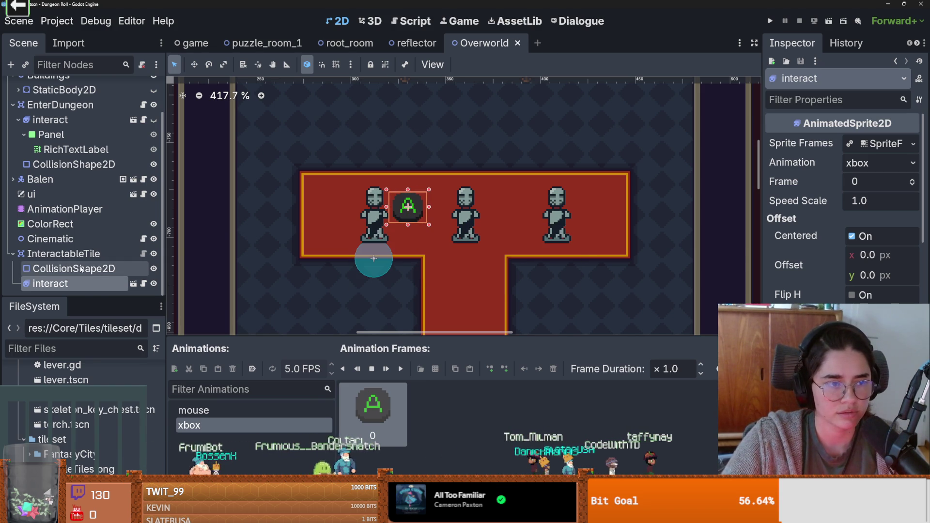
Nudge the A prompt slightly up-right and start choosing InteractableTile's Interact node.
{"action": "scroll", "coordinate": [95, 291], "scroll_direction": "up", "scroll_amount": 2}
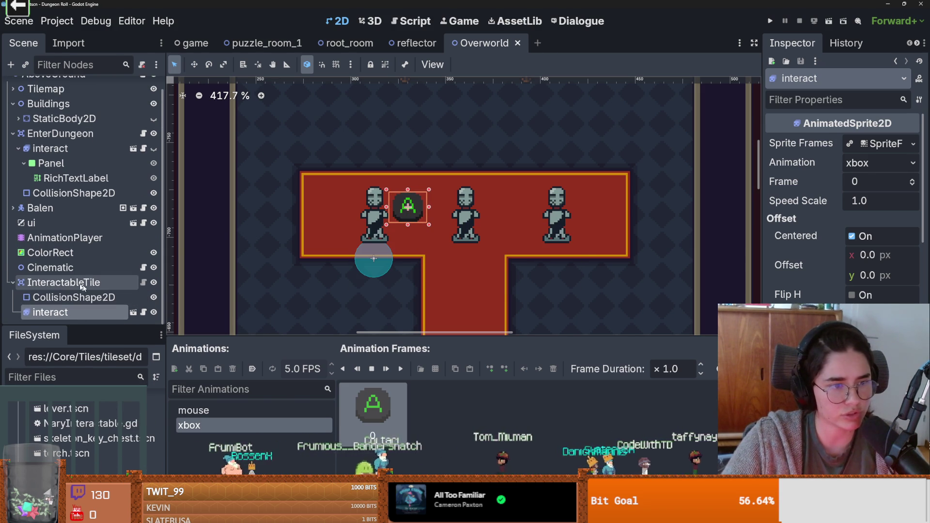
{"action": "left_click", "coordinate": [95, 285]}
{"action": "left_click", "coordinate": [377, 257]}
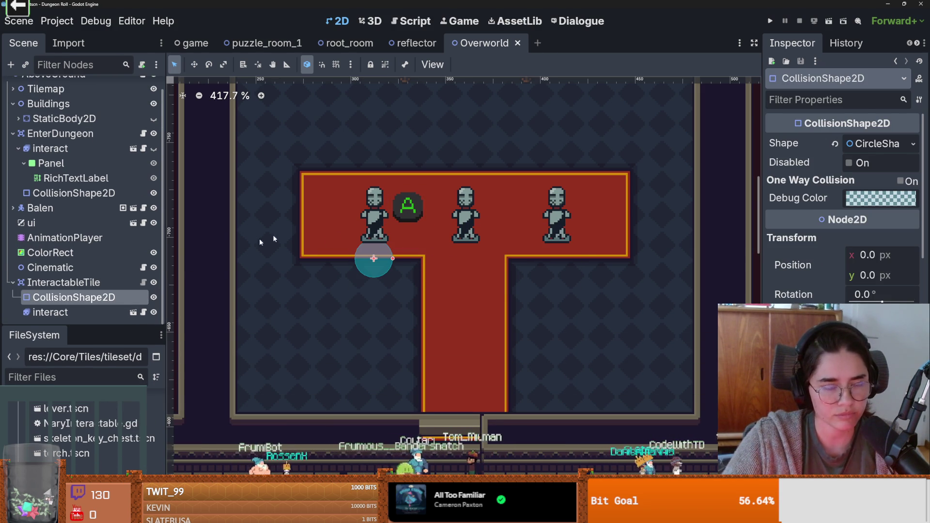
{"action": "left_click", "coordinate": [73, 312]}
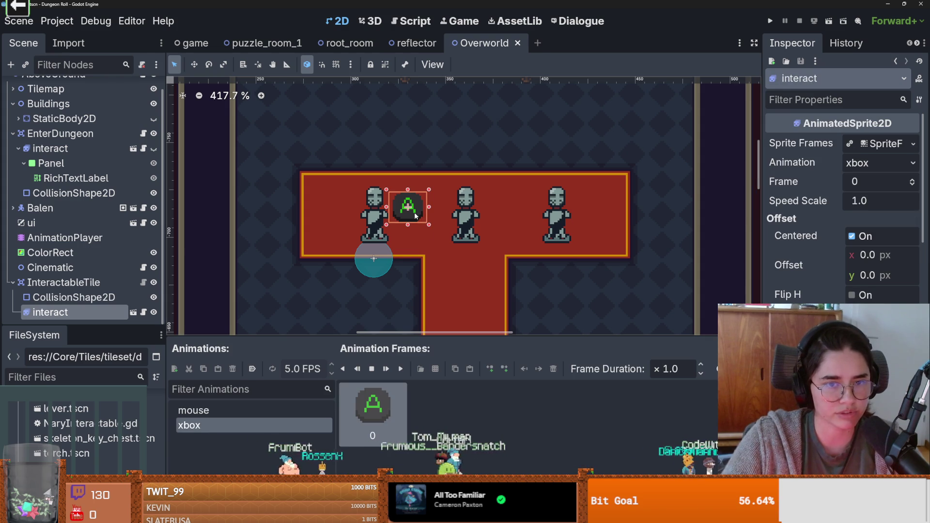
{"action": "left_click_drag", "start_coordinate": [415, 216], "coordinate": [420, 210]}
{"action": "left_click", "coordinate": [63, 283]}
{"action": "left_click", "coordinate": [864, 182]}
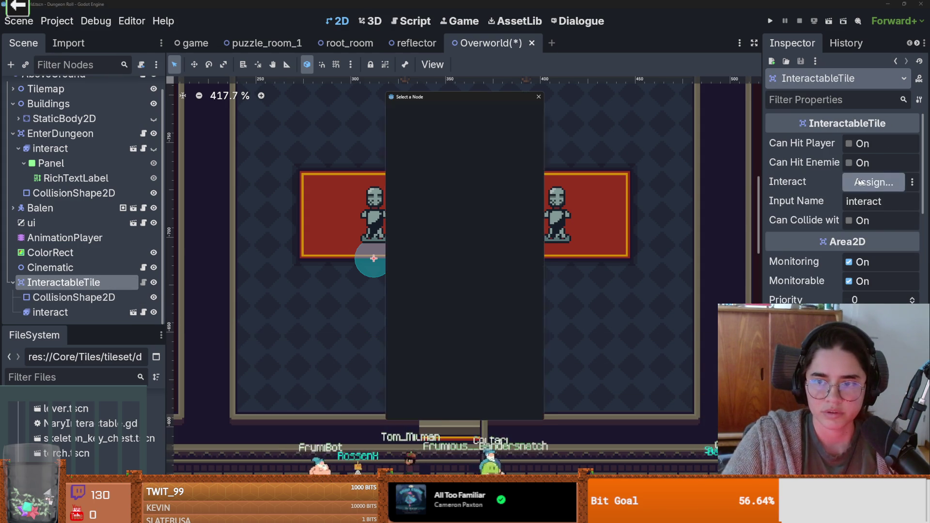
Assign the interact sprite as the Interact node and review the InteractableTile script.
{"action": "scroll", "coordinate": [454, 336], "scroll_direction": "down", "scroll_amount": 5}
{"action": "double_click", "coordinate": [466, 378]}
{"action": "scroll", "coordinate": [363, 281], "scroll_direction": "up", "scroll_amount": 2}
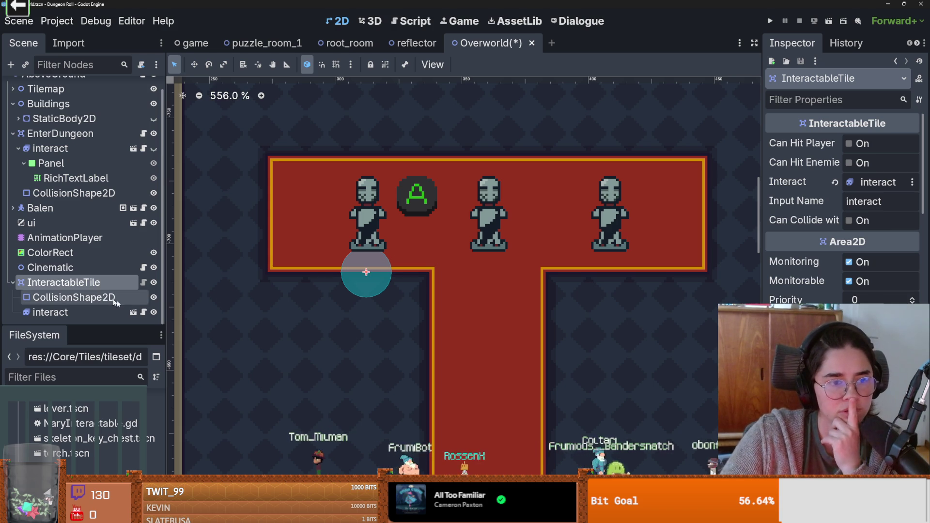
{"action": "left_click", "coordinate": [143, 283]}
{"action": "scroll", "coordinate": [397, 294], "scroll_direction": "down", "scroll_amount": 3}
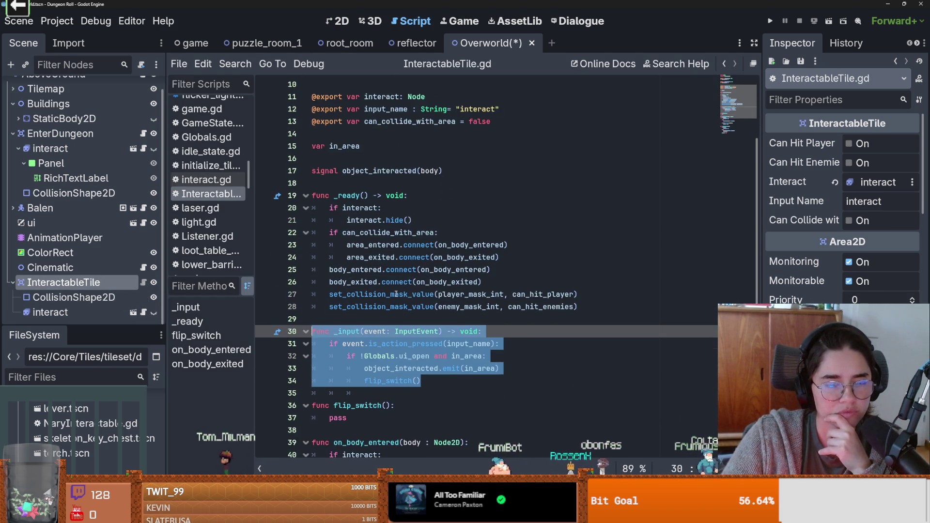
{"action": "left_click", "coordinate": [397, 294]}
{"action": "scroll", "coordinate": [396, 294], "scroll_direction": "down", "scroll_amount": 2}
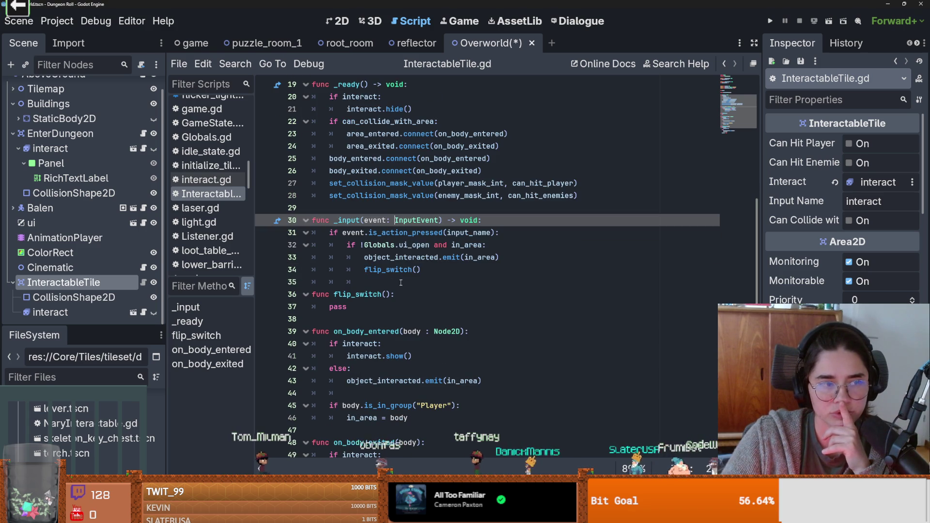
{"action": "scroll", "coordinate": [400, 283], "scroll_direction": "up", "scroll_amount": 1}
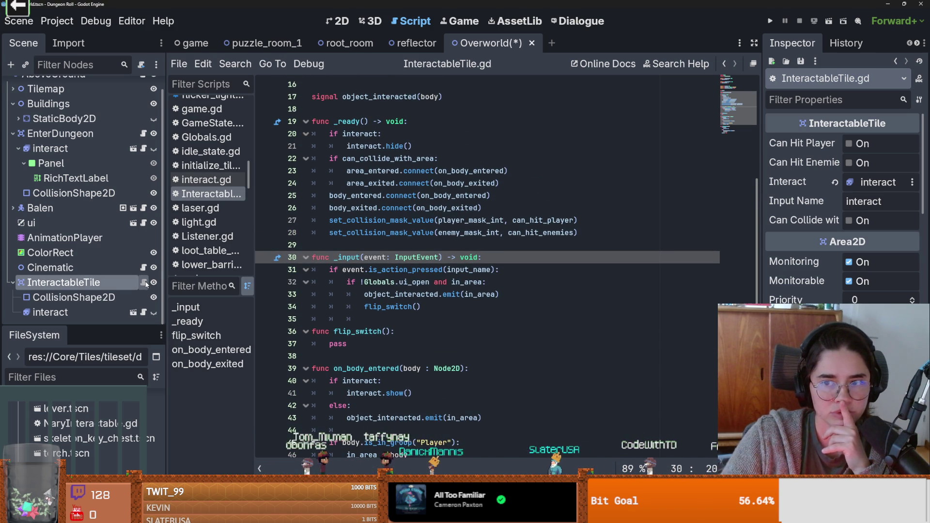
Turn on Can Hit Player, keeping Input Name as interact, and return to 2D.
{"action": "left_click", "coordinate": [849, 143]}
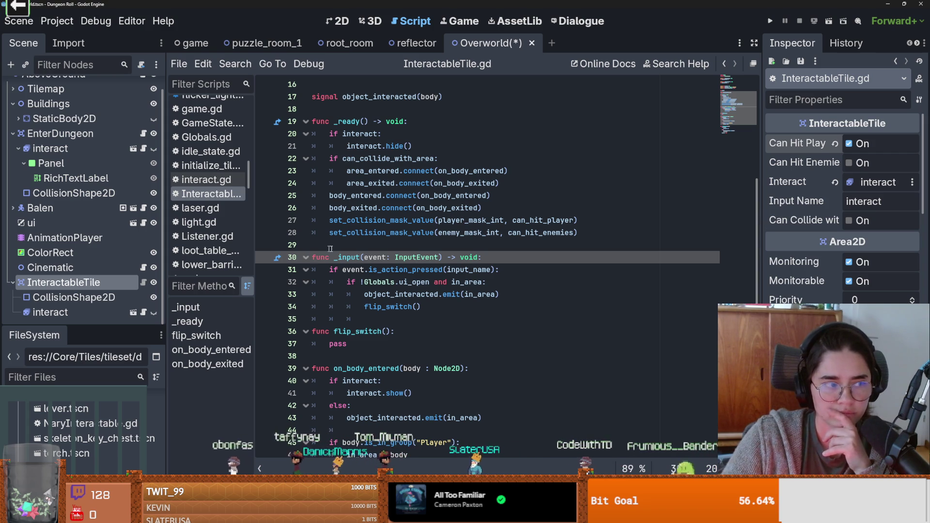
{"action": "left_click", "coordinate": [893, 200]}
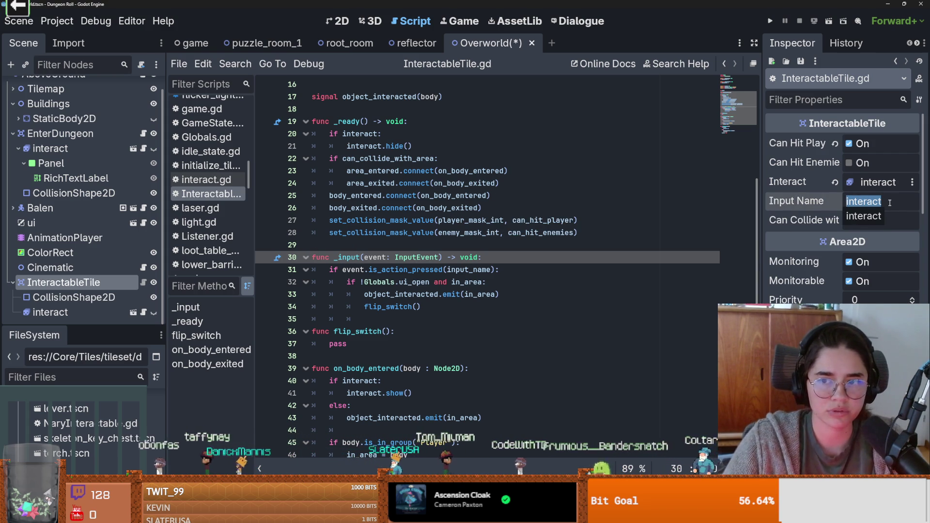
{"action": "left_click", "coordinate": [820, 233]}
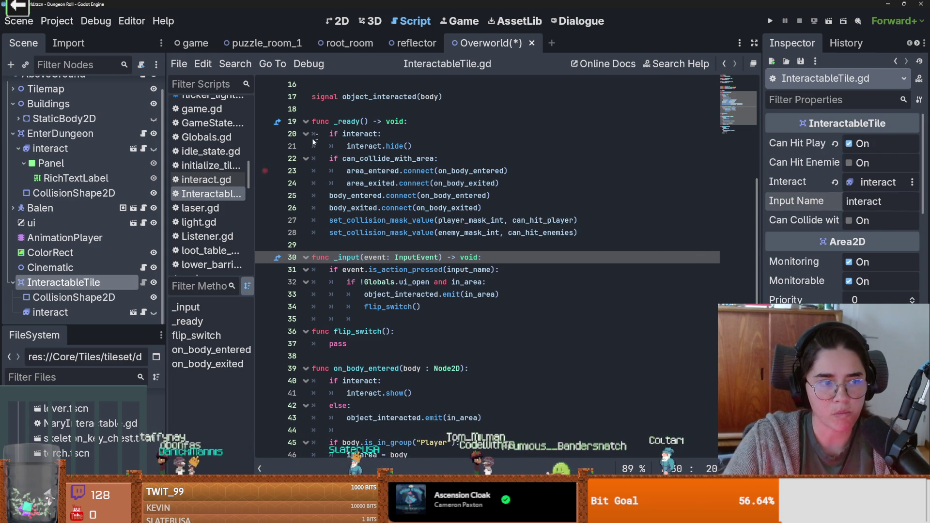
{"action": "left_click", "coordinate": [341, 22]}
{"action": "scroll", "coordinate": [411, 163], "scroll_direction": "down", "scroll_amount": 5}
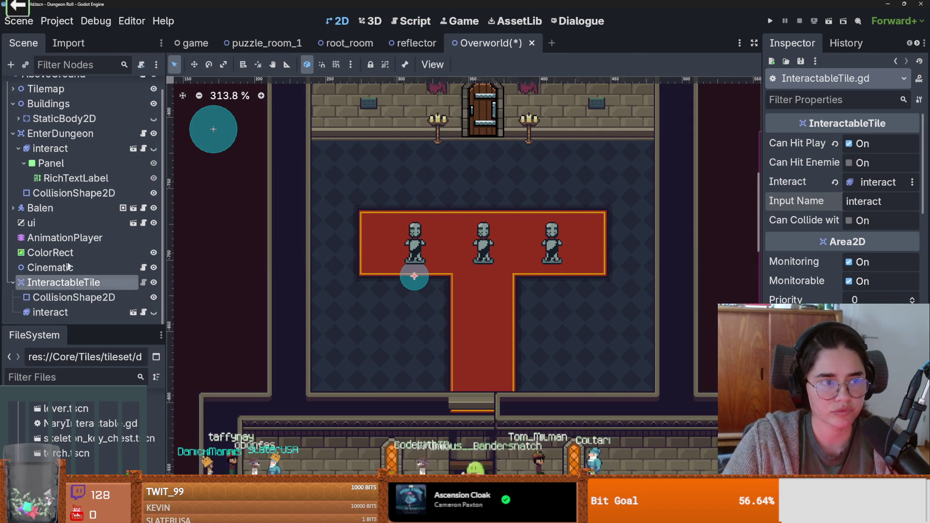
Add a Panel node under interact and move it above the carpet's left end.
{"action": "left_click", "coordinate": [78, 164]}
{"action": "left_click", "coordinate": [97, 313]}
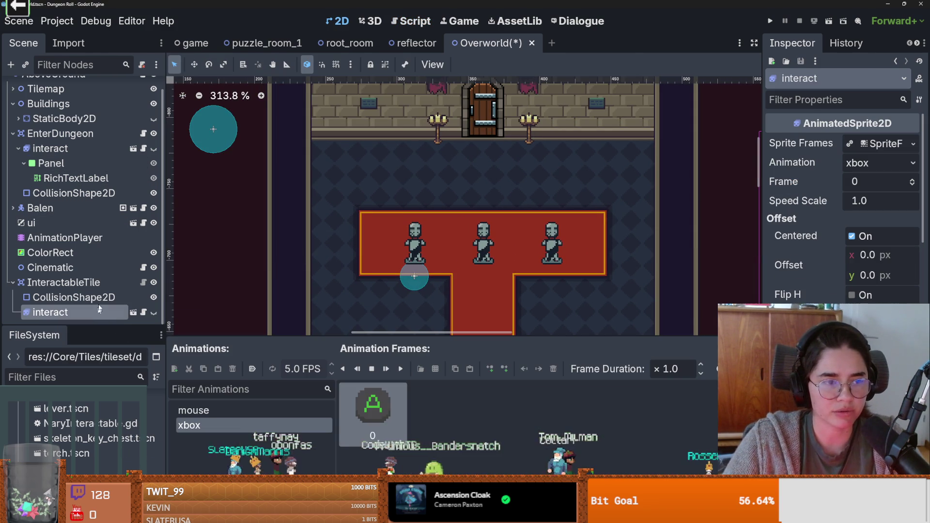
{"action": "left_click", "coordinate": [12, 68]}
{"action": "type", "text": "panel"}
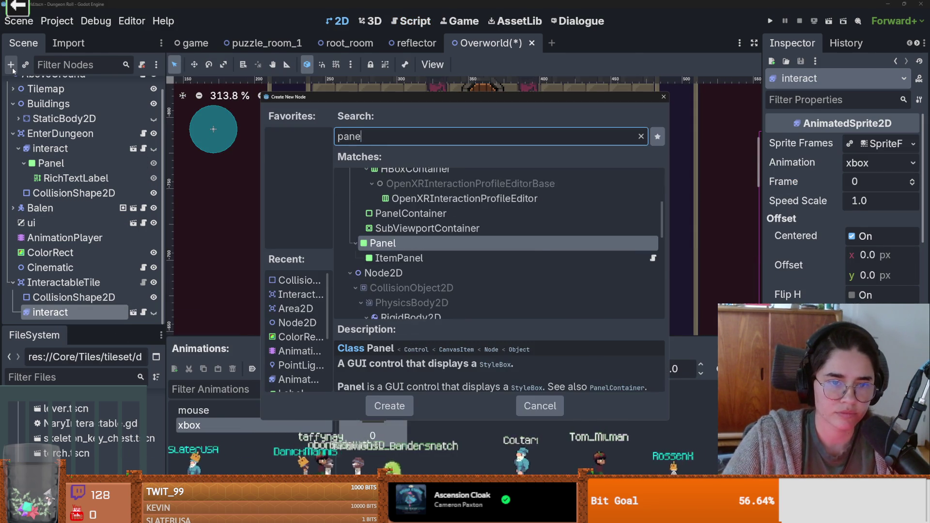
{"action": "key", "text": "Return"}
{"action": "right_click", "coordinate": [363, 209]}
{"action": "left_click", "coordinate": [388, 264]}
{"action": "left_click_drag", "start_coordinate": [405, 222], "coordinate": [400, 168]}
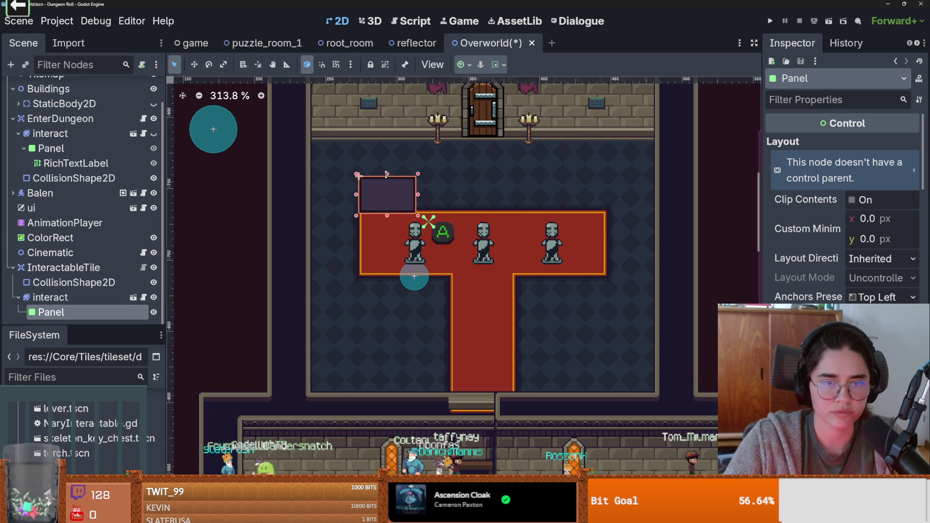
Delete the new Panel and save the Overworld scene.
{"action": "right_click", "coordinate": [92, 310]}
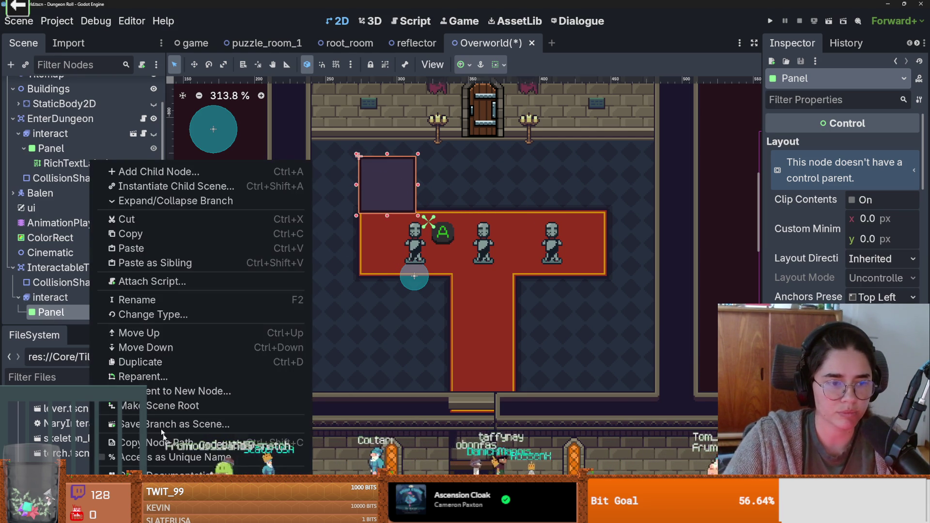
{"action": "left_click", "coordinate": [145, 465]}
{"action": "left_click", "coordinate": [438, 273]}
{"action": "key", "text": "ctrl+s"}
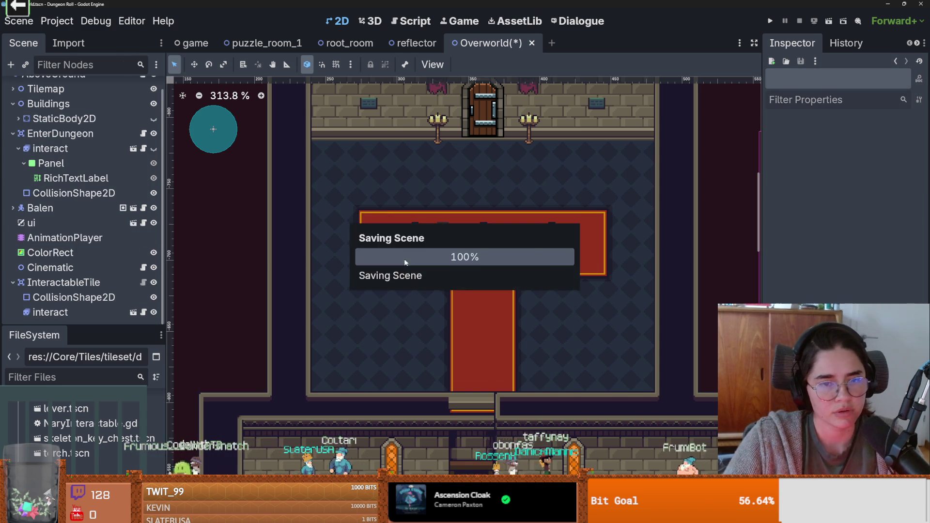
{"action": "left_click", "coordinate": [86, 283]}
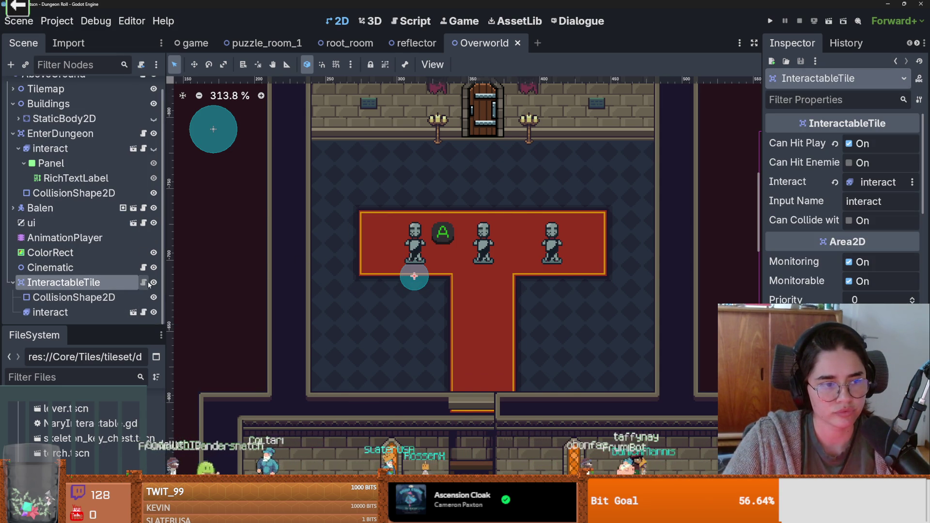
Review InteractableTile.gd and select its object_interacted signal name.
{"action": "left_click", "coordinate": [143, 281]}
{"action": "scroll", "coordinate": [423, 280], "scroll_direction": "down", "scroll_amount": 1}
{"action": "scroll", "coordinate": [423, 280], "scroll_direction": "up", "scroll_amount": 3}
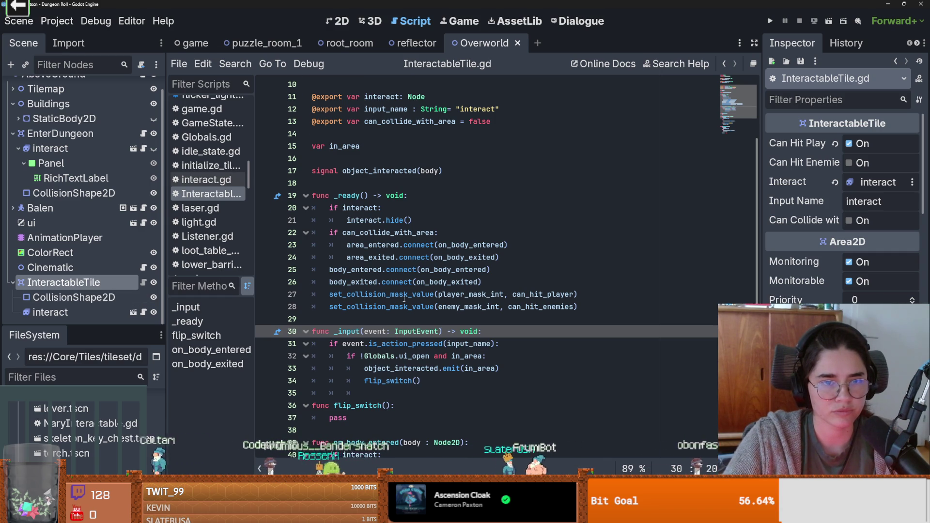
{"action": "scroll", "coordinate": [404, 299], "scroll_direction": "up", "scroll_amount": 2}
{"action": "scroll", "coordinate": [404, 298], "scroll_direction": "up", "scroll_amount": 1}
{"action": "scroll", "coordinate": [404, 299], "scroll_direction": "down", "scroll_amount": 1}
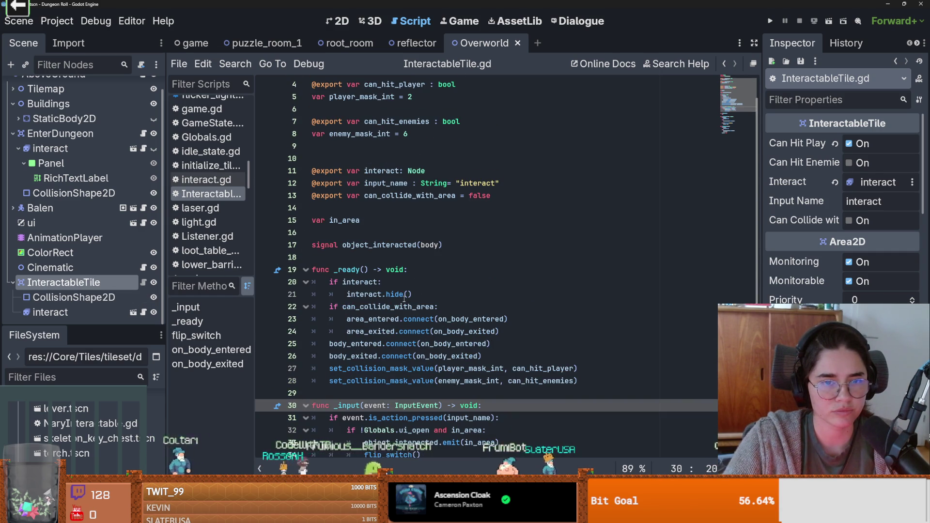
{"action": "scroll", "coordinate": [404, 299], "scroll_direction": "down", "scroll_amount": 2}
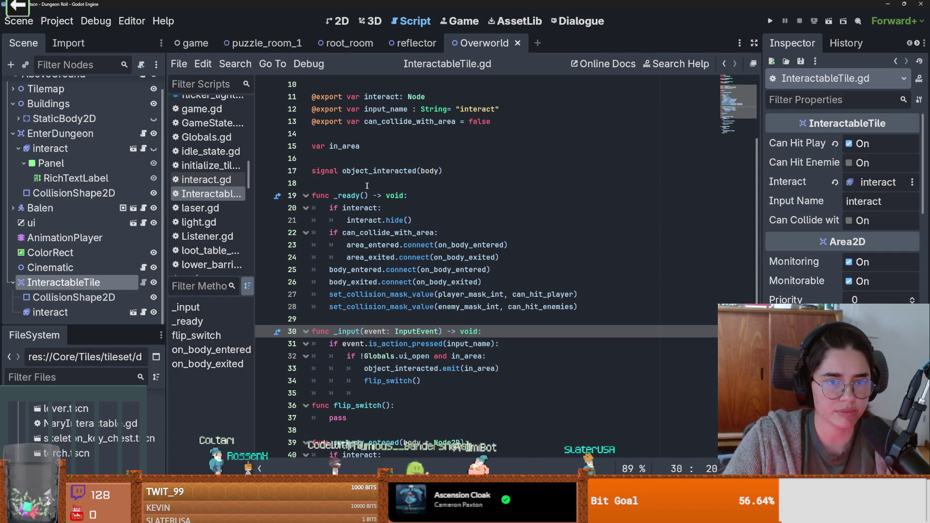
{"action": "double_click", "coordinate": [369, 170]}
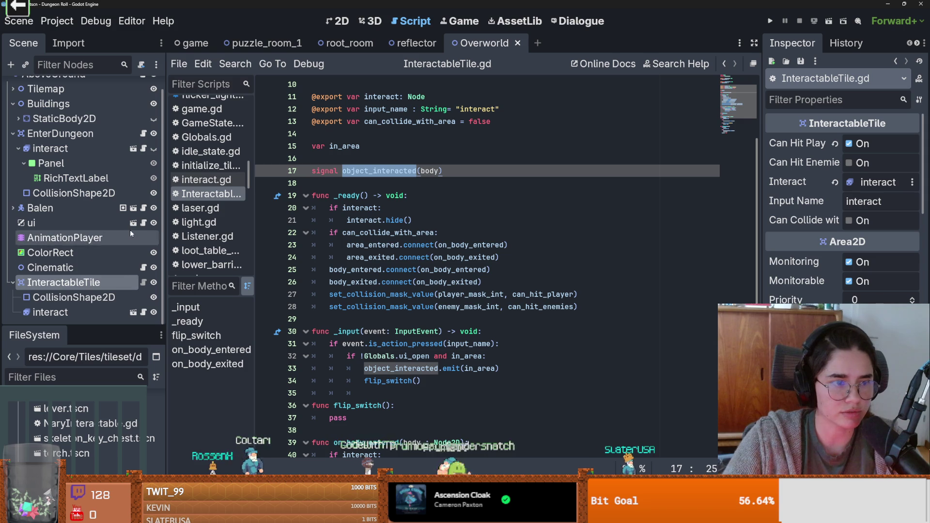
Add a new line after line 5 of cinematic.gd, save, and start renaming InteractableTile.
{"action": "left_click", "coordinate": [144, 267]}
{"action": "left_click", "coordinate": [375, 149]}
{"action": "left_click", "coordinate": [569, 138]}
{"action": "key", "text": "Return"}
{"action": "key", "text": "ctrl+s"}
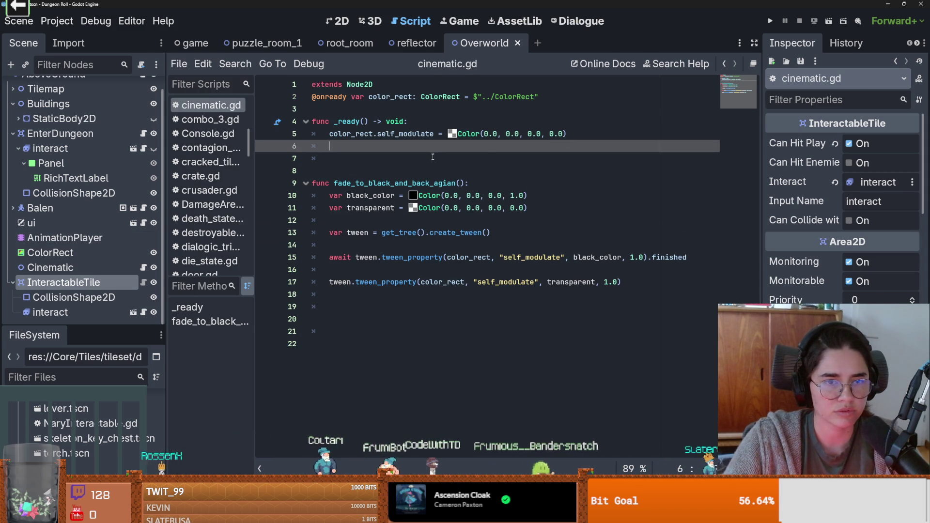
{"action": "mouse_move", "coordinate": [63, 282]}
{"action": "left_mouse_down"}
{"action": "mouse_move", "coordinate": [97, 272]}
{"action": "mouse_move", "coordinate": [334, 123]}
{"action": "mouse_move", "coordinate": [99, 285]}
{"action": "mouse_move", "coordinate": [93, 280]}
{"action": "left_mouse_up"}
{"action": "double_click", "coordinate": [92, 280]}
Rename the InteractableTile node to PutOnArmourArea and open cinematic.gd.
{"action": "type", "text": "PutOnArmourArea"}
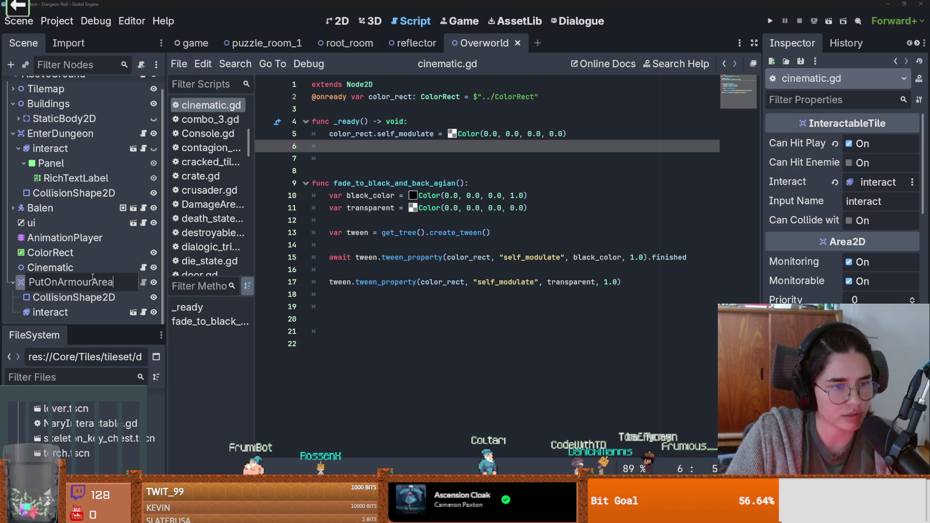
{"action": "key", "text": "Return"}
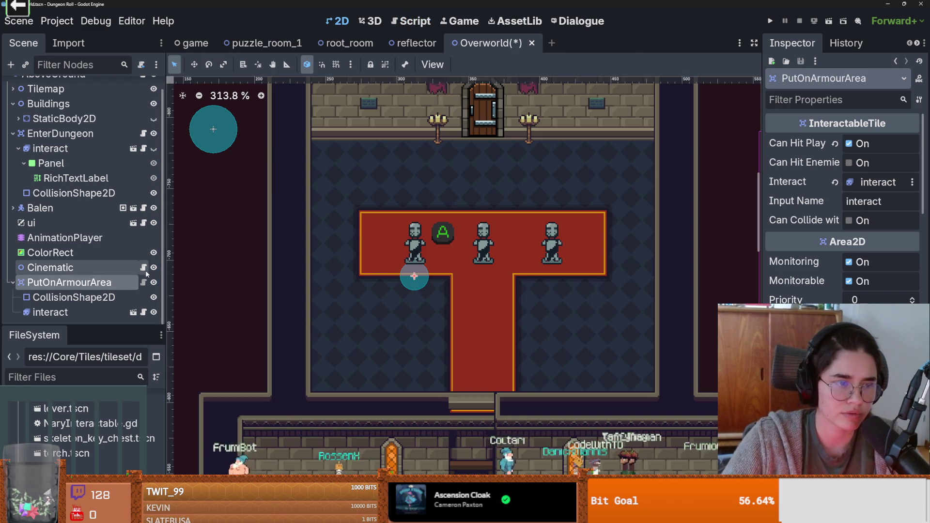
{"action": "left_click", "coordinate": [143, 283]}
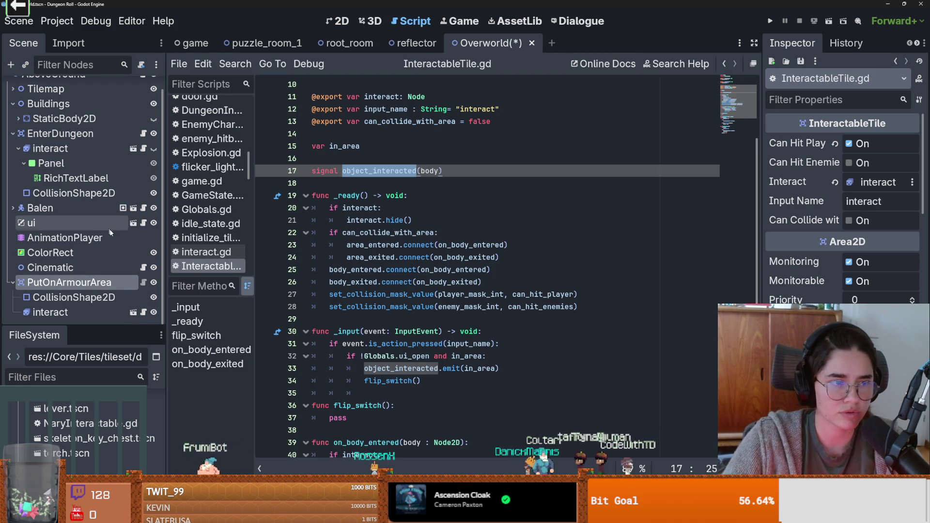
{"action": "left_click", "coordinate": [141, 269]}
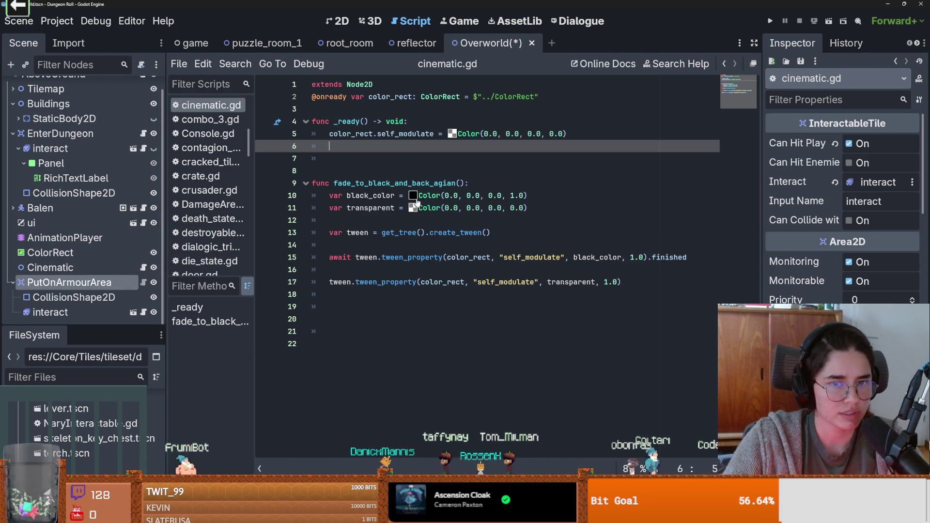
Tidy blank lines in cinematic.gd and add an onready PutOnArmourArea reference at line 4.
{"action": "left_click", "coordinate": [375, 171]}
{"action": "key", "text": "BackSpace"}
{"action": "key", "text": "BackSpace"}
{"action": "left_click", "coordinate": [343, 113]}
{"action": "key", "text": "Return"}
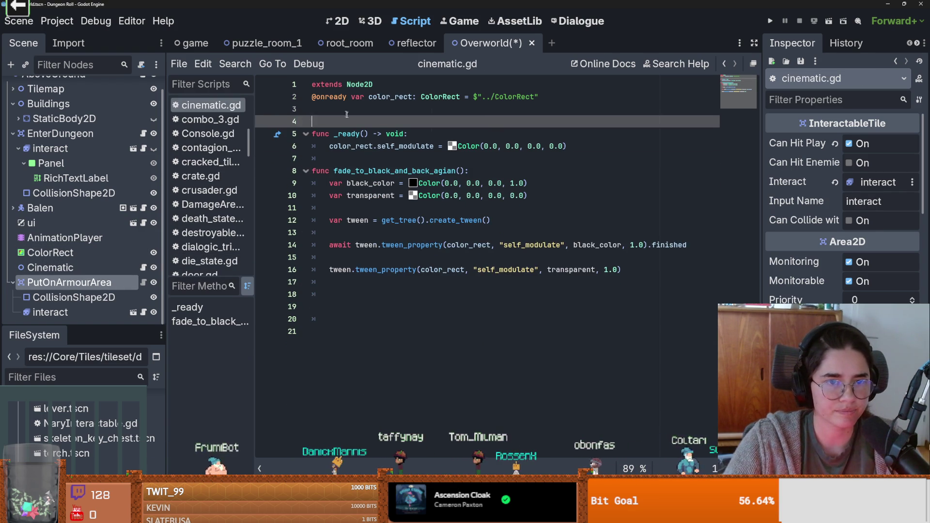
{"action": "key", "text": "Return"}
{"action": "key", "text": "Up"}
{"action": "key", "text": "ctrl+s"}
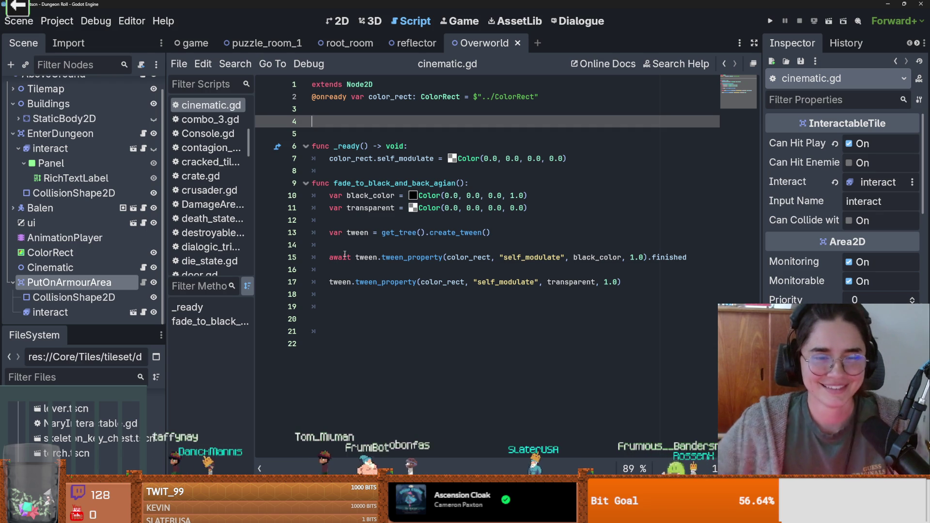
{"action": "key", "text": "ctrl+s"}
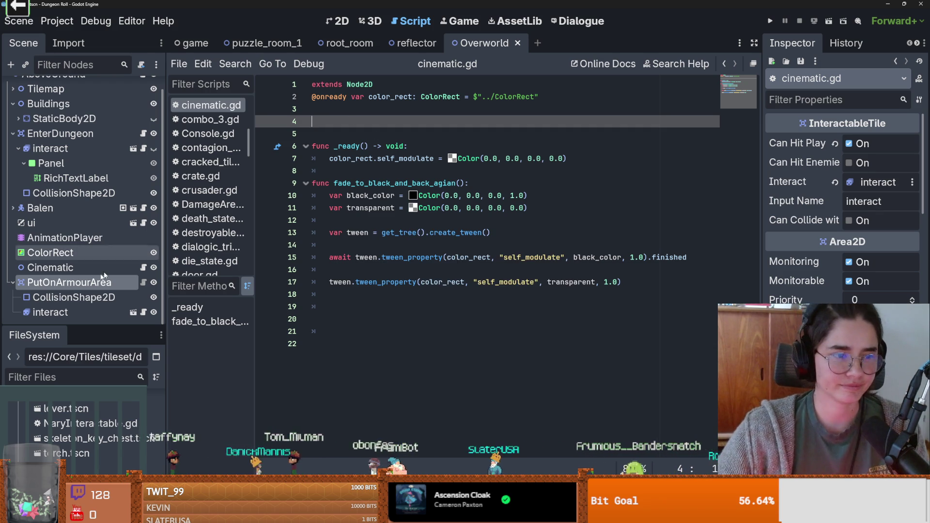
{"action": "left_click_drag", "start_coordinate": [146, 283], "coordinate": [379, 124]}
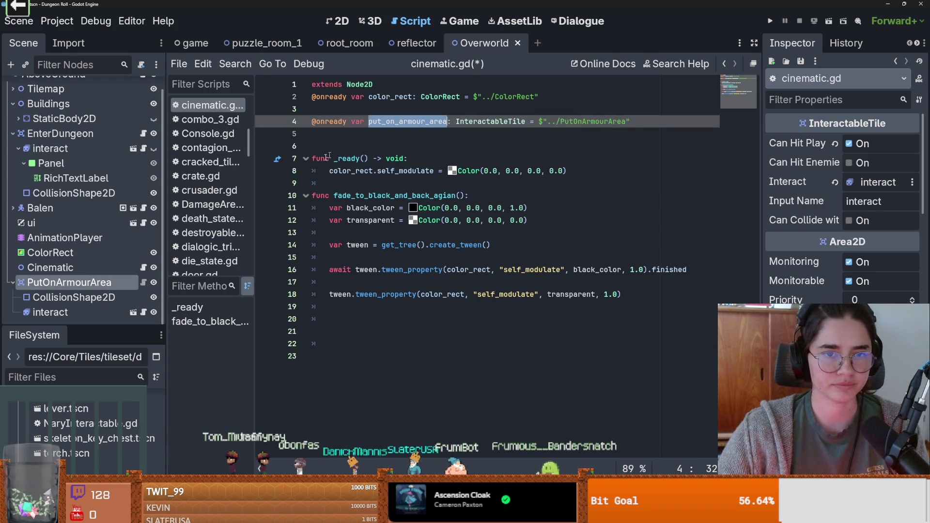
{"action": "left_click", "coordinate": [144, 283]}
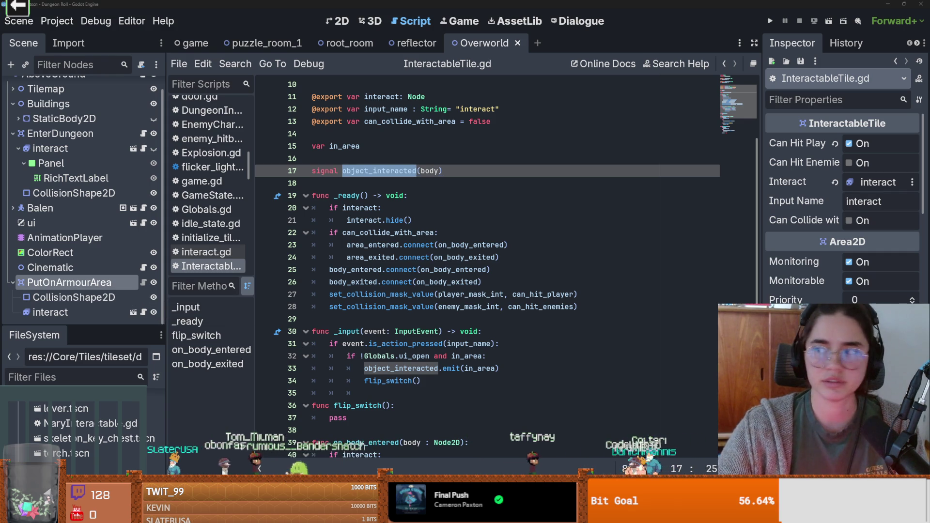
Play the posture_check.mp3 clip in Discord's #treasure-chest channel.
{"action": "key", "text": "Print"}
{"action": "key", "text": "alt+Tab"}
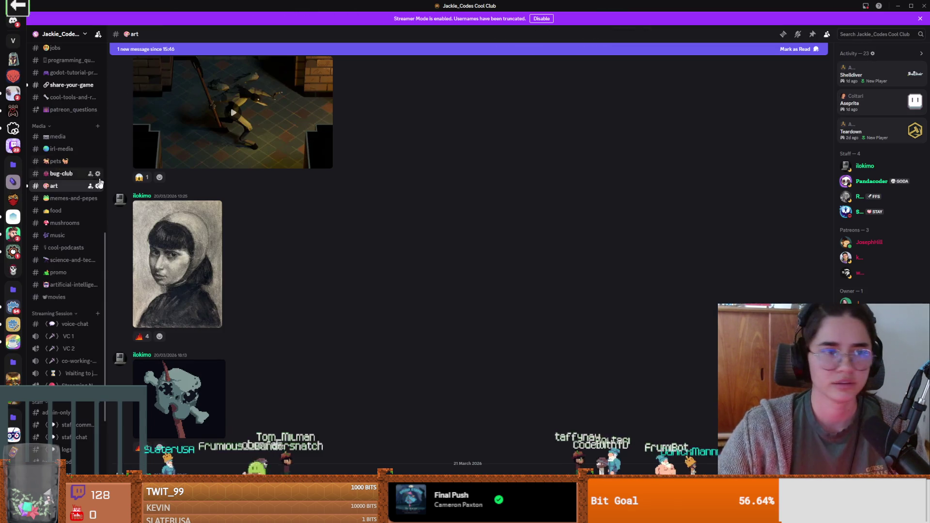
{"action": "scroll", "coordinate": [55, 210], "scroll_direction": "up", "scroll_amount": 3}
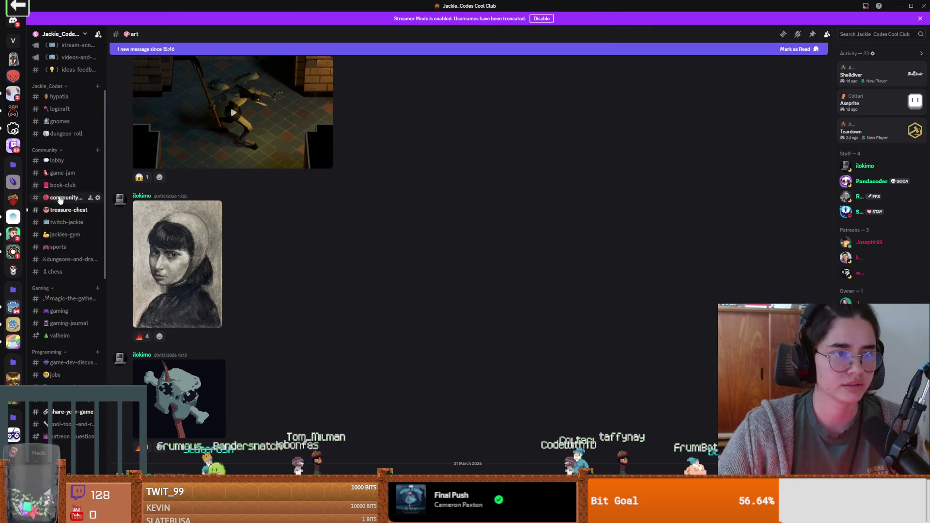
{"action": "left_click", "coordinate": [65, 210]}
{"action": "left_click", "coordinate": [148, 460]}
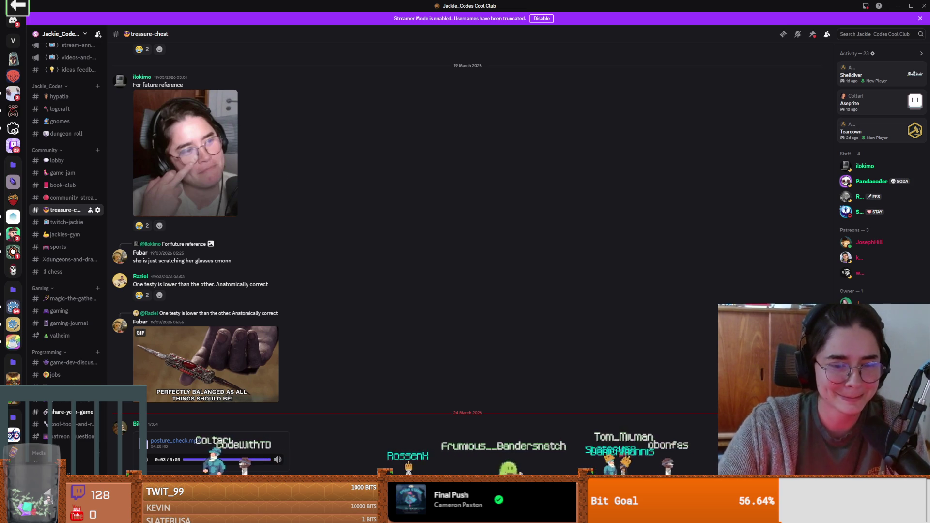
Bring Streamer.bot forward and maximize its window on the Actions list.
{"action": "key", "text": "alt+Tab"}
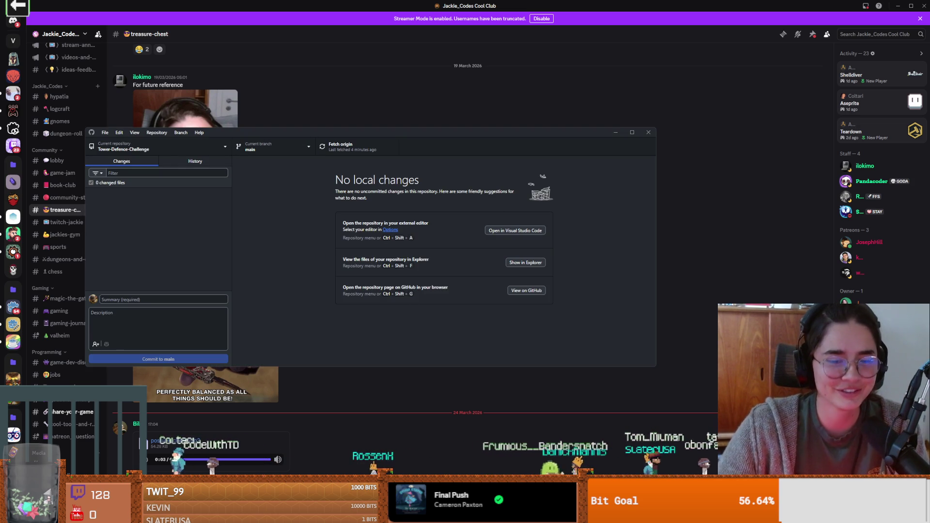
{"action": "key", "text": "alt+Tab"}
{"action": "double_click", "coordinate": [392, 240]}
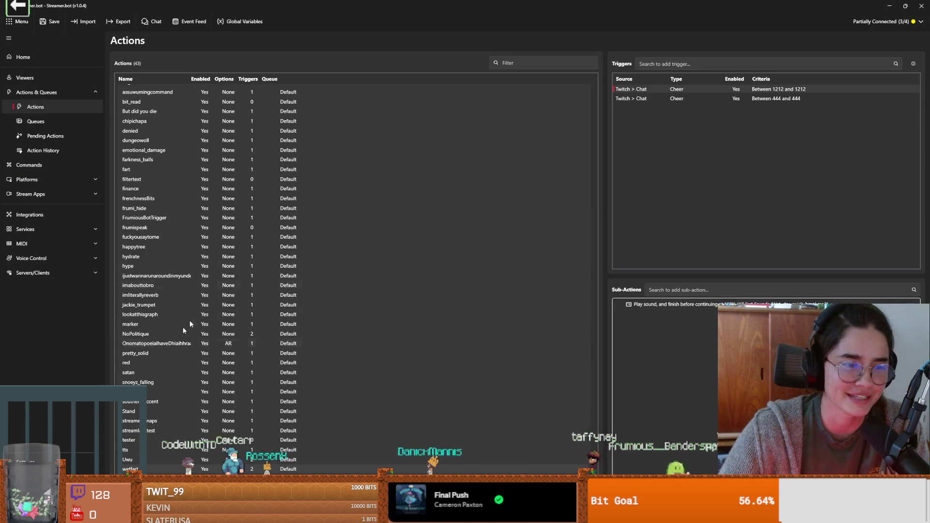
Duplicate the southern_accent action and rename the copy PostureCheck.
{"action": "left_click", "coordinate": [179, 402]}
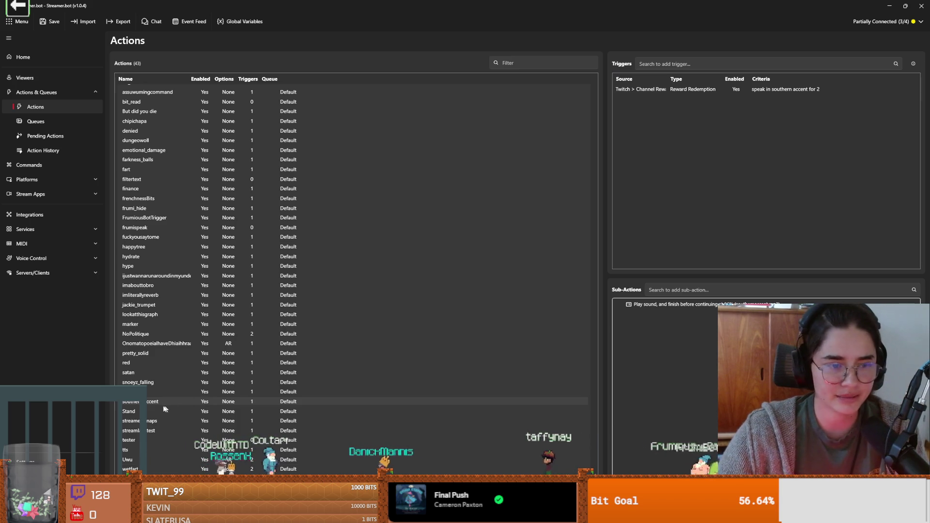
{"action": "right_click", "coordinate": [161, 403]}
{"action": "left_click", "coordinate": [179, 405]}
{"action": "double_click", "coordinate": [180, 411]}
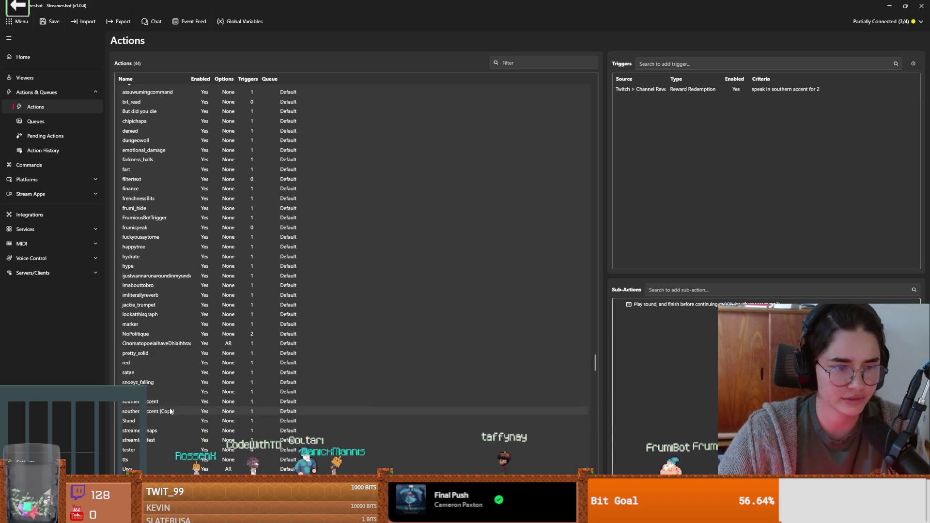
{"action": "key", "text": "ctrl+a"}
{"action": "type", "text": "PostureCheck"}
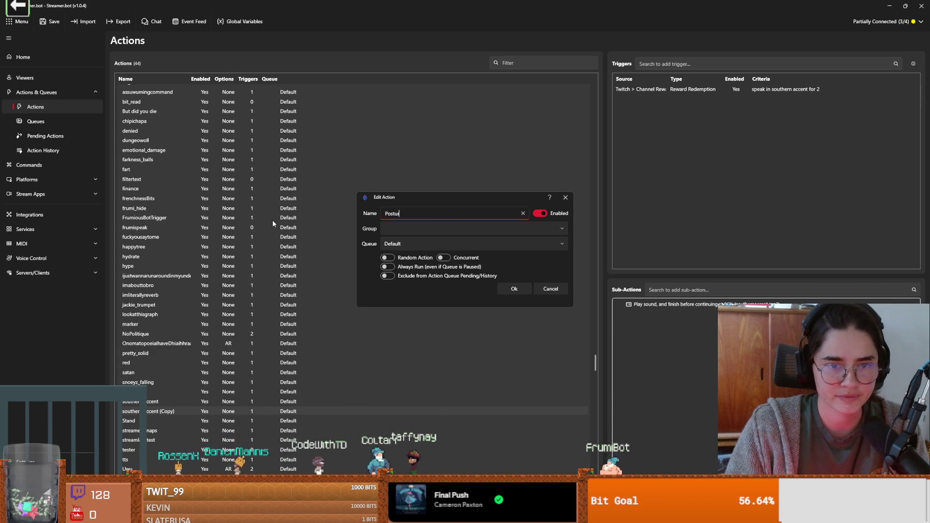
{"action": "key", "text": "Return"}
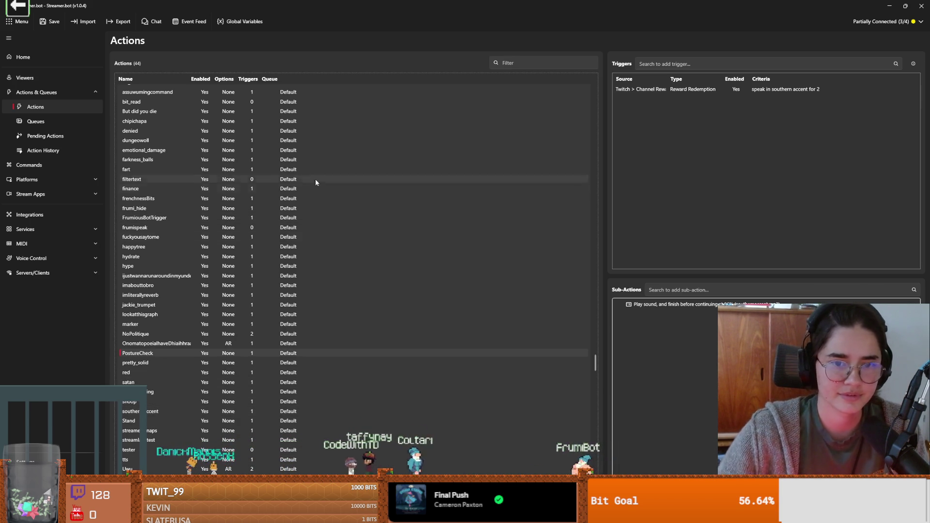
Change the PostureCheck trigger's channel reward to Posture Check.
{"action": "double_click", "coordinate": [703, 91]}
{"action": "left_click", "coordinate": [469, 241]}
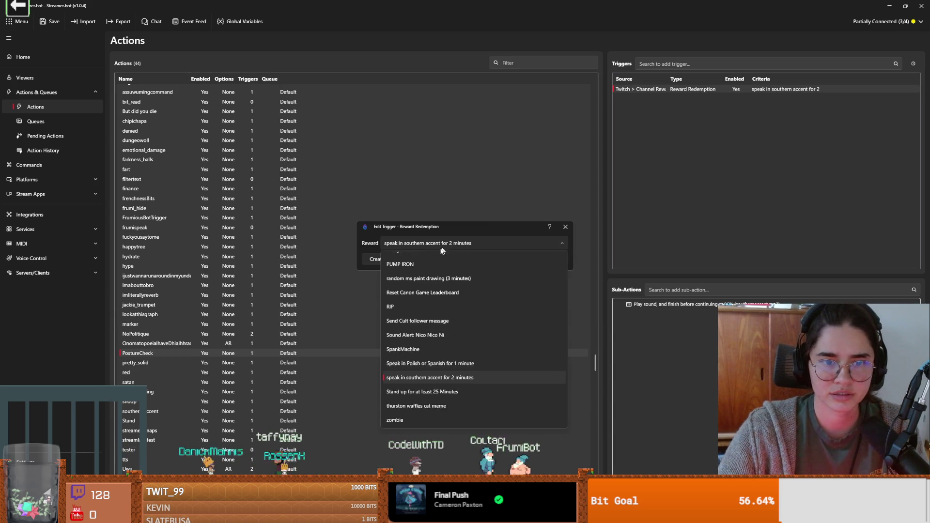
{"action": "scroll", "coordinate": [425, 326], "scroll_direction": "up", "scroll_amount": 10}
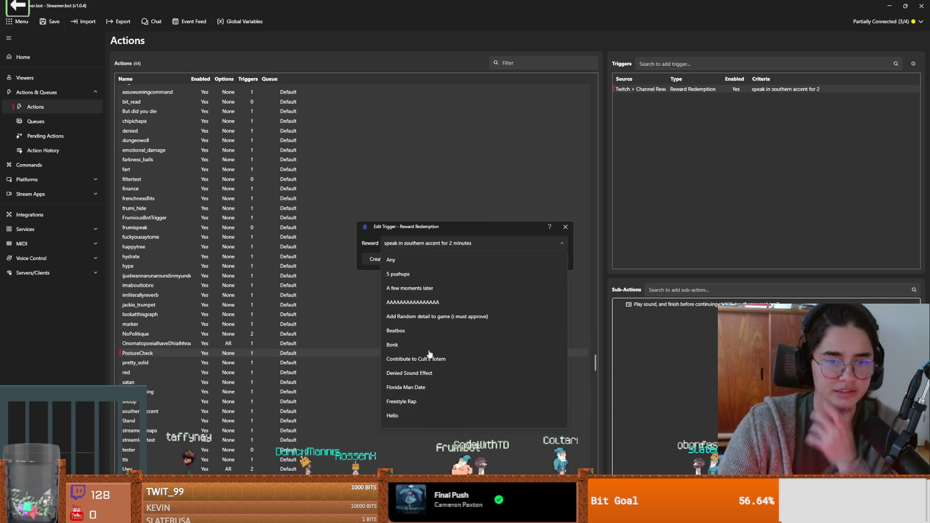
{"action": "scroll", "coordinate": [430, 341], "scroll_direction": "down", "scroll_amount": 1}
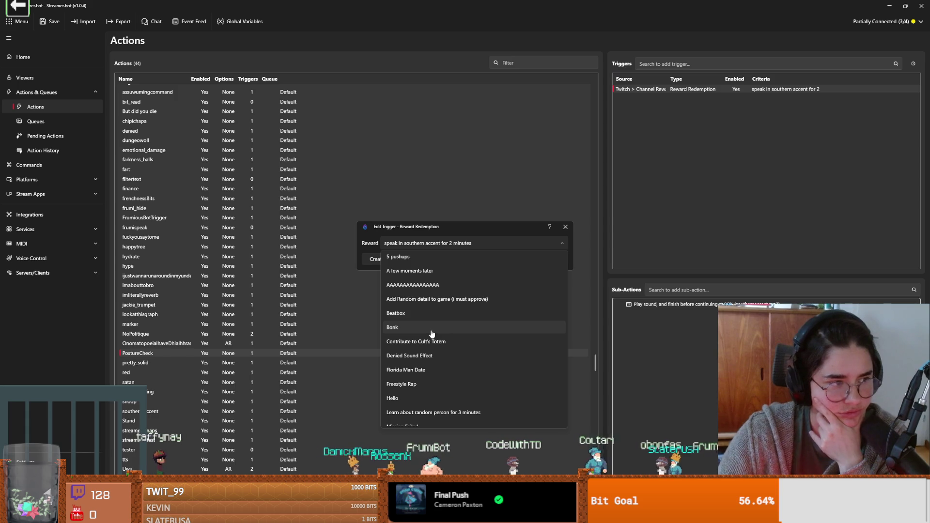
{"action": "scroll", "coordinate": [432, 335], "scroll_direction": "down", "scroll_amount": 5}
{"action": "scroll", "coordinate": [431, 347], "scroll_direction": "down", "scroll_amount": 2}
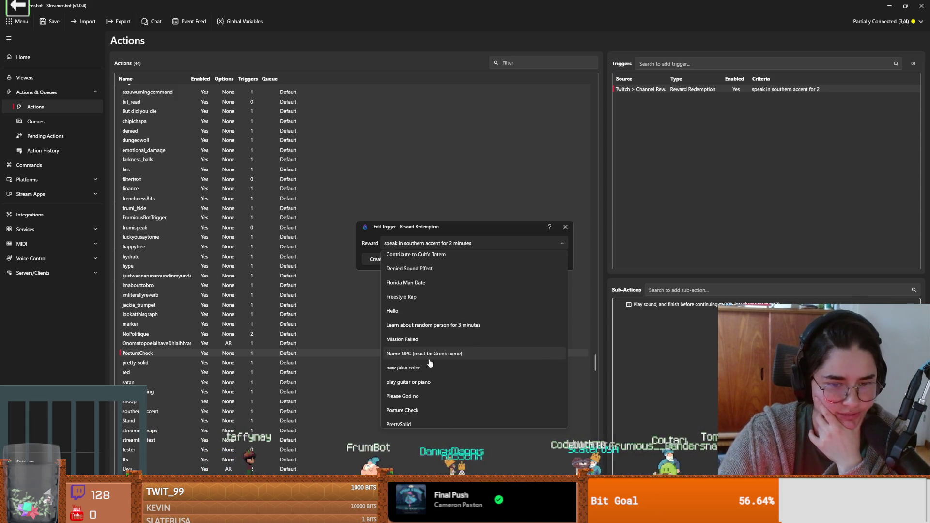
{"action": "left_click", "coordinate": [418, 393]}
{"action": "left_click", "coordinate": [514, 259]}
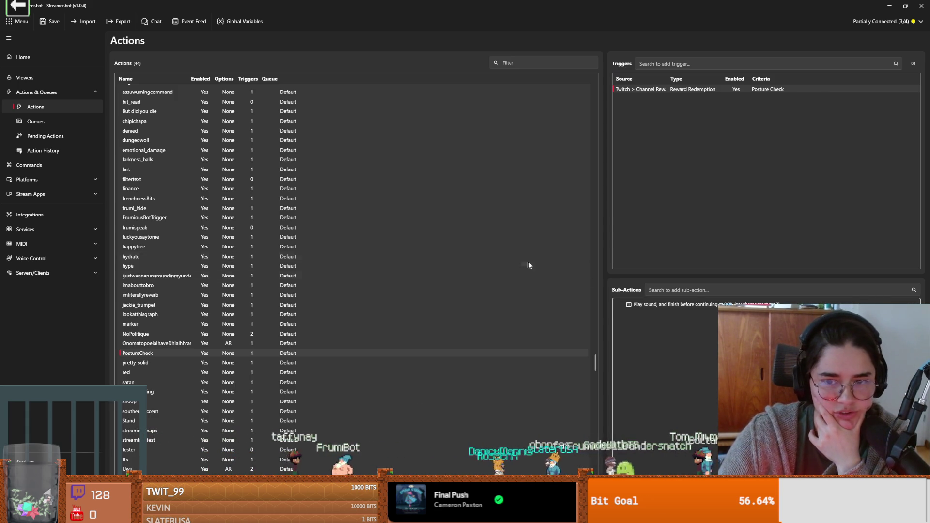
Point the Play Sound sub-action at posture_check.mp3.
{"action": "double_click", "coordinate": [708, 304]}
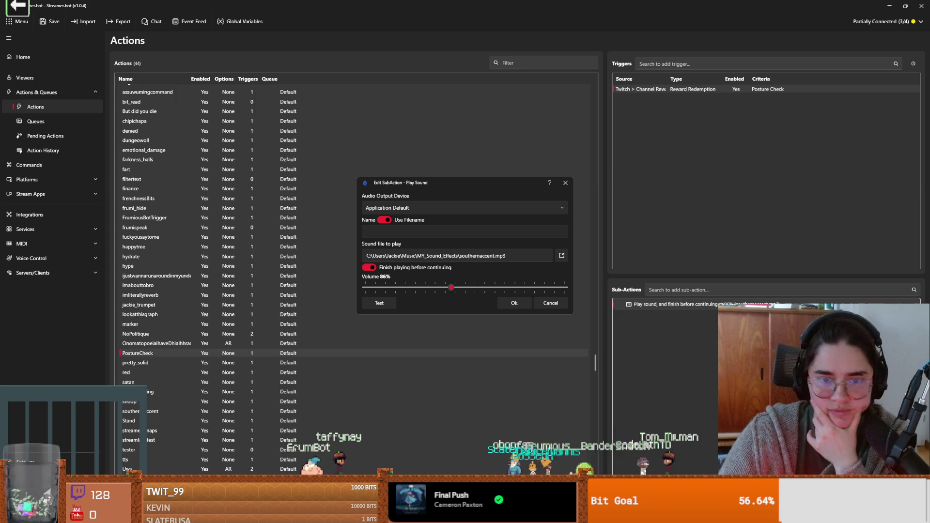
{"action": "left_click", "coordinate": [561, 256]}
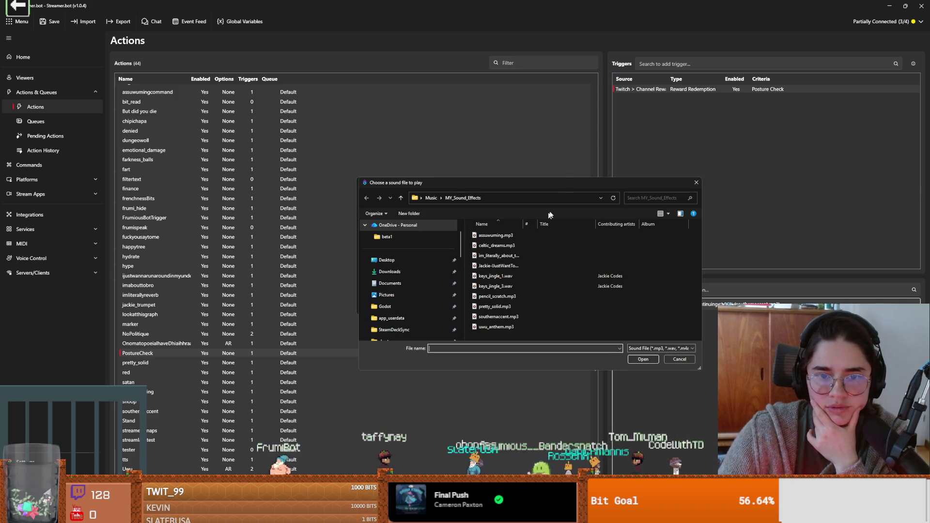
{"action": "left_click_drag", "start_coordinate": [556, 270], "coordinate": [554, 286]}
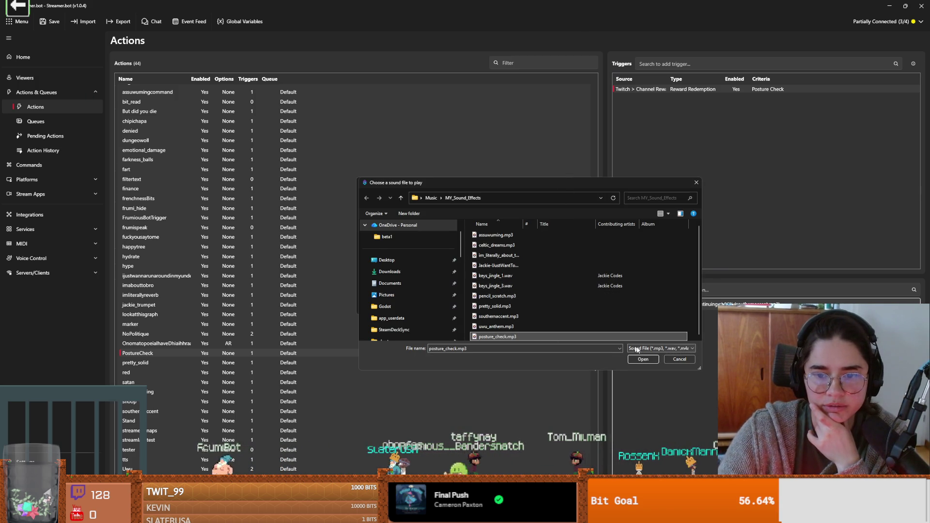
{"action": "left_click", "coordinate": [643, 359]}
{"action": "left_click", "coordinate": [533, 316]}
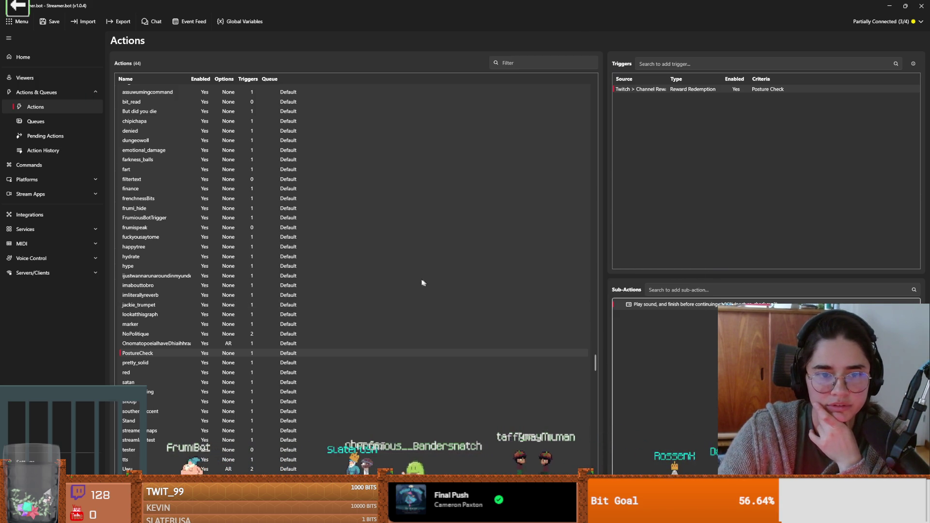
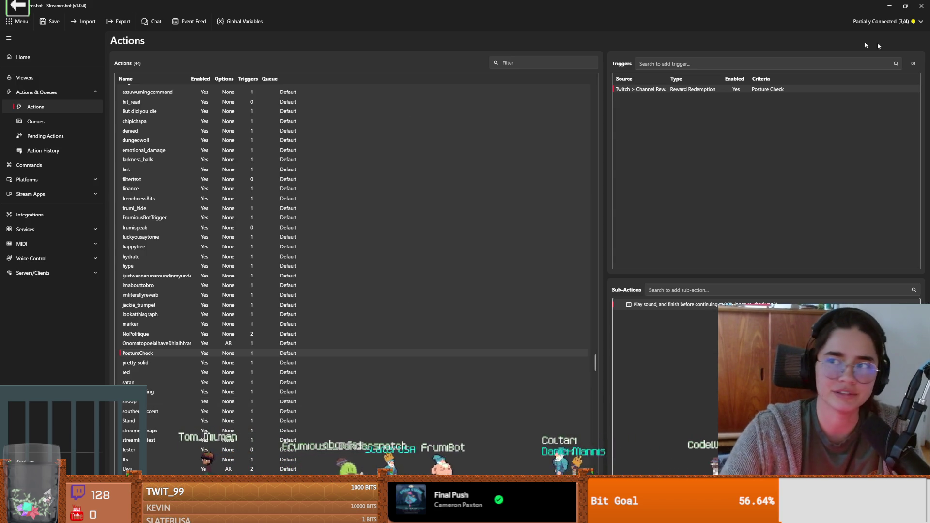
Switch from Streamer.bot's Actions page to the Discord window.
{"action": "key", "text": "alt+Tab"}
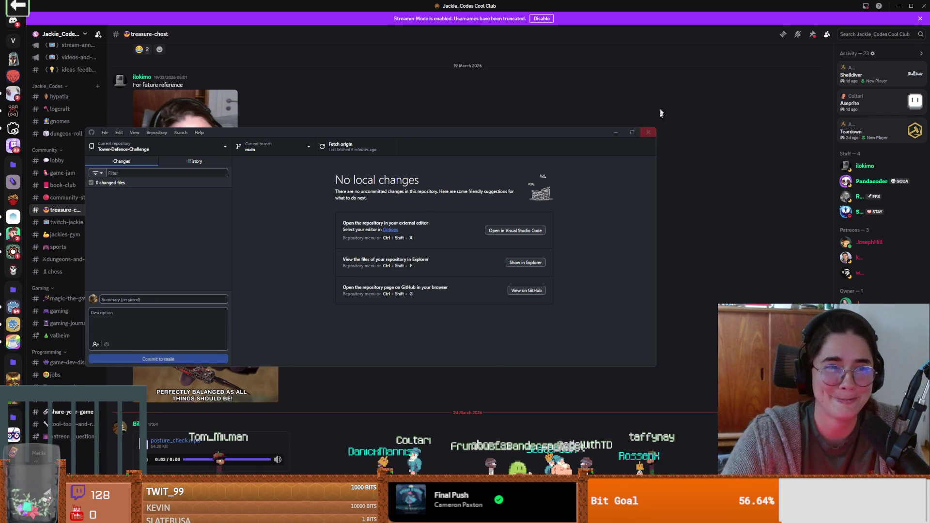
Close the GitHub Desktop window and open Discord's #art channel.
{"action": "left_click", "coordinate": [648, 131]}
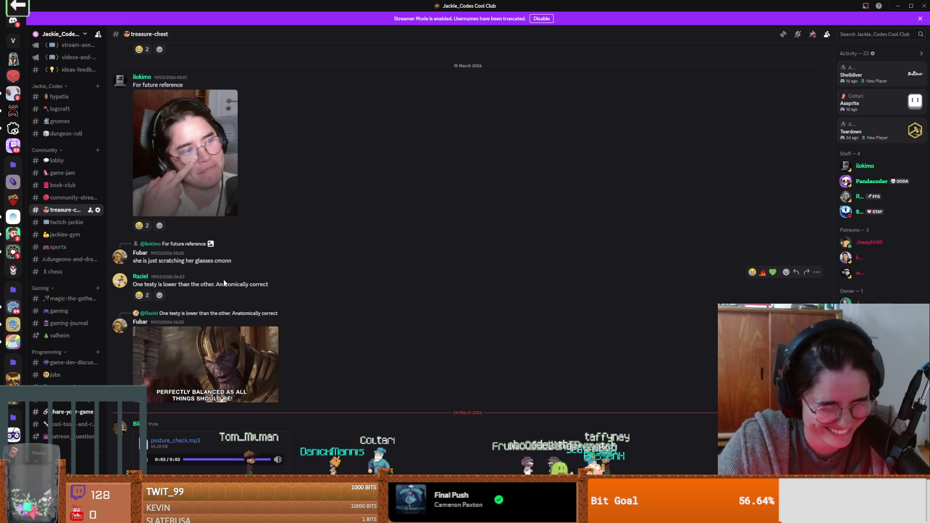
{"action": "scroll", "coordinate": [204, 356], "scroll_direction": "up", "scroll_amount": 5}
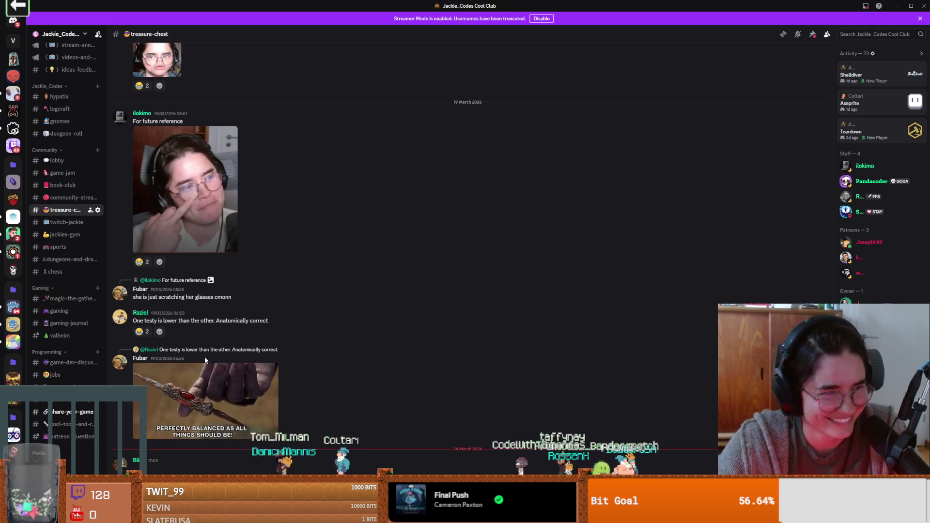
{"action": "scroll", "coordinate": [310, 359], "scroll_direction": "up", "scroll_amount": 4}
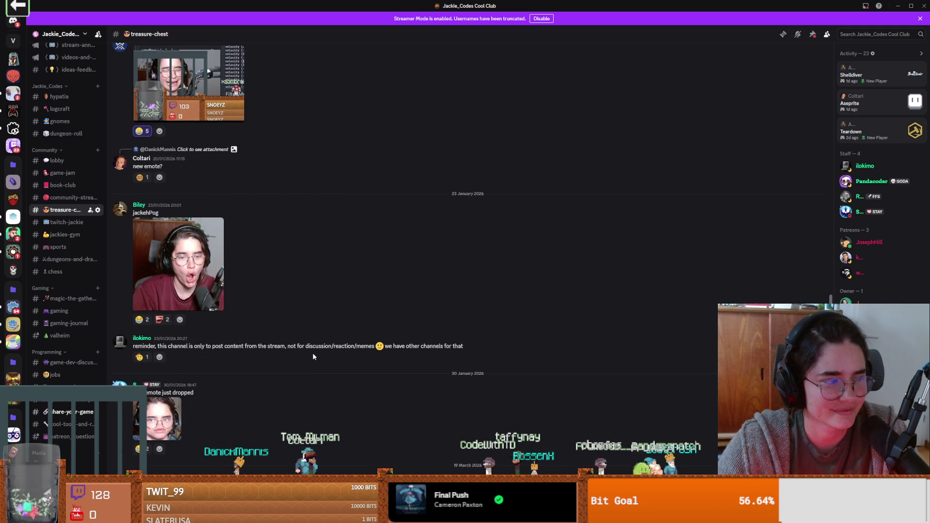
{"action": "scroll", "coordinate": [68, 291], "scroll_direction": "down", "scroll_amount": 10}
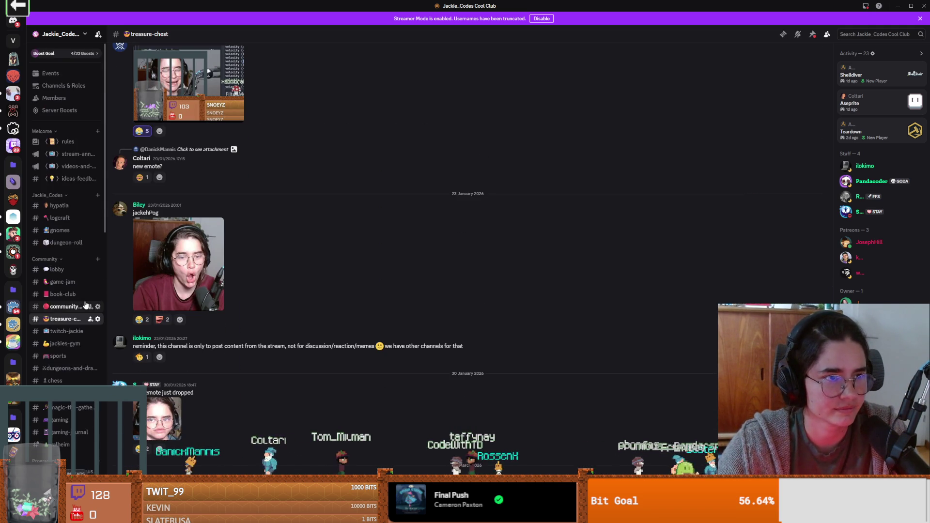
{"action": "scroll", "coordinate": [81, 326], "scroll_direction": "up", "scroll_amount": 4}
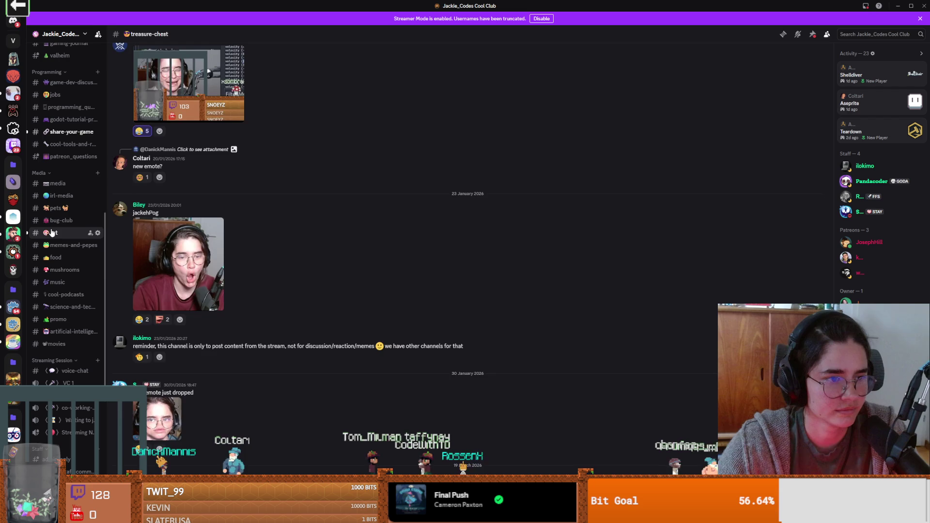
{"action": "left_click", "coordinate": [53, 232]}
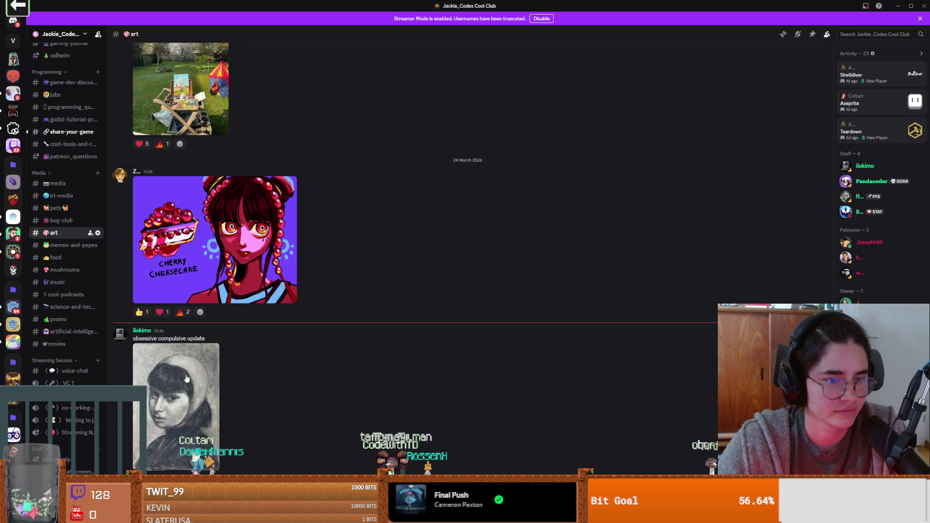
View the first charcoal portrait enlarged, then close it.
{"action": "scroll", "coordinate": [185, 376], "scroll_direction": "up", "scroll_amount": 9}
{"action": "scroll", "coordinate": [184, 383], "scroll_direction": "down", "scroll_amount": 7}
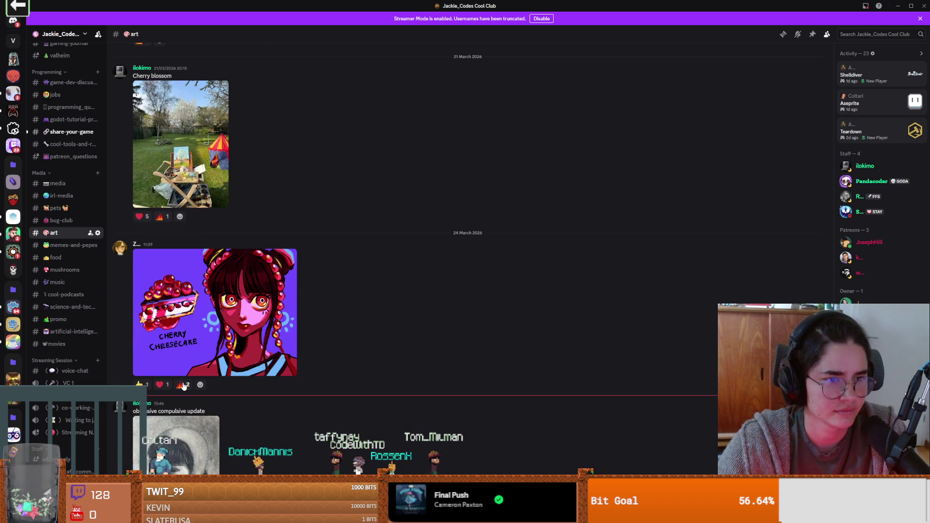
{"action": "scroll", "coordinate": [183, 386], "scroll_direction": "down", "scroll_amount": 2}
{"action": "left_click", "coordinate": [183, 386]}
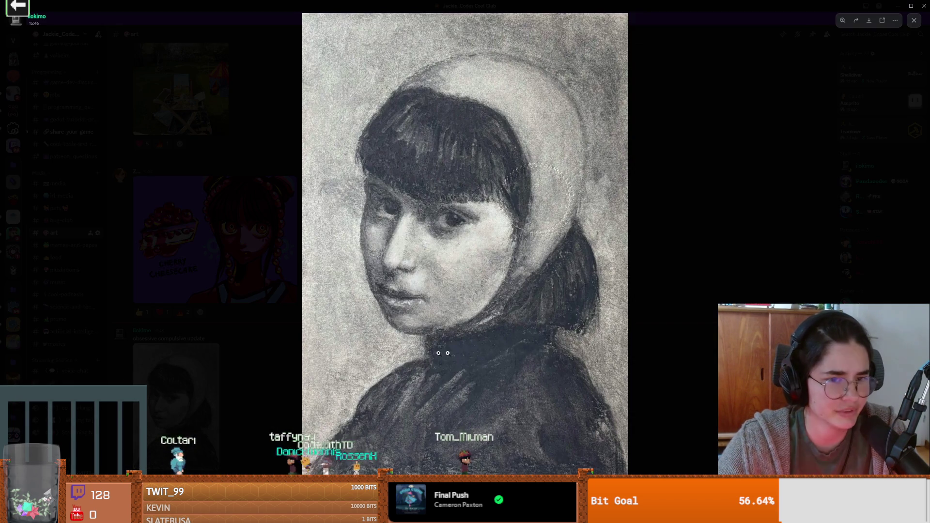
{"action": "left_click", "coordinate": [648, 334]}
{"action": "scroll", "coordinate": [294, 301], "scroll_direction": "up", "scroll_amount": 6}
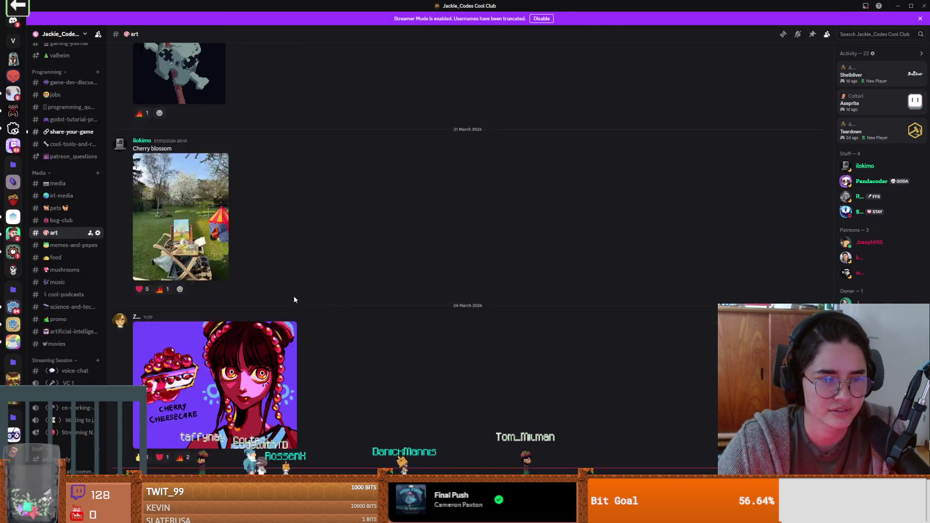
{"action": "scroll", "coordinate": [294, 300], "scroll_direction": "down", "scroll_amount": 6}
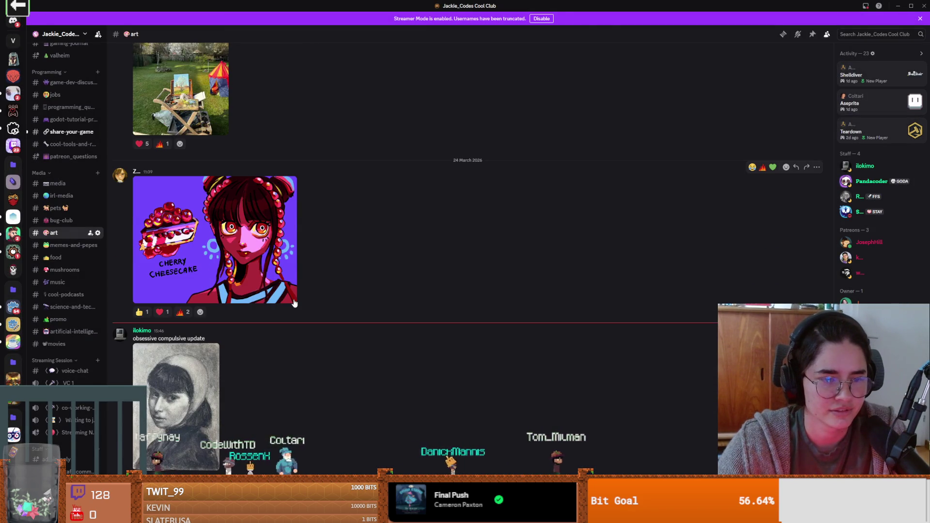
{"action": "scroll", "coordinate": [290, 307], "scroll_direction": "up", "scroll_amount": 7}
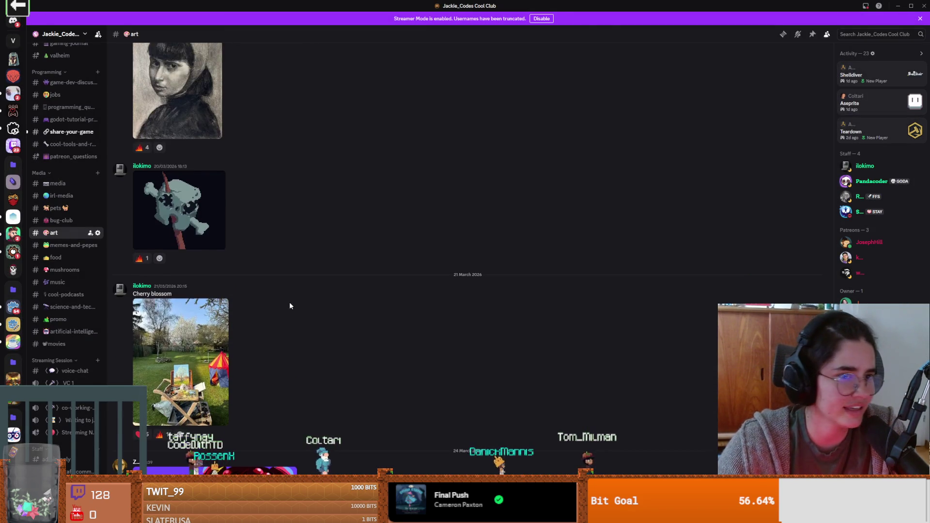
Compare the older and newer charcoal portrait versions full-size.
{"action": "left_click", "coordinate": [172, 219]}
{"action": "left_click", "coordinate": [699, 345]}
{"action": "scroll", "coordinate": [197, 291], "scroll_direction": "down", "scroll_amount": 5}
{"action": "left_click", "coordinate": [196, 363]}
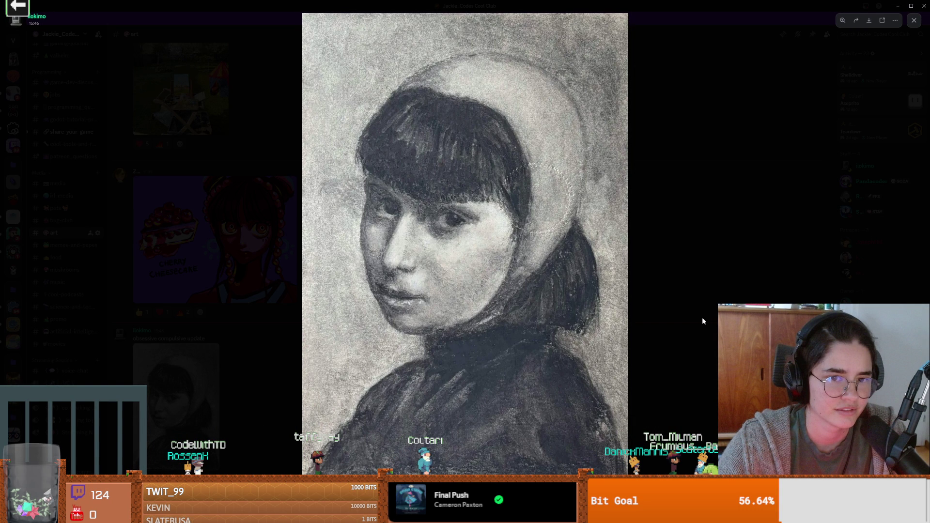
{"action": "key", "text": "Left"}
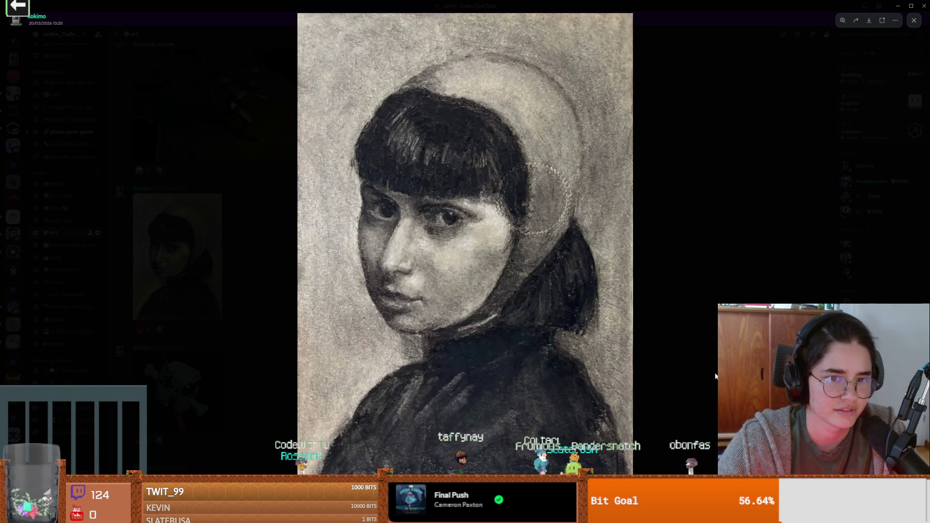
{"action": "key", "text": "Escape"}
Enlarge the latest charcoal portrait, then browse the art channel.
{"action": "scroll", "coordinate": [249, 393], "scroll_direction": "down", "scroll_amount": 5}
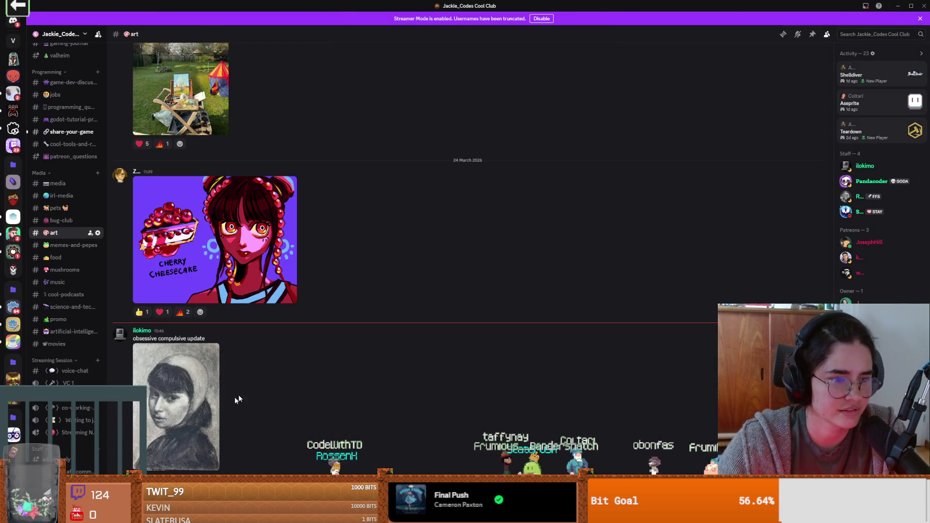
{"action": "left_click", "coordinate": [194, 411]}
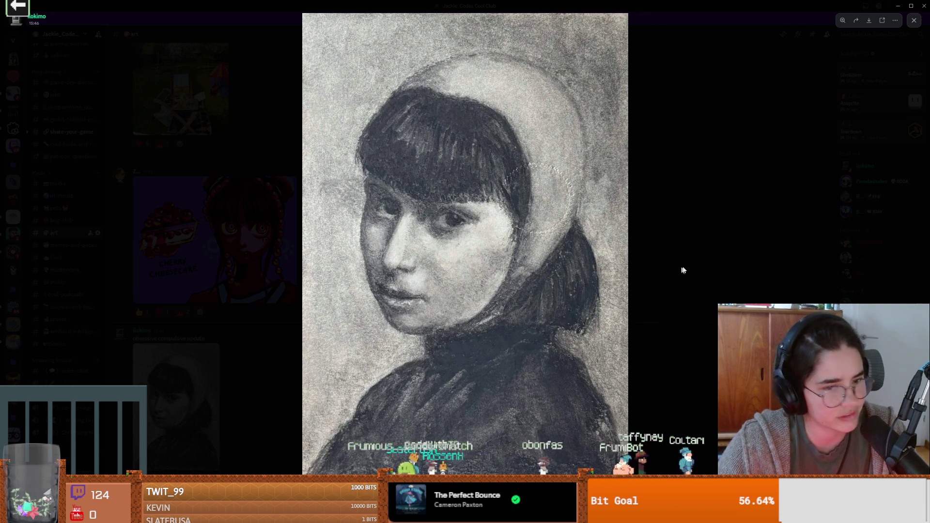
{"action": "key", "text": "Escape"}
{"action": "scroll", "coordinate": [247, 246], "scroll_direction": "up", "scroll_amount": 6}
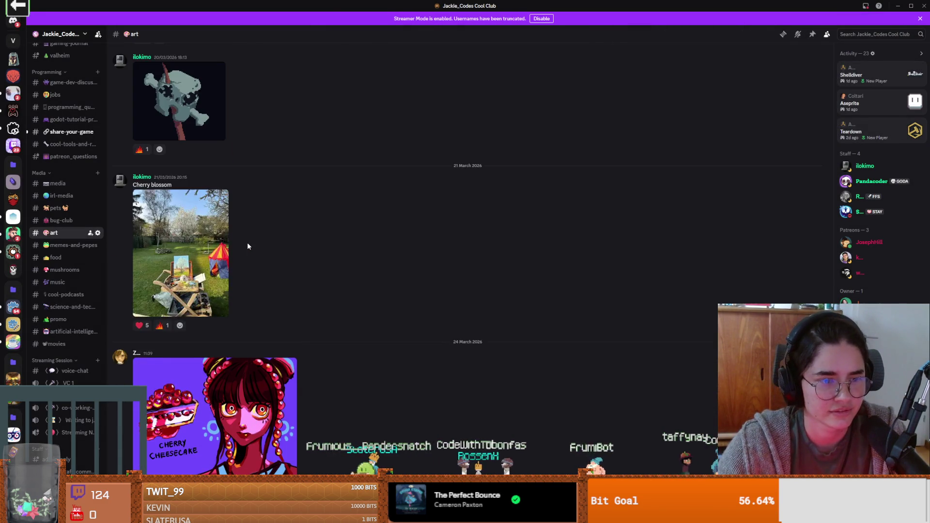
{"action": "scroll", "coordinate": [248, 246], "scroll_direction": "down", "scroll_amount": 6}
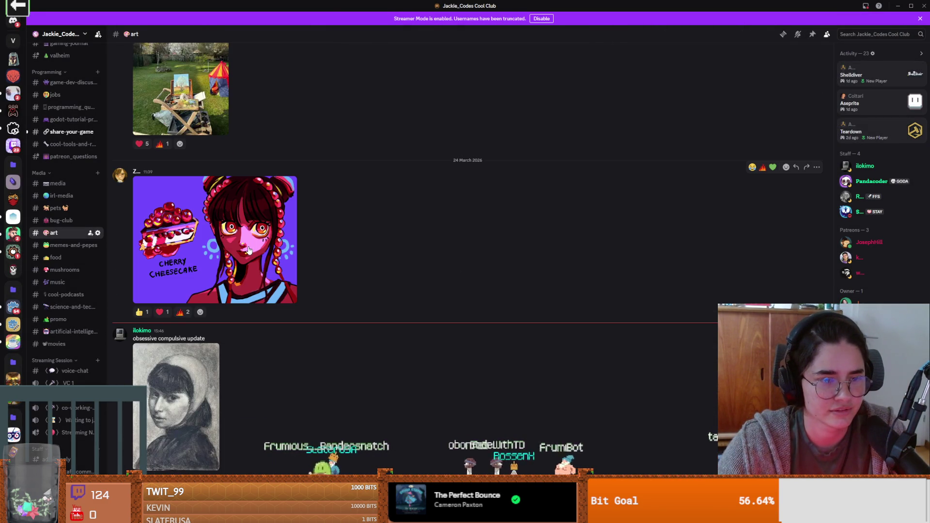
{"action": "scroll", "coordinate": [249, 250], "scroll_direction": "up", "scroll_amount": 6}
{"action": "scroll", "coordinate": [255, 252], "scroll_direction": "down", "scroll_amount": 6}
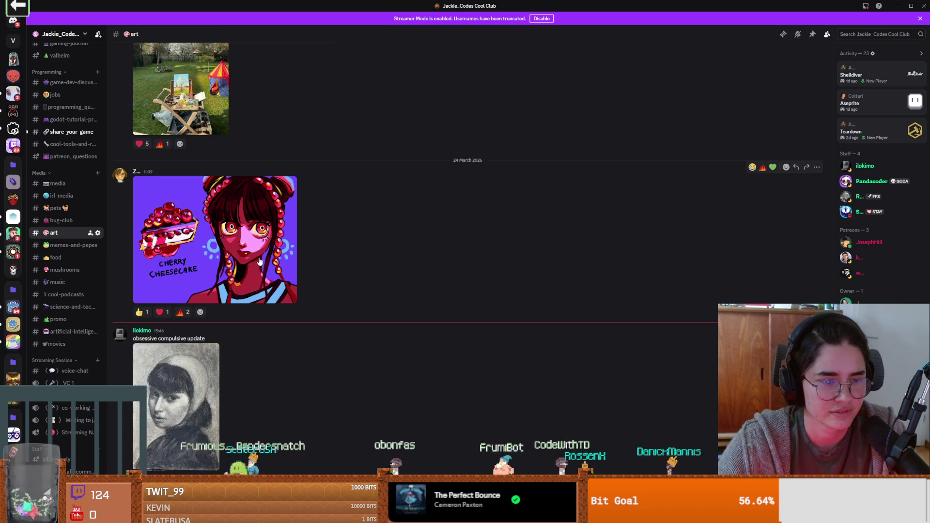
{"action": "scroll", "coordinate": [260, 262], "scroll_direction": "up", "scroll_amount": 6}
{"action": "scroll", "coordinate": [260, 262], "scroll_direction": "down", "scroll_amount": 6}
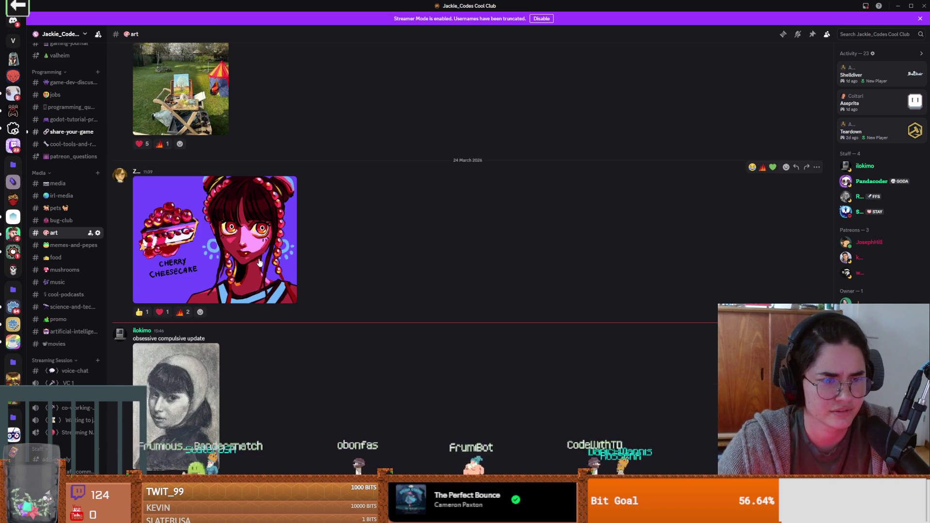
Switch to the Godot editor and save the current scene.
{"action": "key", "text": "alt+Tab"}
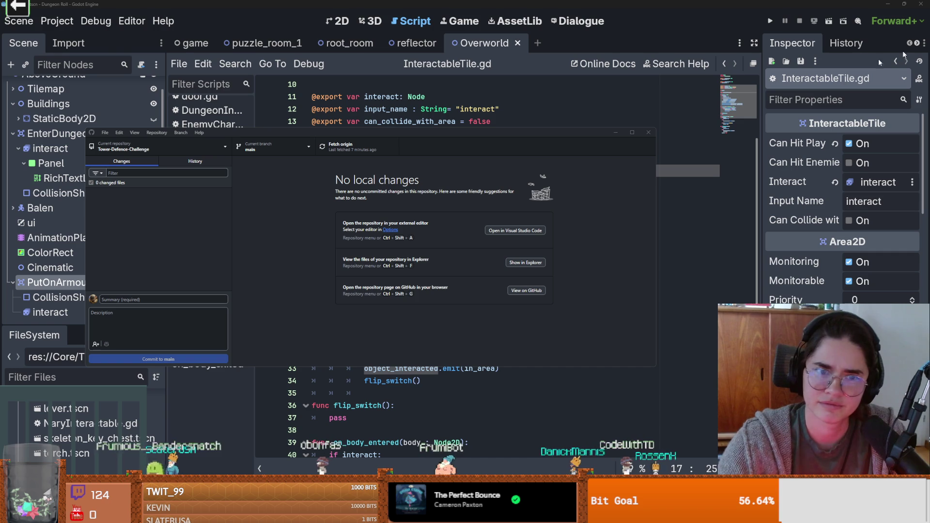
{"action": "key", "text": "alt+Tab"}
{"action": "key", "text": "ctrl+s"}
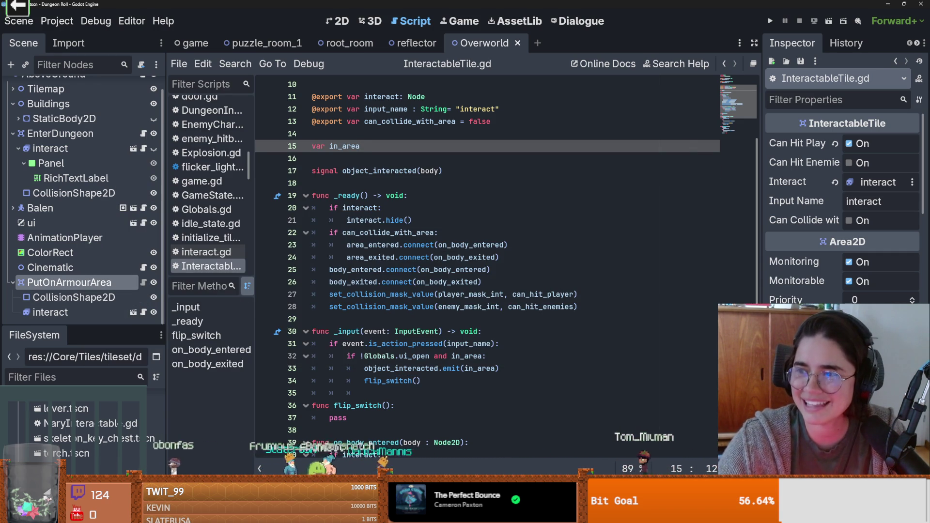
Browse the art channel again, then return to Godot's script at blank line 18.
{"action": "key", "text": "alt+Tab"}
{"action": "scroll", "coordinate": [300, 79], "scroll_direction": "up", "scroll_amount": 4}
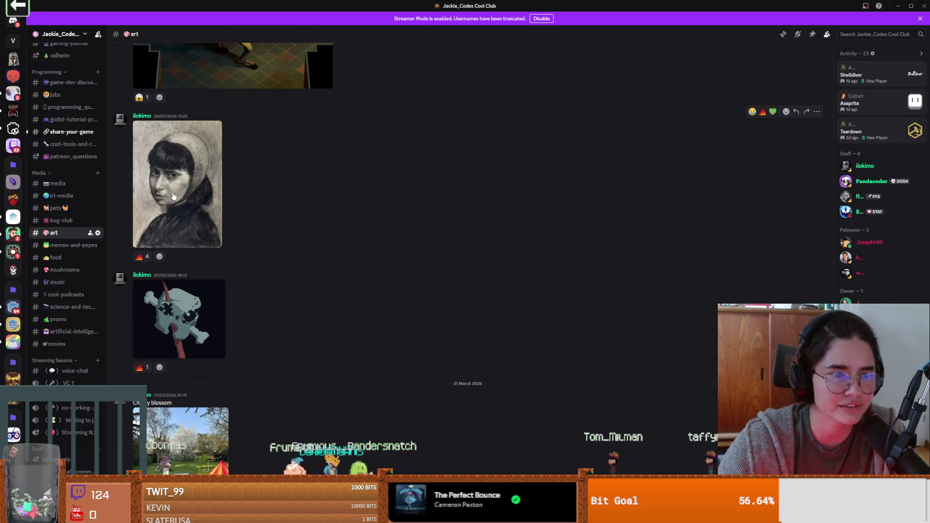
{"action": "scroll", "coordinate": [190, 308], "scroll_direction": "down", "scroll_amount": 7}
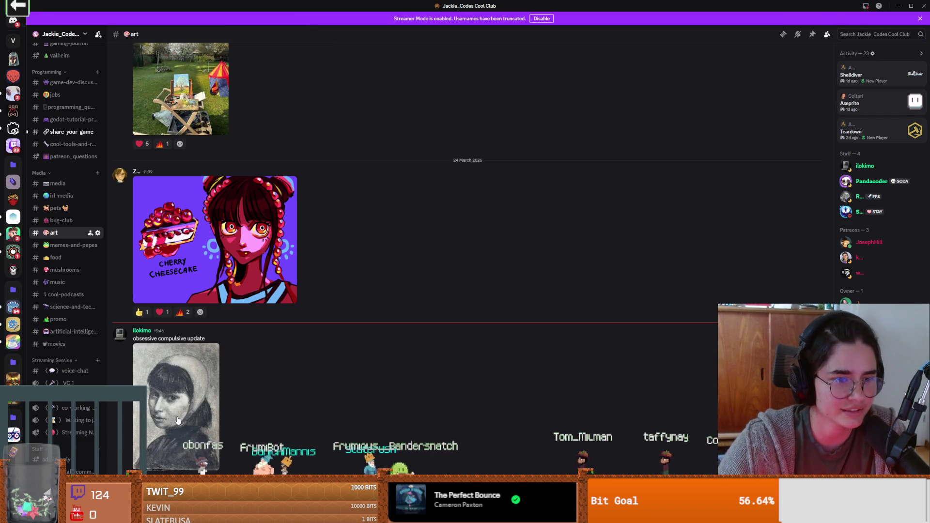
{"action": "scroll", "coordinate": [164, 397], "scroll_direction": "up", "scroll_amount": 6}
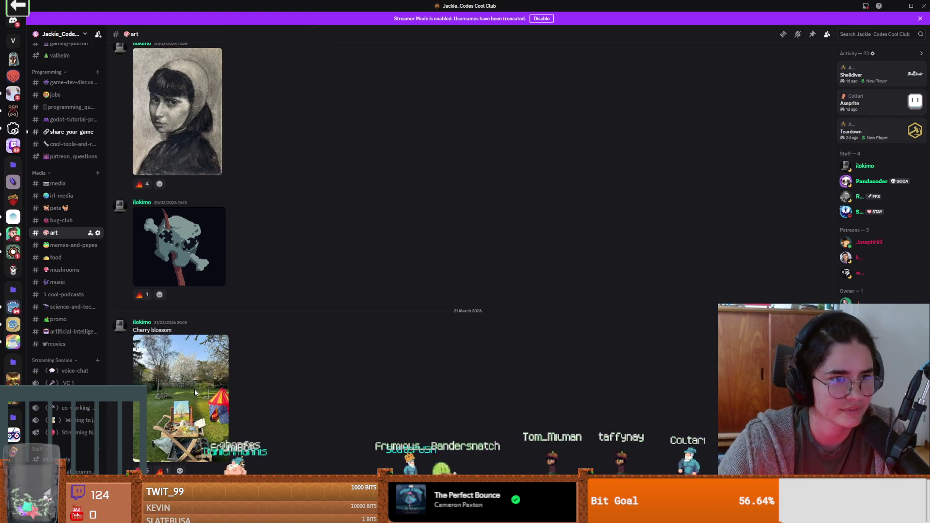
{"action": "scroll", "coordinate": [195, 394], "scroll_direction": "down", "scroll_amount": 7}
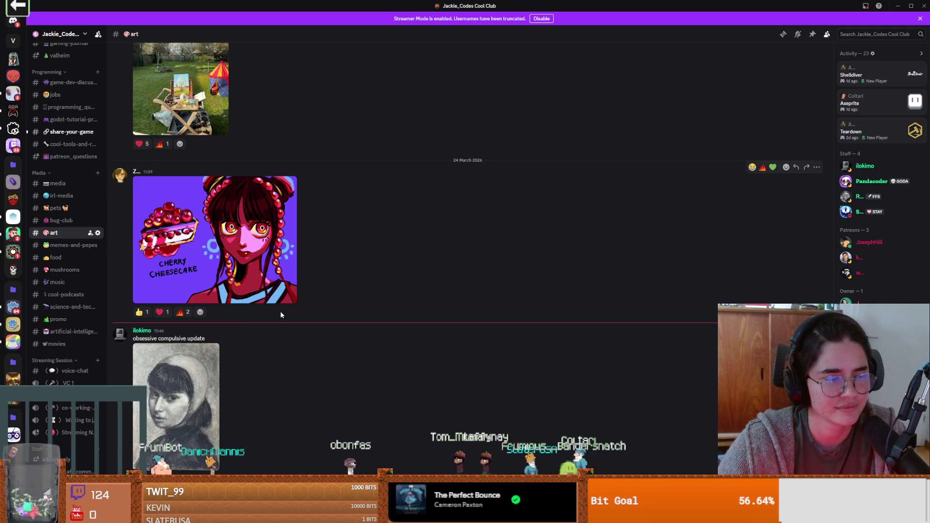
{"action": "key", "text": "alt+Tab"}
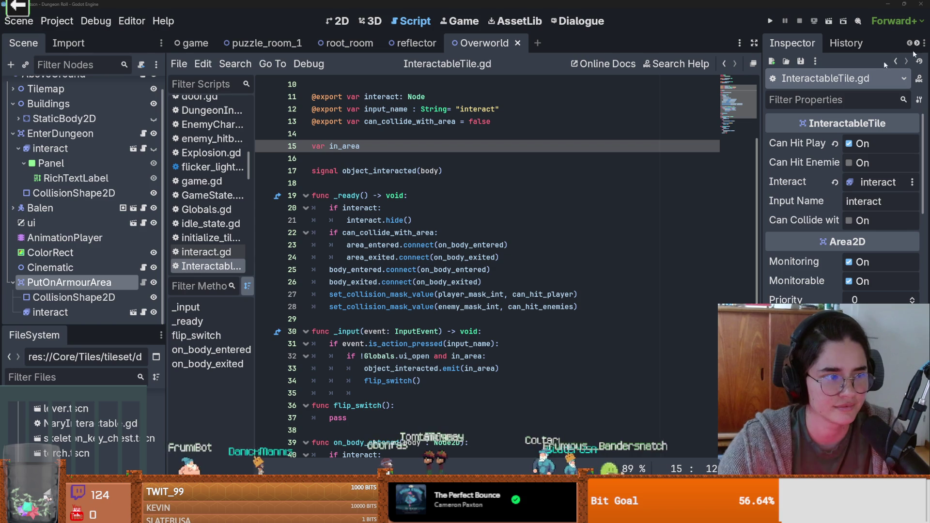
{"action": "left_click", "coordinate": [321, 186]}
Add a put_on_armour_area reference to cinematic.gd's _ready function and save.
{"action": "key", "text": "ctrl+s"}
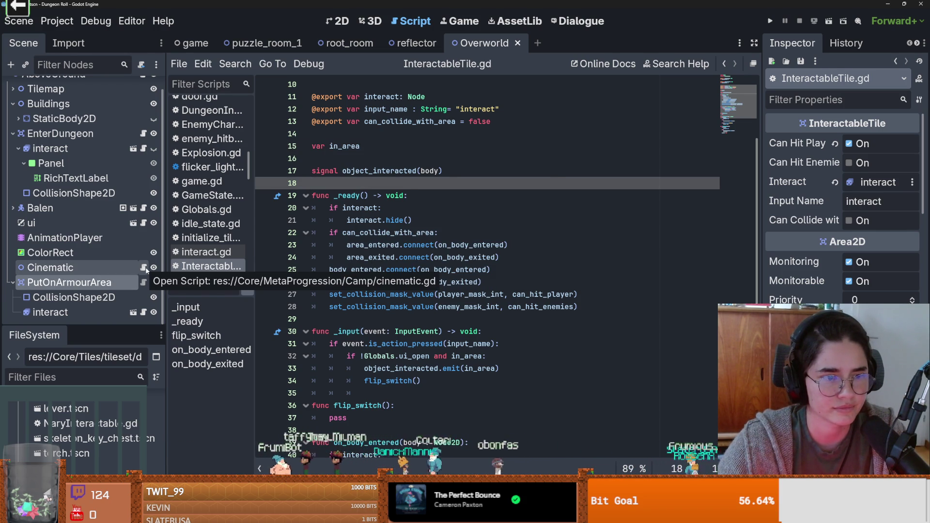
{"action": "left_click", "coordinate": [144, 268]}
{"action": "mouse_move", "coordinate": [88, 282]}
{"action": "left_mouse_down"}
{"action": "mouse_move", "coordinate": [347, 129]}
{"action": "mouse_move", "coordinate": [416, 134]}
{"action": "left_mouse_up"}
{"action": "key", "text": "ctrl+z"}
{"action": "key", "text": "ctrl+c"}
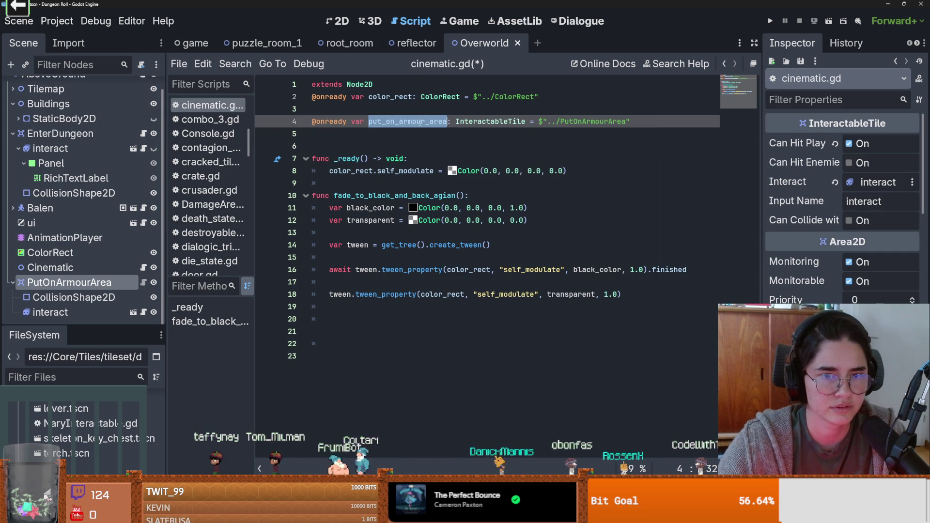
{"action": "left_click", "coordinate": [579, 171]}
{"action": "key", "text": "Return"}
{"action": "key", "text": "ctrl+v"}
{"action": "key", "text": "ctrl+s"}
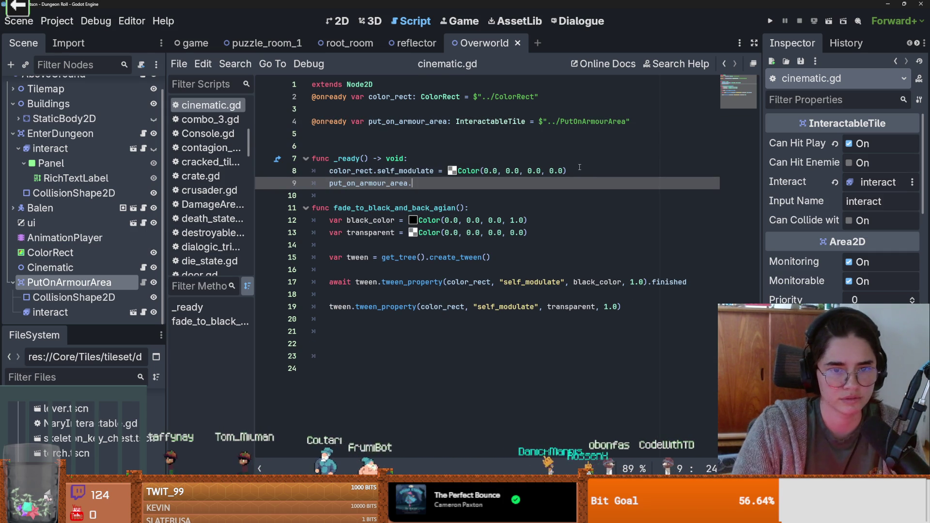
Connect object_interacted to fade_to_black_and_back_agian, which gets a body parameter.
{"action": "type", "text": "obj"}
{"action": "key", "text": "Return"}
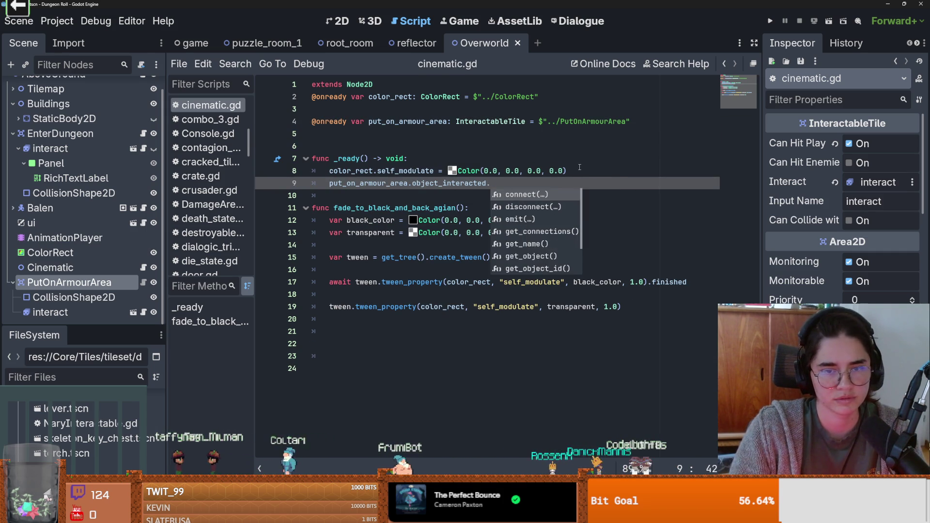
{"action": "type", "text": "connect(on_ob"}
{"action": "key", "text": "Return"}
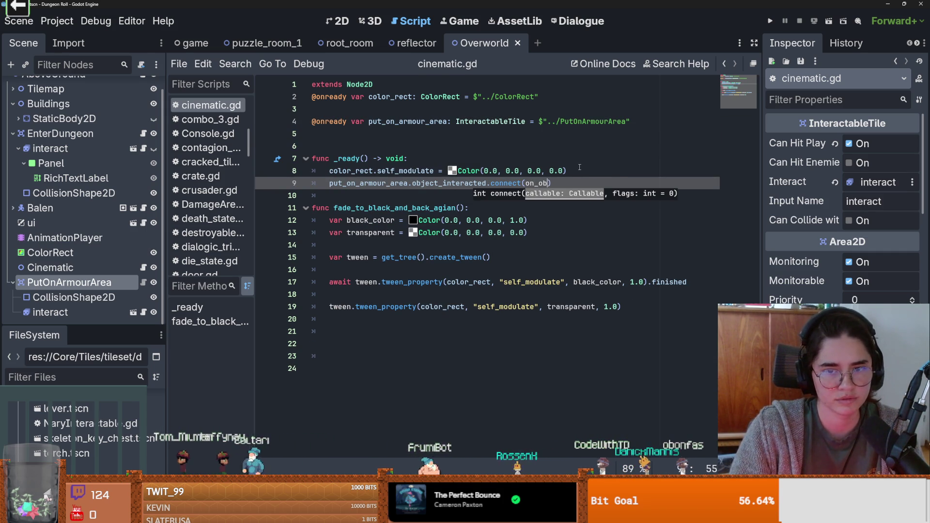
{"action": "type", "text": "bj_in"}
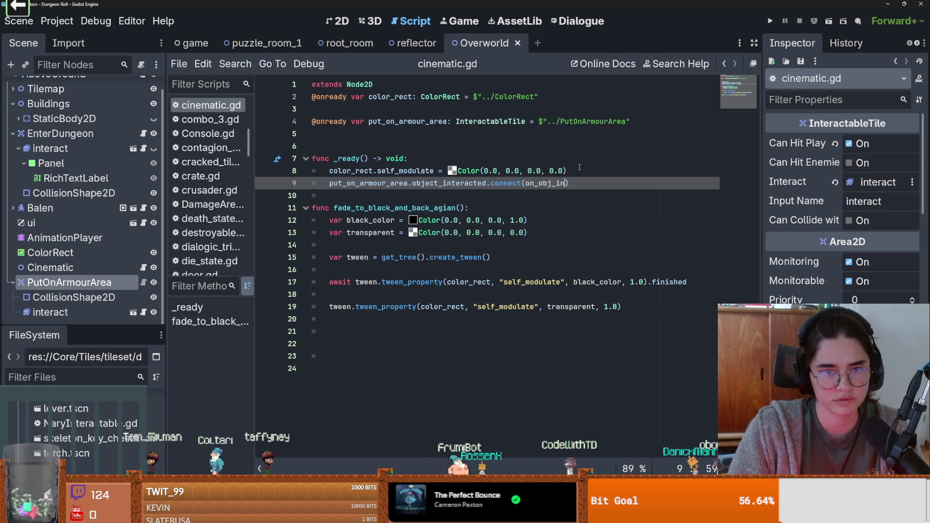
{"action": "double_click", "coordinate": [416, 207]}
{"action": "key", "text": "ctrl+c"}
{"action": "double_click", "coordinate": [545, 183]}
{"action": "key", "text": "ctrl+v"}
{"action": "left_click", "coordinate": [460, 208]}
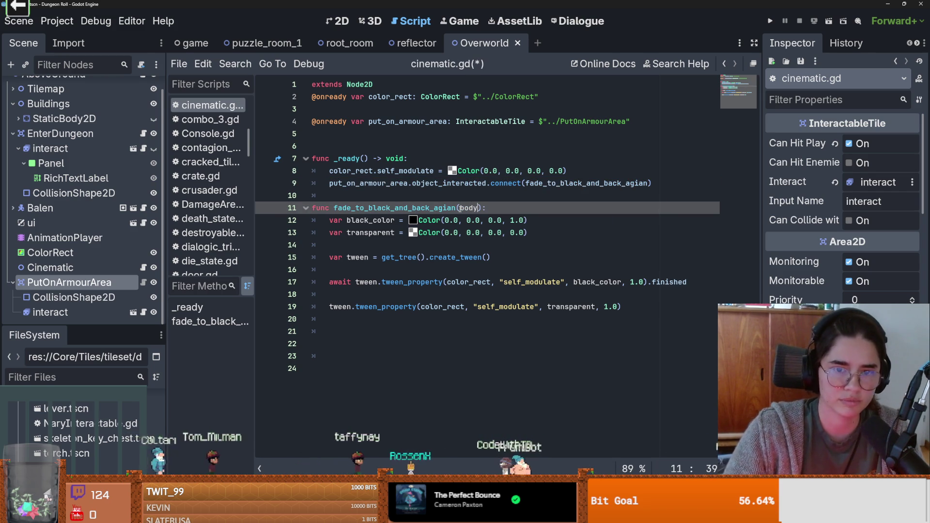
Test-run the project, then drag Balen into the T-shaped statue room and run again.
{"action": "left_click", "coordinate": [771, 23]}
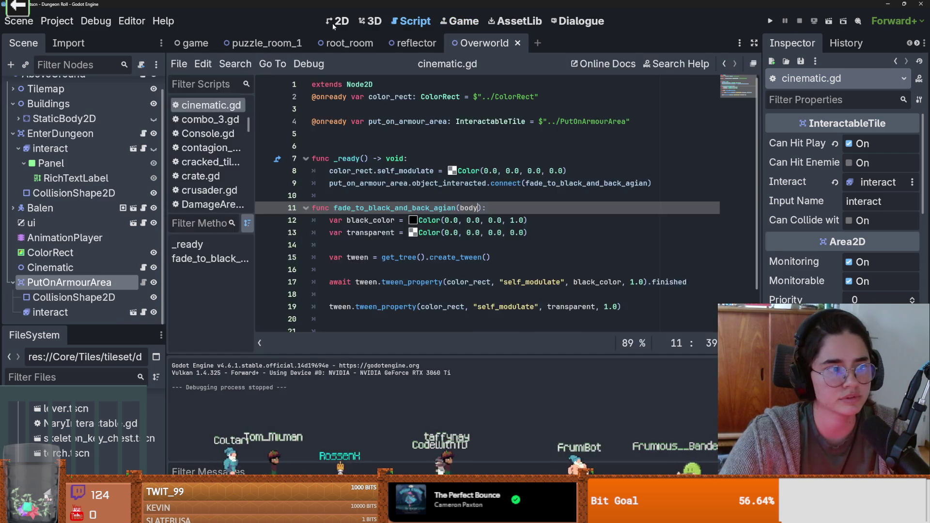
{"action": "left_click", "coordinate": [333, 22]}
{"action": "scroll", "coordinate": [569, 223], "scroll_direction": "down", "scroll_amount": 5}
{"action": "left_click_drag", "start_coordinate": [570, 208], "coordinate": [430, 216]}
{"action": "left_click", "coordinate": [773, 22]}
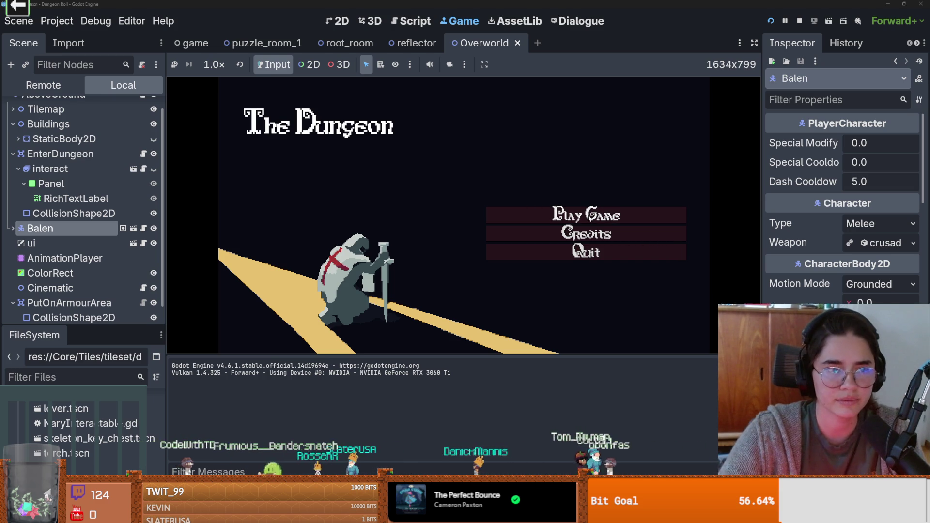
Start the game from the title menu and walk up beside the armour statues.
{"action": "key", "text": "Return"}
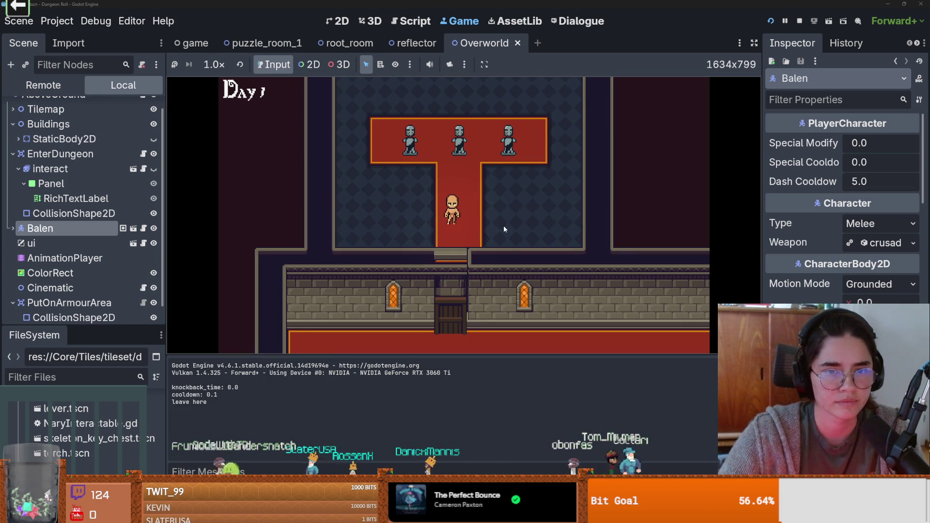
{"action": "key", "text": "w"}
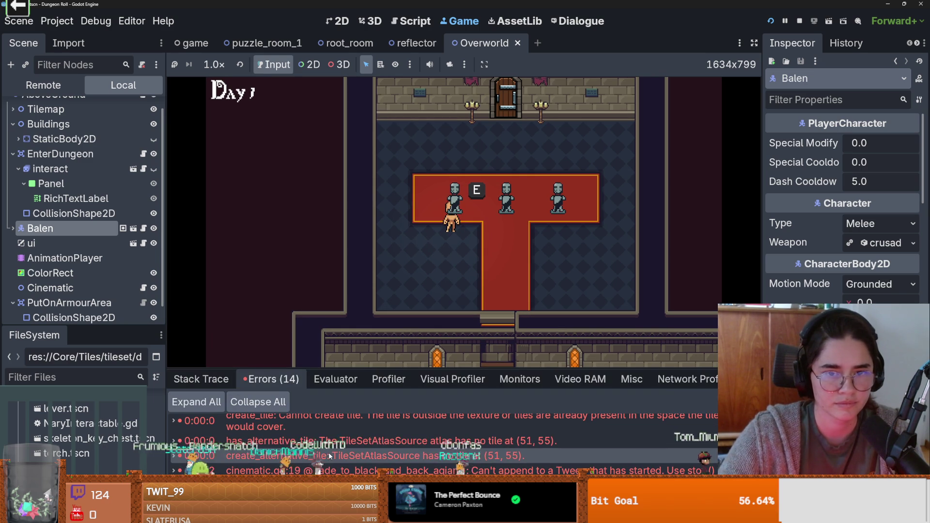
At the error line, declare tween2 and use it for the fade-back call.
{"action": "double_click", "coordinate": [345, 471]}
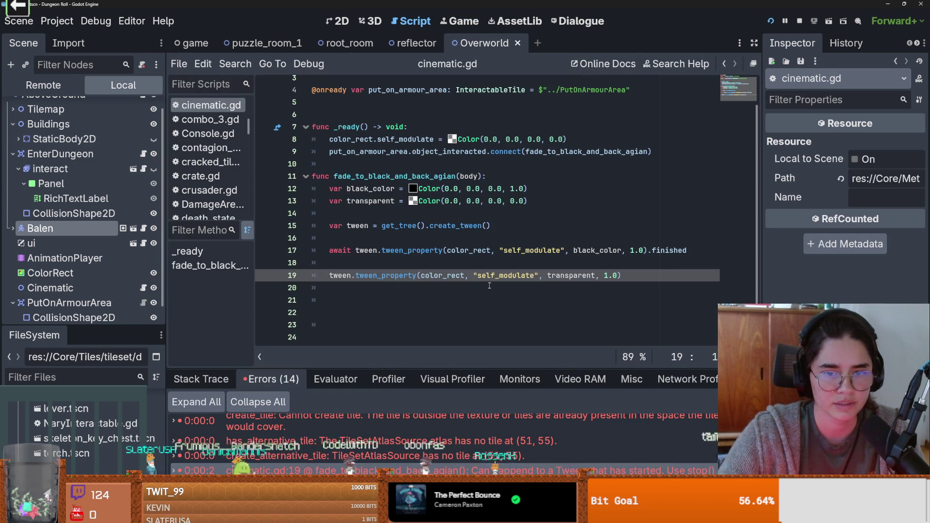
{"action": "left_click", "coordinate": [470, 228]}
{"action": "left_click", "coordinate": [371, 262]}
{"action": "key", "text": "Return"}
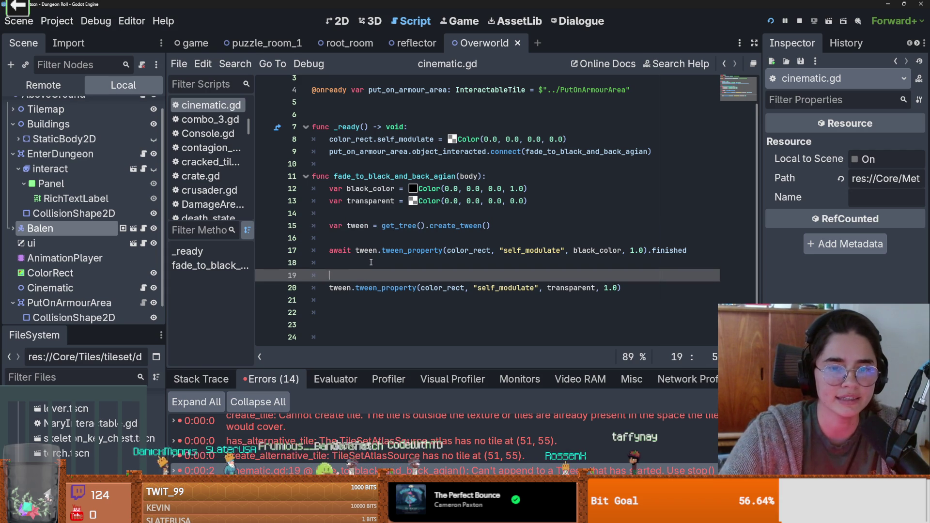
{"action": "key", "text": "ctrl+v"}
{"action": "left_click", "coordinate": [352, 288]}
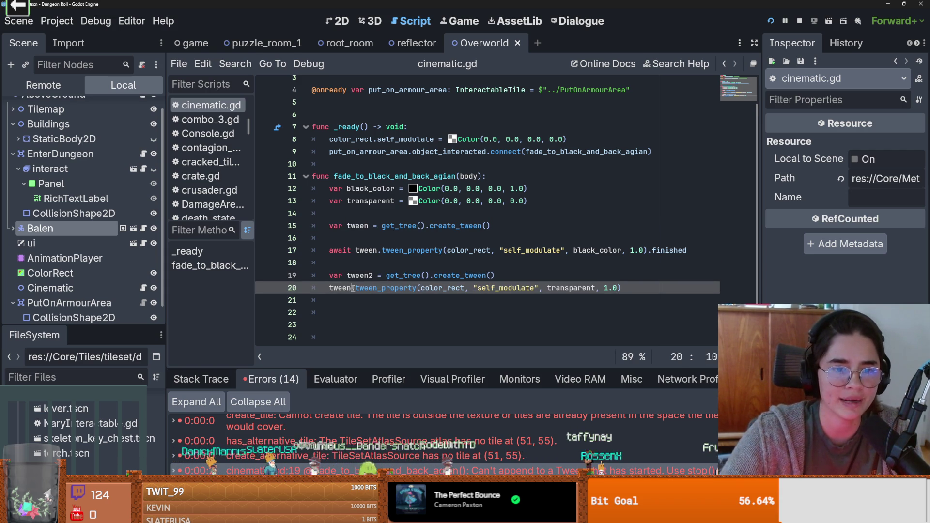
{"action": "type", "text": "2"}
Type the tween variable as Tween and read the Tween class documentation.
{"action": "left_click", "coordinate": [369, 225]}
{"action": "type", "text": "1 "}
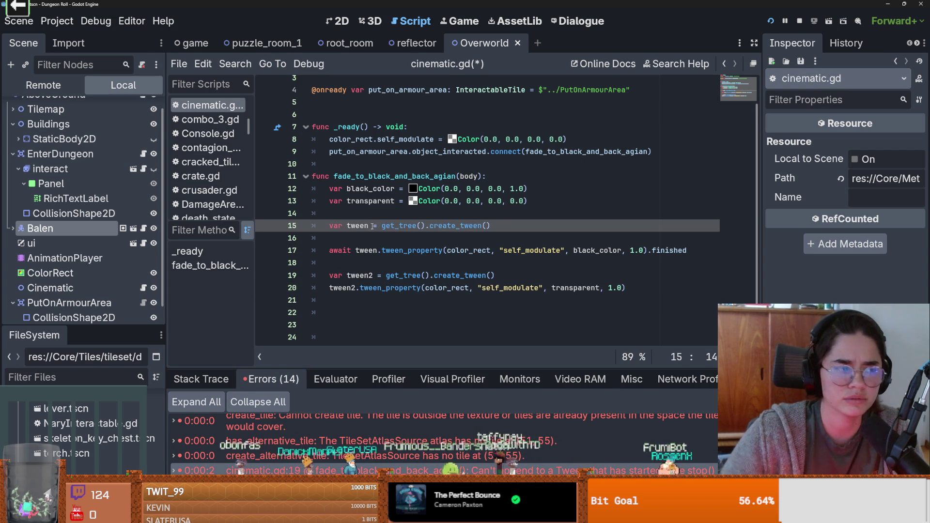
{"action": "type", "text": "Tween"}
{"action": "left_click", "coordinate": [388, 226], "text": "ctrl"}
{"action": "scroll", "coordinate": [353, 283], "scroll_direction": "down", "scroll_amount": 1}
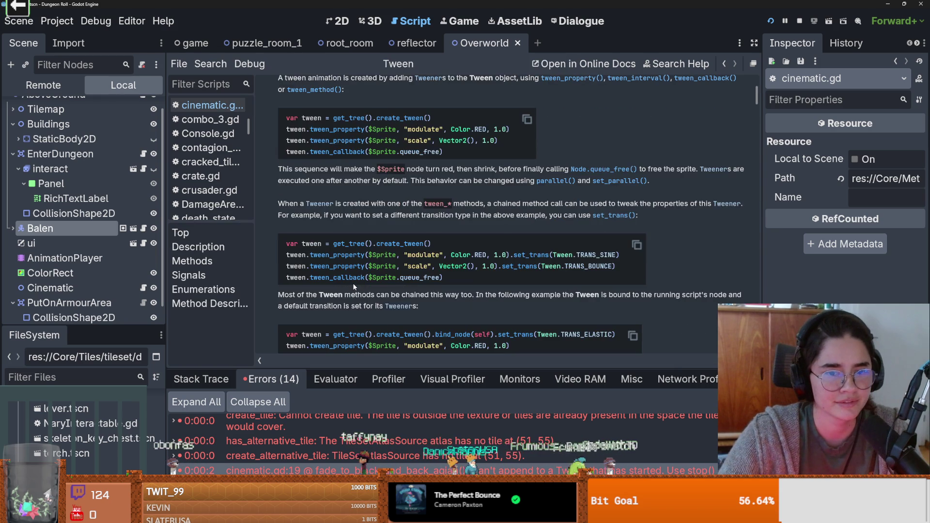
{"action": "scroll", "coordinate": [353, 283], "scroll_direction": "down", "scroll_amount": 3}
{"action": "scroll", "coordinate": [352, 292], "scroll_direction": "down", "scroll_amount": 2}
{"action": "scroll", "coordinate": [353, 295], "scroll_direction": "down", "scroll_amount": 1}
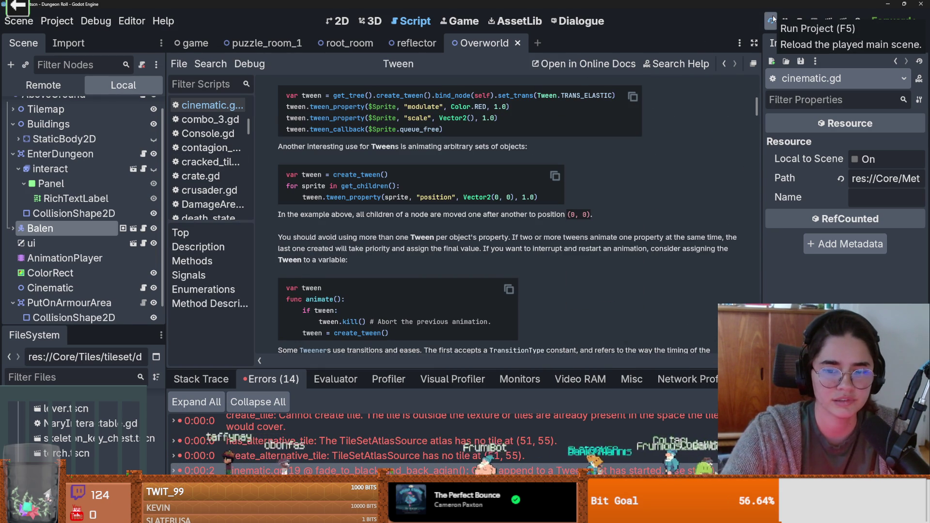
Rerun with F5, start a new game, walk to the statues and check the 13 errors.
{"action": "key", "text": "F5"}
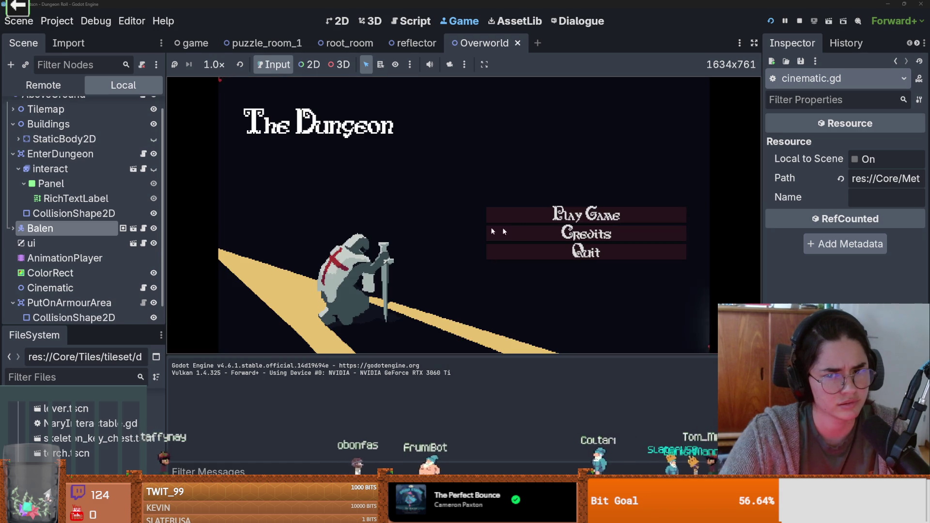
{"action": "left_click", "coordinate": [509, 215]}
{"action": "key", "text": "w"}
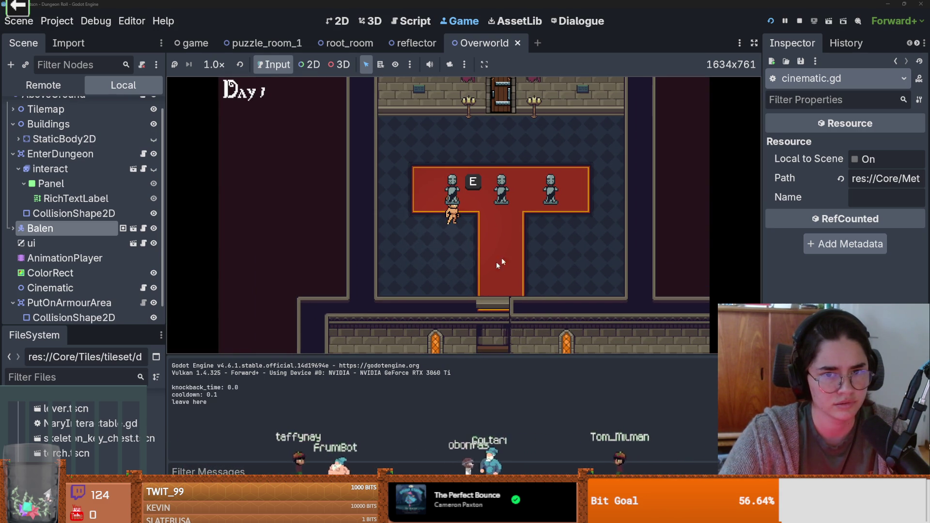
{"action": "left_click", "coordinate": [347, 467]}
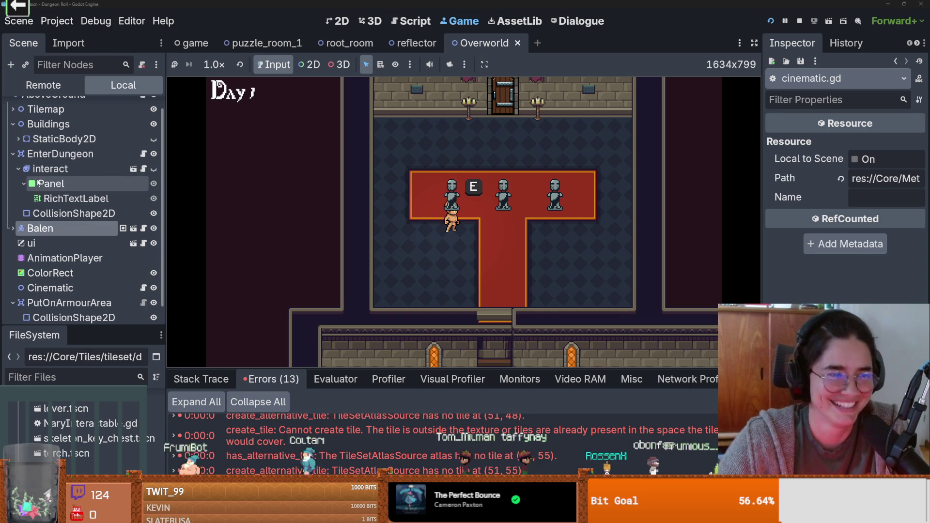
{"action": "left_click", "coordinate": [143, 154]}
Comment out the tween2 fade-back lines 19–20 in cinematic.gd and run the project.
{"action": "scroll", "coordinate": [370, 241], "scroll_direction": "down", "scroll_amount": 5}
{"action": "scroll", "coordinate": [370, 241], "scroll_direction": "down", "scroll_amount": 3}
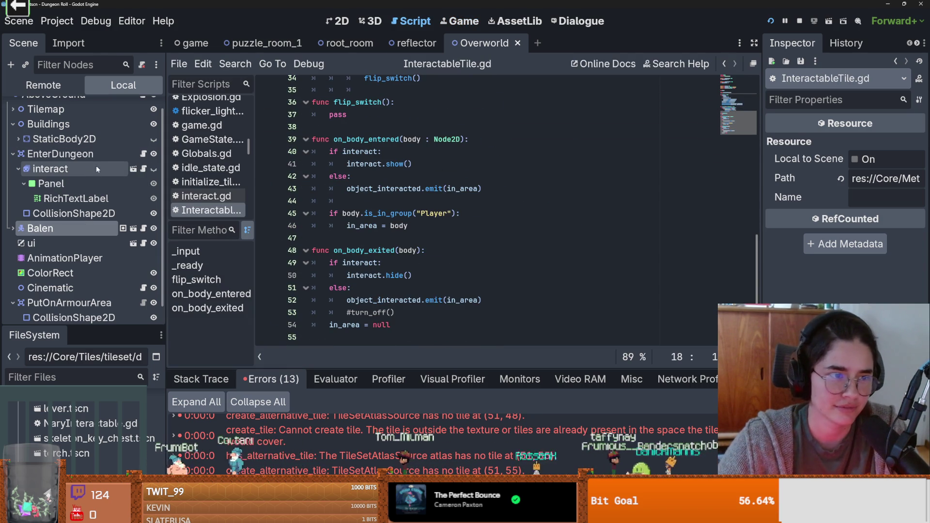
{"action": "scroll", "coordinate": [106, 271], "scroll_direction": "down", "scroll_amount": 1}
{"action": "left_click", "coordinate": [144, 268]}
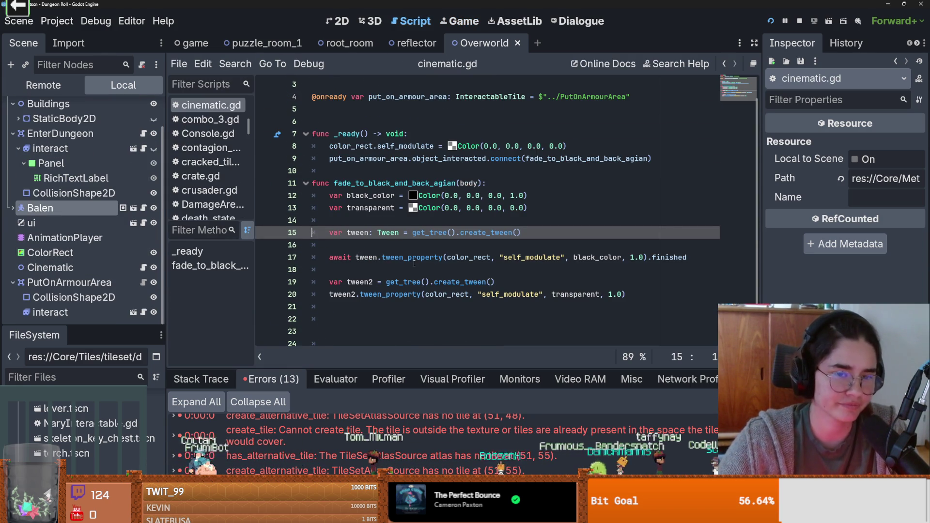
{"action": "left_click", "coordinate": [644, 296]}
{"action": "left_click", "coordinate": [462, 281]}
{"action": "left_click_drag", "start_coordinate": [633, 295], "coordinate": [323, 282]}
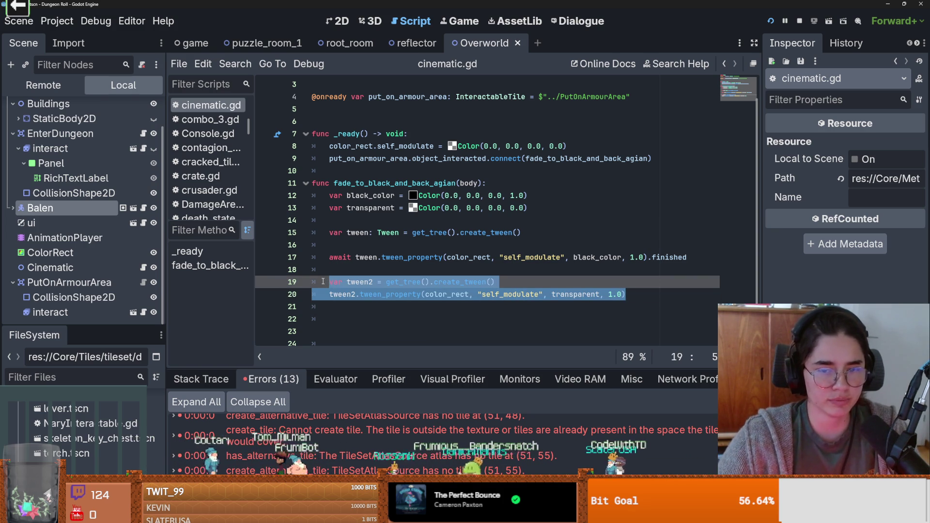
{"action": "key", "text": "ctrl+k"}
{"action": "left_click", "coordinate": [770, 21]}
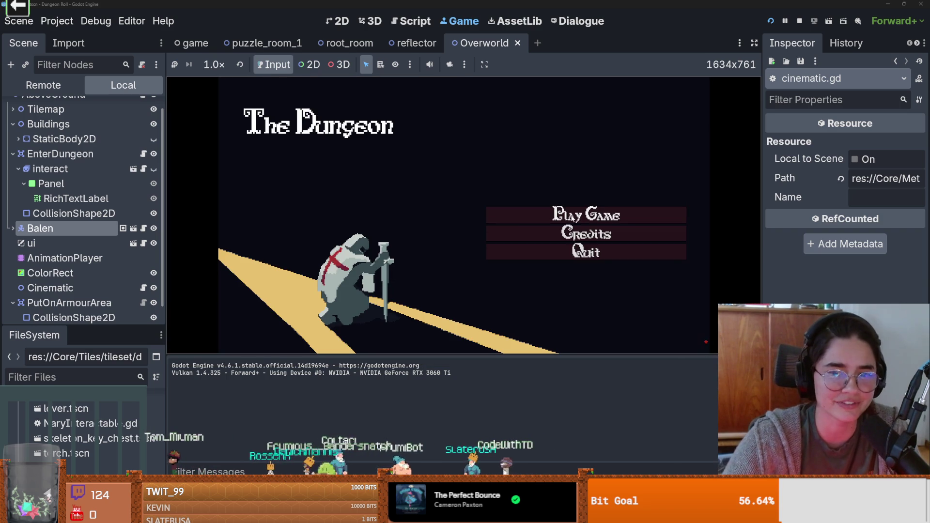
Start a new game as the Crusader, then stop it and return to the overworld.
{"action": "left_click", "coordinate": [573, 218]}
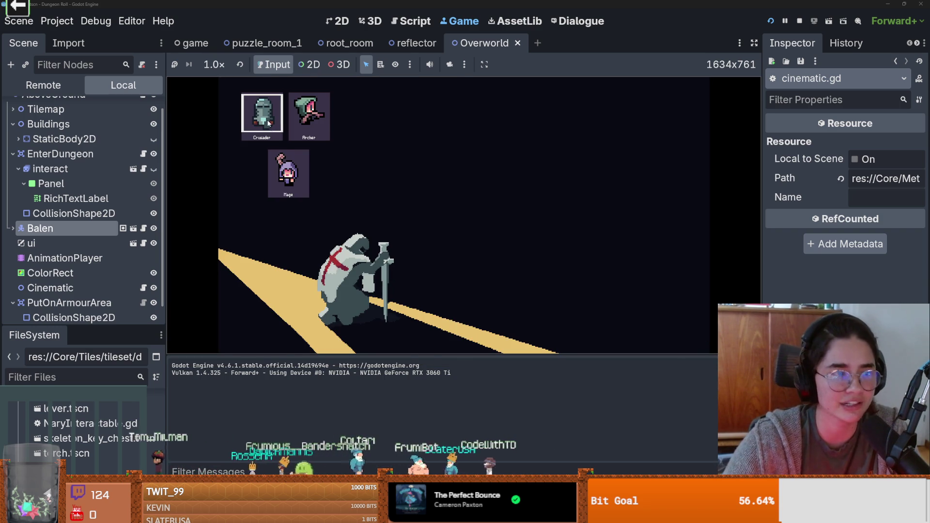
{"action": "left_click", "coordinate": [268, 123]}
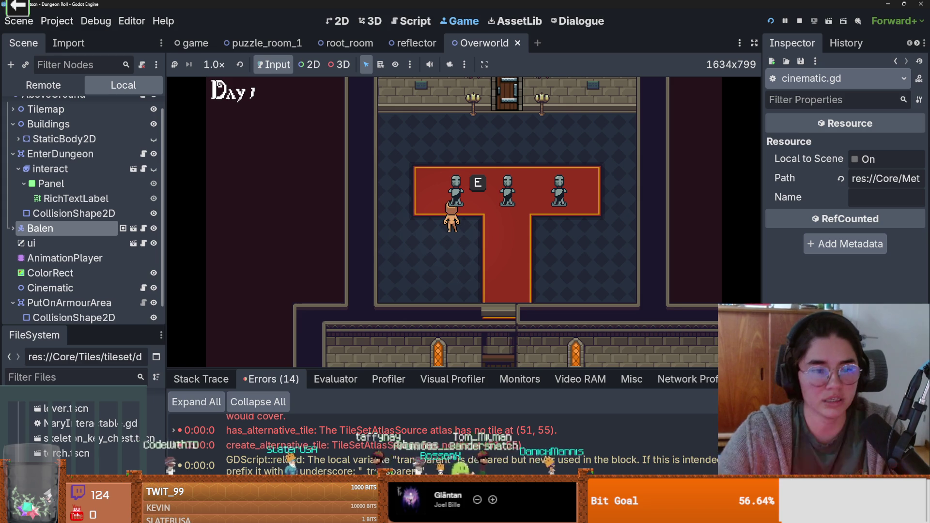
{"action": "left_click", "coordinate": [799, 21]}
{"action": "left_click", "coordinate": [337, 21]}
Move the ColorRect up and slightly left so it covers the statue building.
{"action": "scroll", "coordinate": [475, 237], "scroll_direction": "down", "scroll_amount": 3}
{"action": "scroll", "coordinate": [474, 237], "scroll_direction": "up", "scroll_amount": 1}
{"action": "left_click", "coordinate": [50, 252]}
{"action": "left_click_drag", "start_coordinate": [465, 291], "coordinate": [463, 240]}
{"action": "scroll", "coordinate": [464, 211], "scroll_direction": "up", "scroll_amount": 7}
{"action": "left_click_drag", "start_coordinate": [467, 206], "coordinate": [441, 203]}
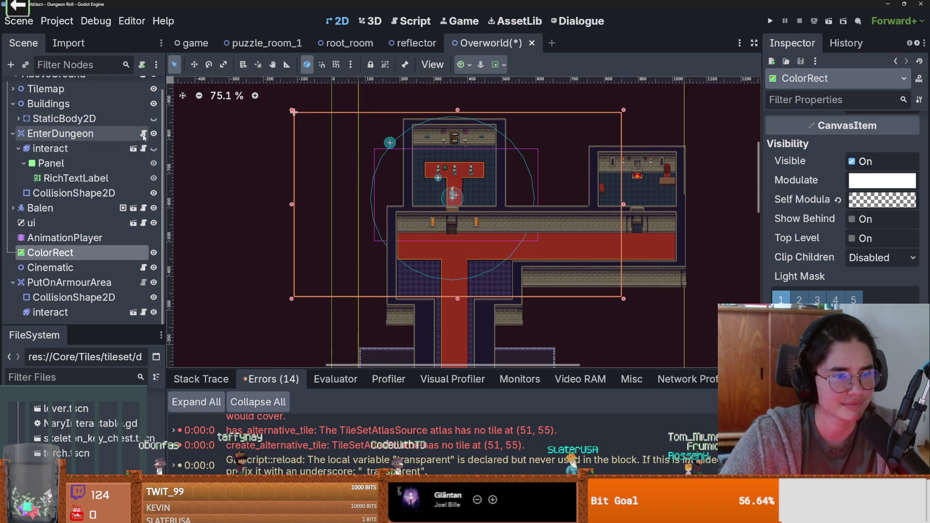
Uncomment the tween2 fade-back lines 19–20 in cinematic.gd.
{"action": "scroll", "coordinate": [147, 258], "scroll_direction": "up", "scroll_amount": 1}
{"action": "scroll", "coordinate": [144, 264], "scroll_direction": "down", "scroll_amount": 1}
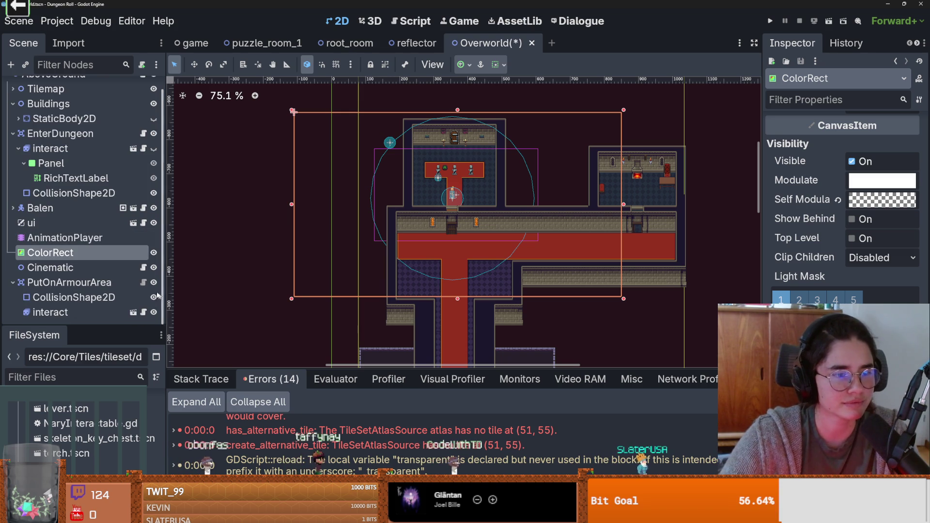
{"action": "left_click", "coordinate": [143, 268]}
{"action": "left_click", "coordinate": [334, 270]}
{"action": "key", "text": "BackSpace"}
{"action": "key", "text": "Down"}
{"action": "key", "text": "Delete"}
Run the game as the Crusader and press E at a statue to trigger the fade.
{"action": "left_click", "coordinate": [768, 21]}
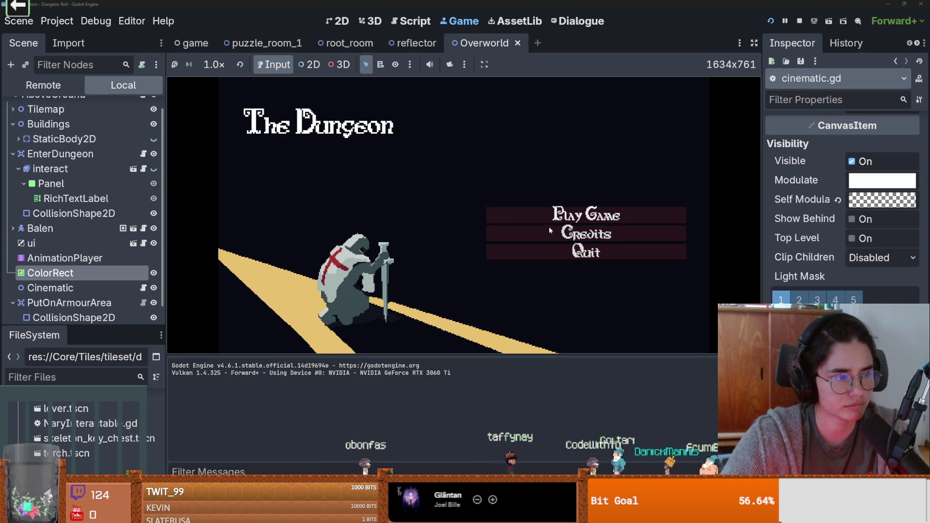
{"action": "left_click", "coordinate": [580, 220]}
{"action": "left_click", "coordinate": [283, 121]}
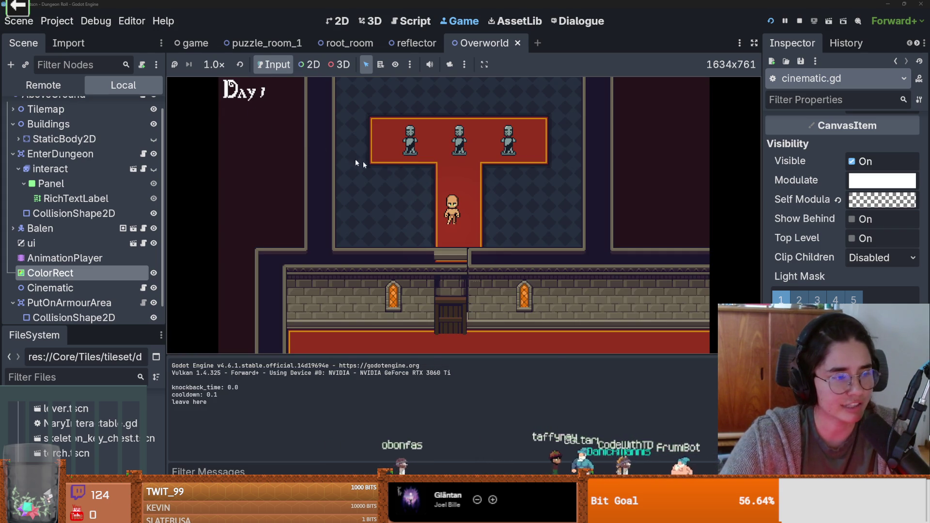
{"action": "key", "text": "Up"}
{"action": "key", "text": "Left"}
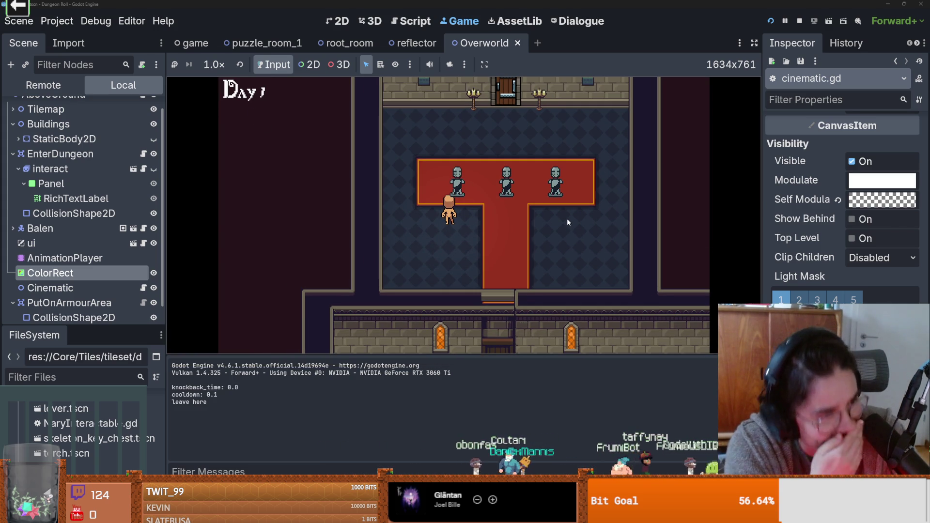
{"action": "key", "text": "Up"}
{"action": "key", "text": "Right"}
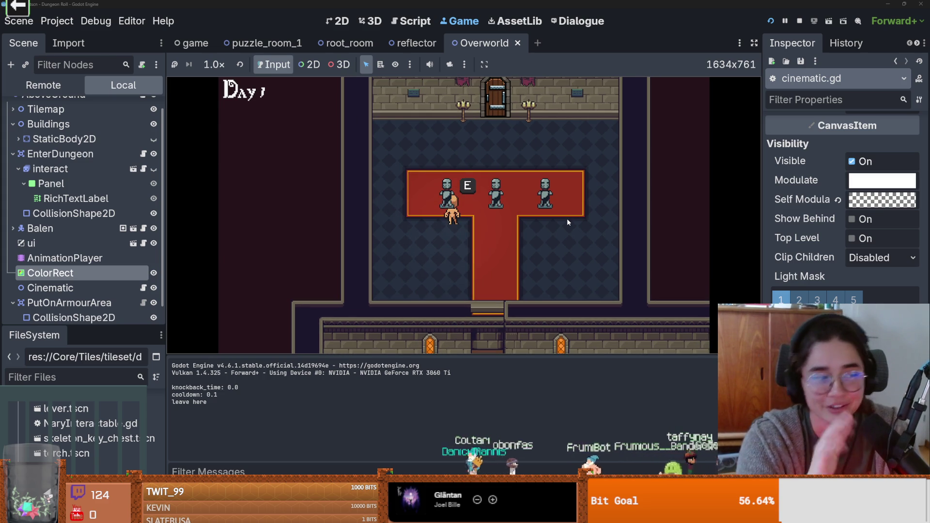
{"action": "key", "text": "e"}
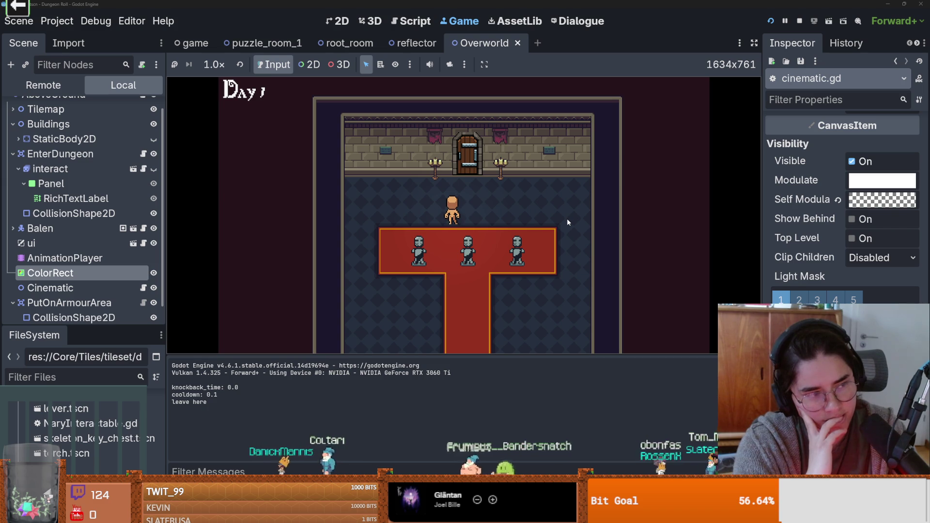
Walk to the left statue, then stop the game and save the Overworld scene.
{"action": "key", "text": "Down"}
{"action": "key", "text": "Left"}
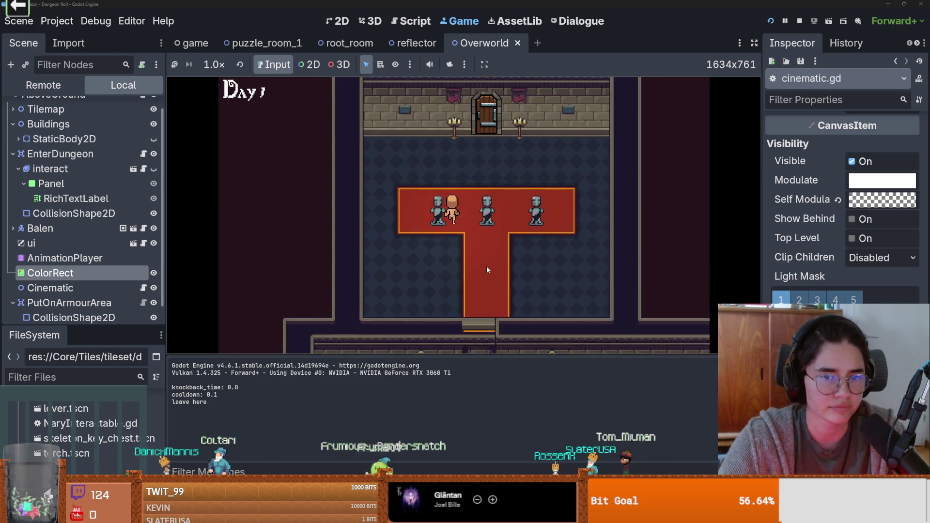
{"action": "left_click", "coordinate": [799, 21]}
{"action": "key", "text": "ctrl+s"}
{"action": "key", "text": "ctrl+F1"}
{"action": "scroll", "coordinate": [392, 236], "scroll_direction": "up", "scroll_amount": 3}
{"action": "key", "text": "ctrl+s"}
Select the EnterDungeon node, expand its Tilemap and select the props tile layer.
{"action": "scroll", "coordinate": [386, 216], "scroll_direction": "up", "scroll_amount": 5}
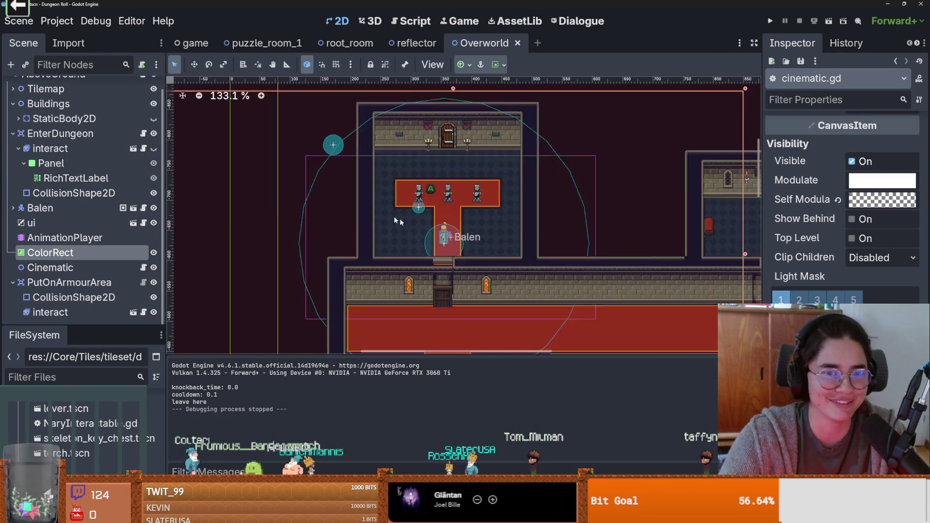
{"action": "scroll", "coordinate": [418, 219], "scroll_direction": "up", "scroll_amount": 10}
{"action": "right_click", "coordinate": [426, 212]}
{"action": "left_click", "coordinate": [426, 193]}
{"action": "scroll", "coordinate": [421, 213], "scroll_direction": "down", "scroll_amount": 1}
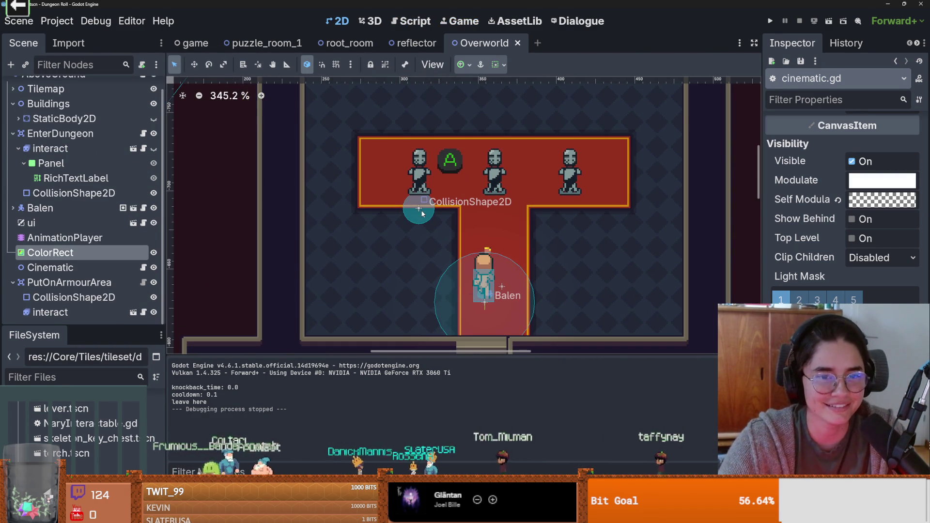
{"action": "scroll", "coordinate": [461, 195], "scroll_direction": "up", "scroll_amount": 4}
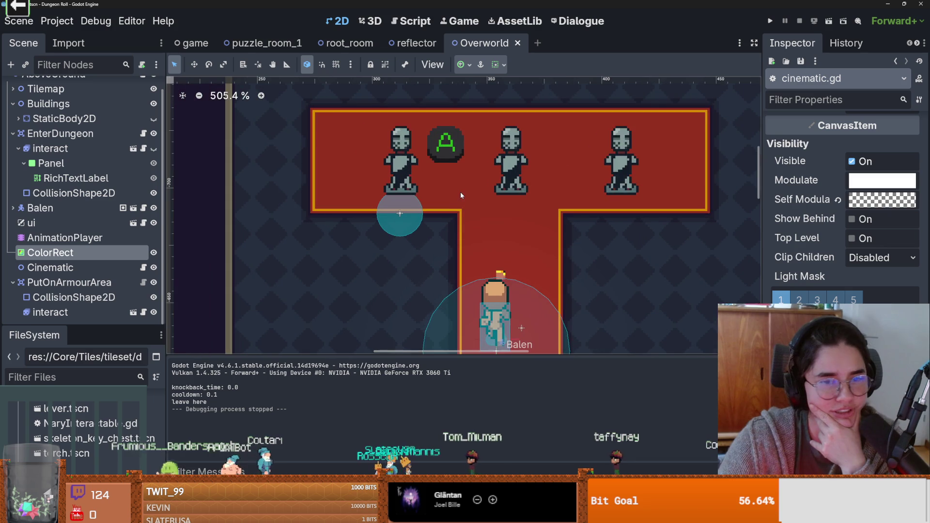
{"action": "left_click_drag", "start_coordinate": [474, 210], "coordinate": [477, 208]}
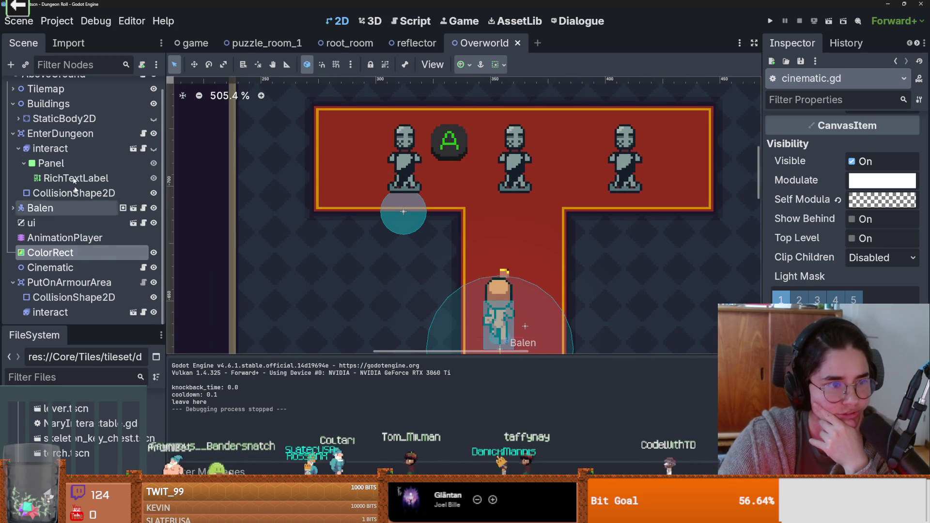
{"action": "left_click", "coordinate": [73, 137]}
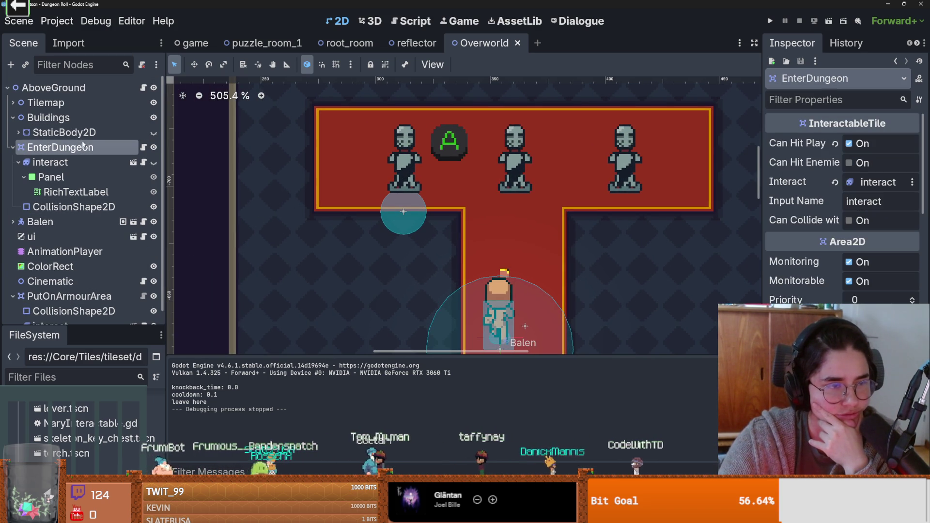
{"action": "left_click", "coordinate": [13, 117]}
{"action": "left_click", "coordinate": [13, 102]}
{"action": "left_click", "coordinate": [98, 161]}
Make the props layer visible again and enlarge the TileSet panel showing the Above.png atlas.
{"action": "left_click", "coordinate": [154, 162]}
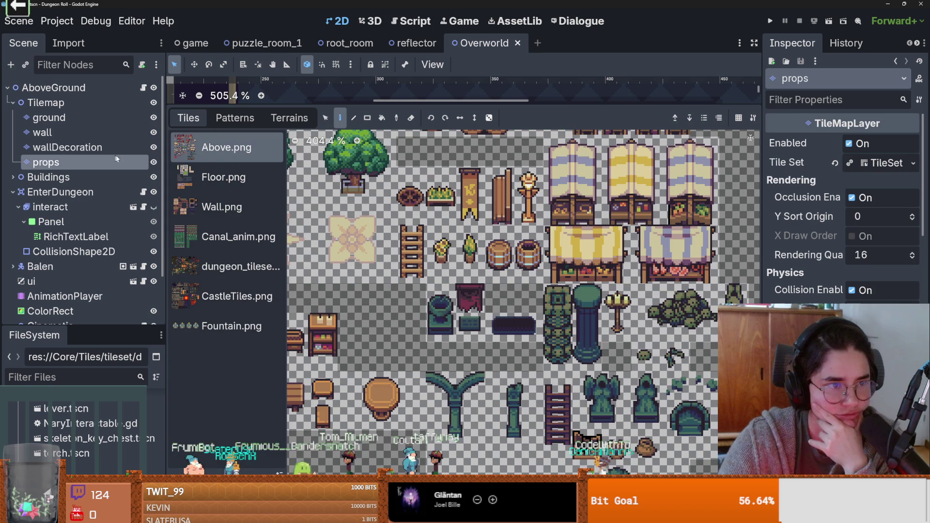
{"action": "left_click_drag", "start_coordinate": [377, 106], "coordinate": [378, 387]}
{"action": "scroll", "coordinate": [403, 318], "scroll_direction": "down", "scroll_amount": 8}
{"action": "left_click", "coordinate": [153, 162]}
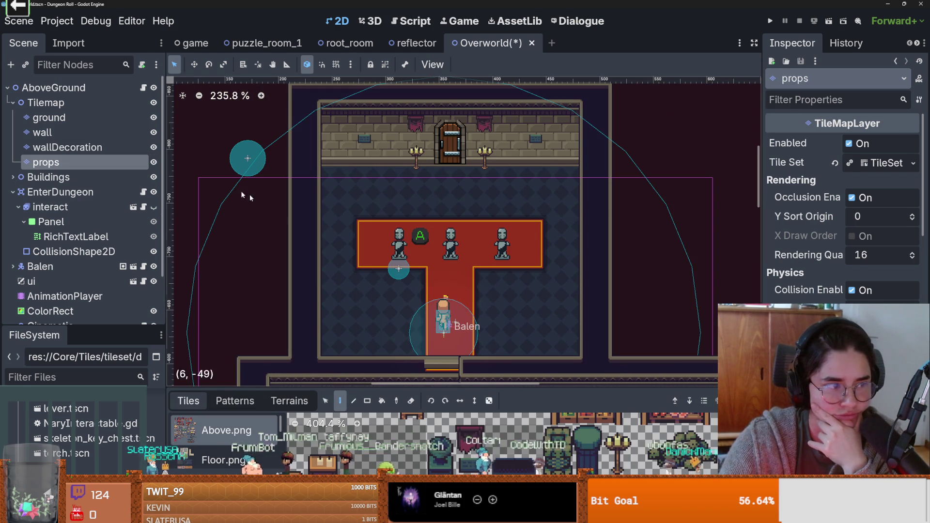
{"action": "scroll", "coordinate": [843, 208], "scroll_direction": "down", "scroll_amount": 10}
{"action": "scroll", "coordinate": [843, 208], "scroll_direction": "down", "scroll_amount": 4}
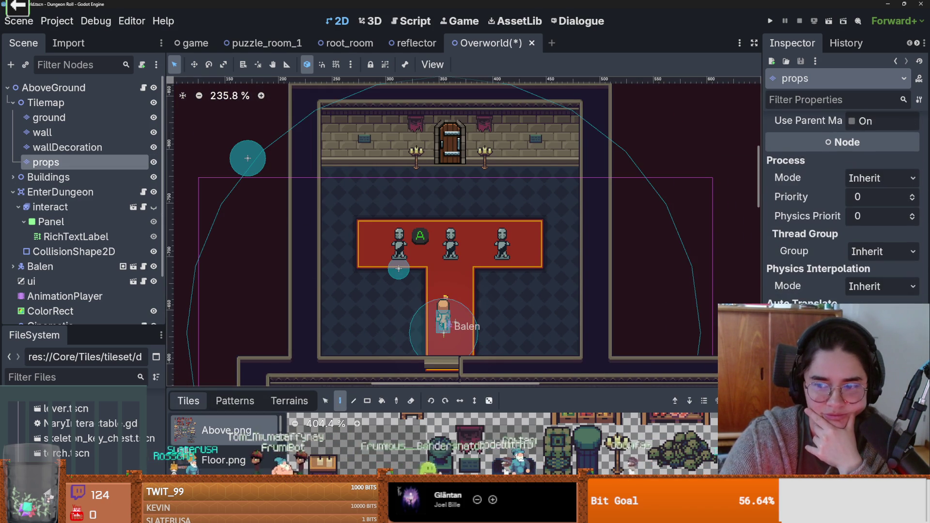
{"action": "scroll", "coordinate": [843, 209], "scroll_direction": "up", "scroll_amount": 5}
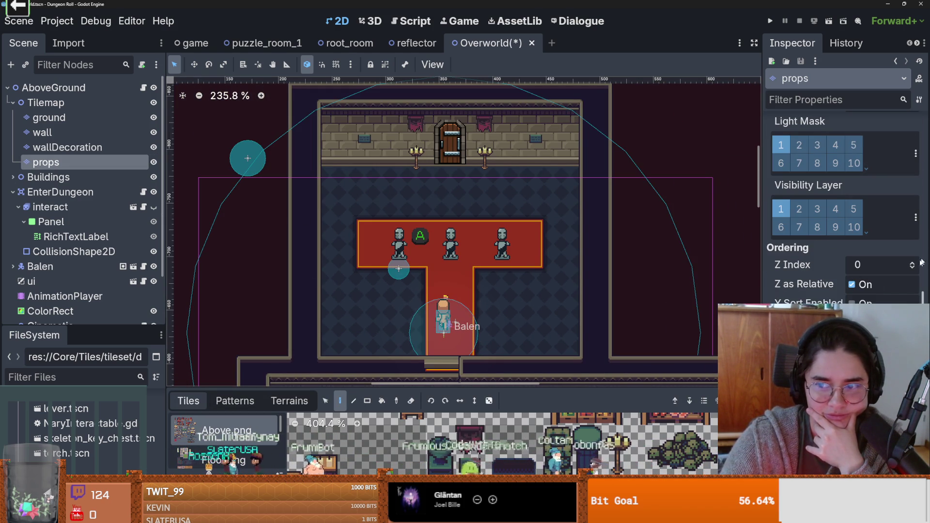
{"action": "scroll", "coordinate": [403, 266], "scroll_direction": "up", "scroll_amount": 8}
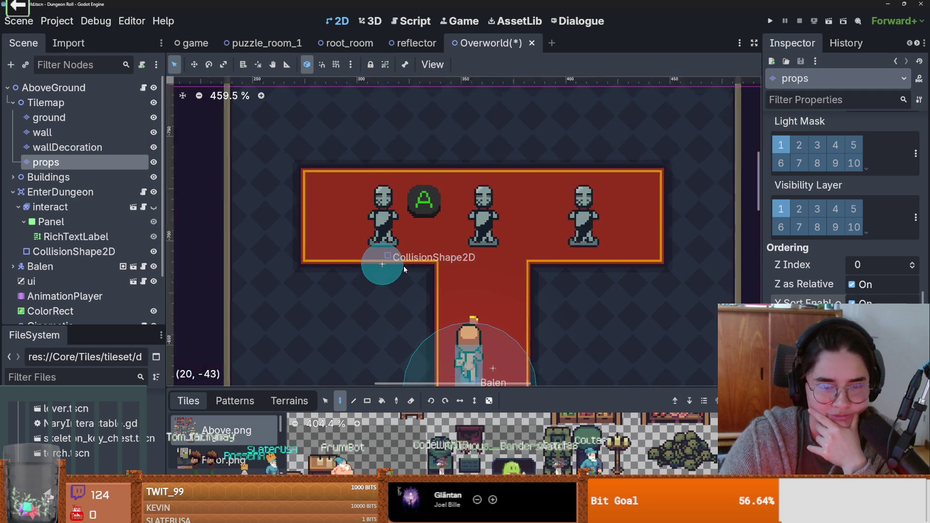
{"action": "mouse_move", "coordinate": [488, 386]}
{"action": "left_mouse_down"}
{"action": "mouse_move", "coordinate": [535, 151]}
{"action": "mouse_move", "coordinate": [485, 348]}
{"action": "mouse_move", "coordinate": [484, 151]}
{"action": "left_mouse_up"}
{"action": "scroll", "coordinate": [485, 339], "scroll_direction": "down", "scroll_amount": 7}
{"action": "scroll", "coordinate": [587, 338], "scroll_direction": "down", "scroll_amount": 3}
Switch to the dungeon_tileset.png tile source and select the statue tile.
{"action": "scroll", "coordinate": [588, 337], "scroll_direction": "down", "scroll_amount": 5}
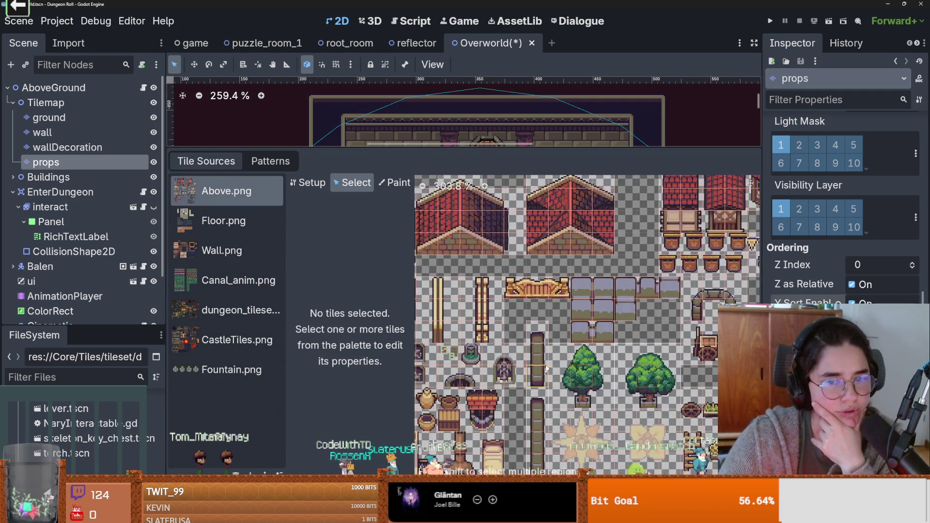
{"action": "scroll", "coordinate": [646, 335], "scroll_direction": "down", "scroll_amount": 2}
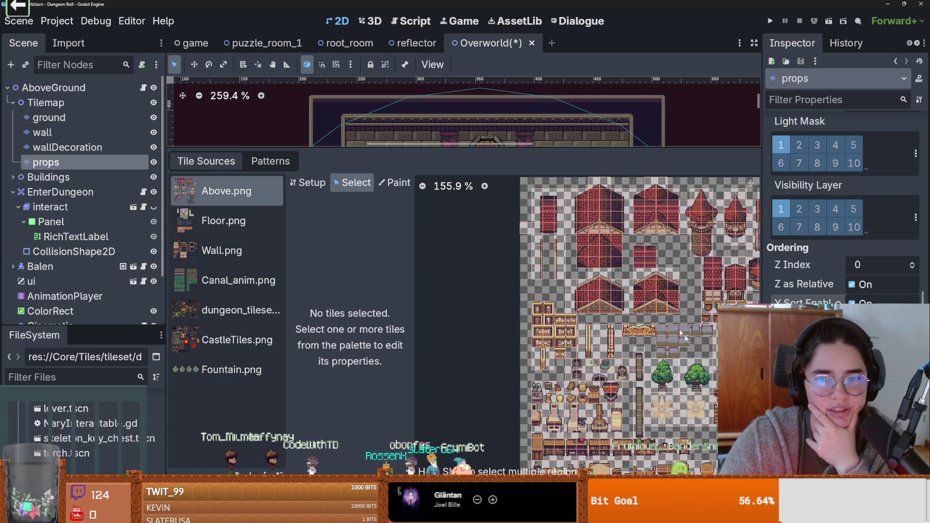
{"action": "left_click", "coordinate": [238, 340]}
{"action": "left_click", "coordinate": [243, 310]}
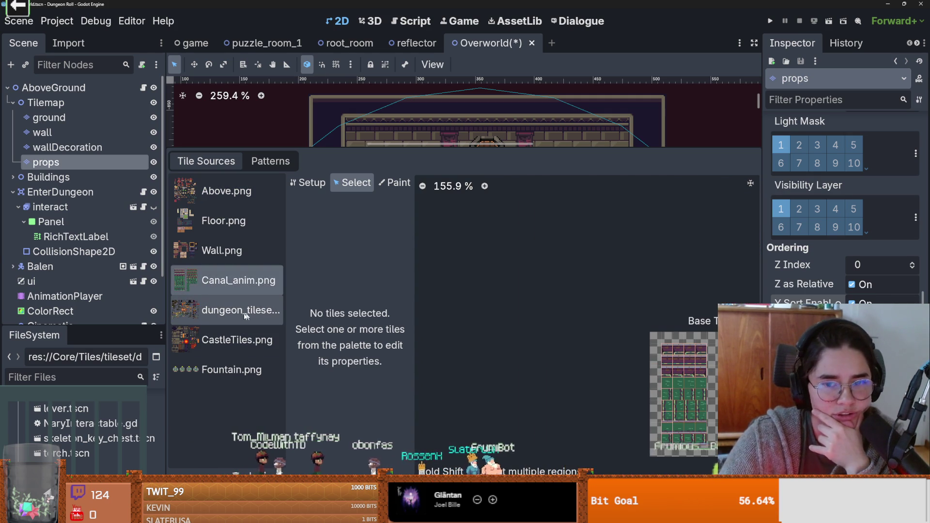
{"action": "scroll", "coordinate": [560, 335], "scroll_direction": "up", "scroll_amount": 1}
{"action": "scroll", "coordinate": [561, 335], "scroll_direction": "up", "scroll_amount": 9}
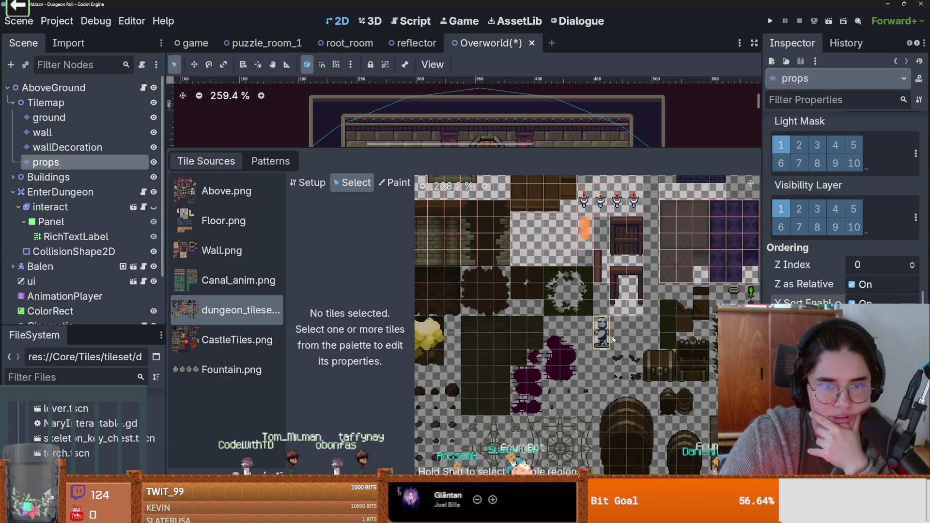
{"action": "left_click", "coordinate": [536, 324]}
Set the statue tile's Y Sort Origin to 13, then save and run the game.
{"action": "scroll", "coordinate": [524, 323], "scroll_direction": "up", "scroll_amount": 1}
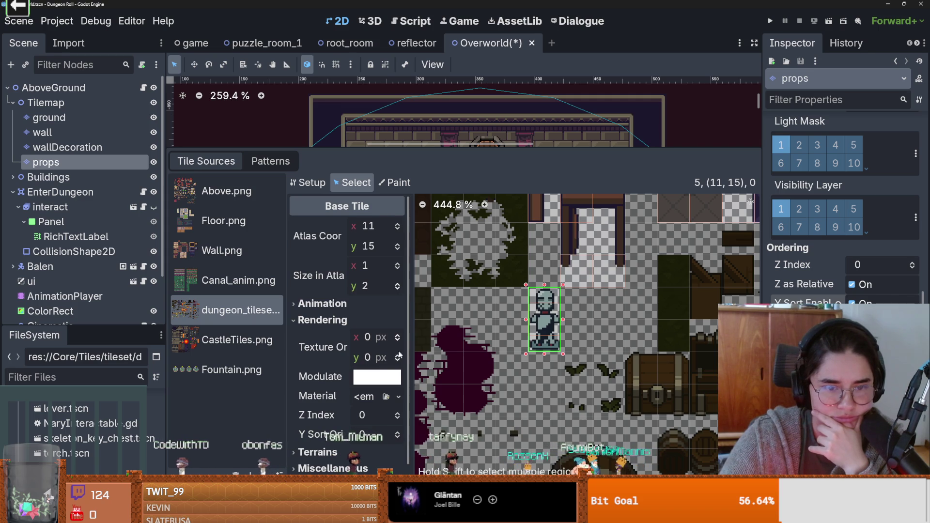
{"action": "left_click", "coordinate": [398, 355]}
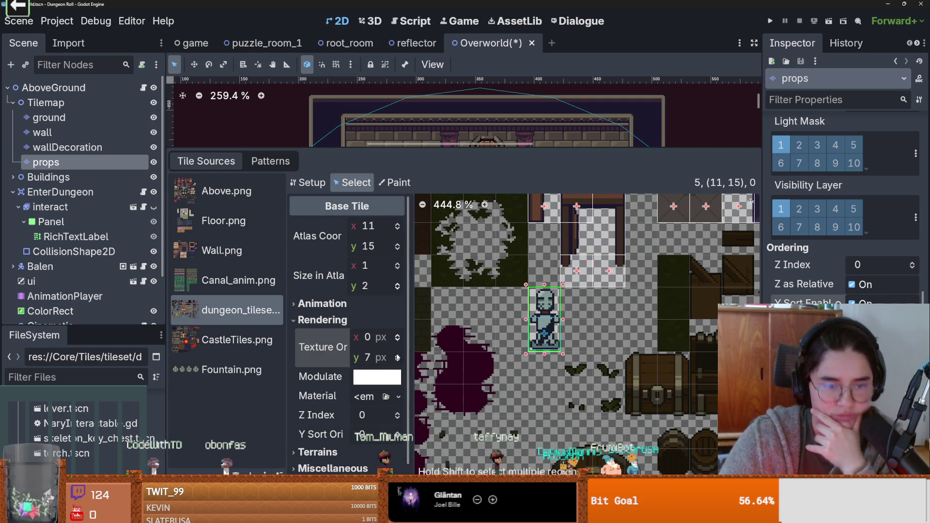
{"action": "key", "text": "ctrl+z"}
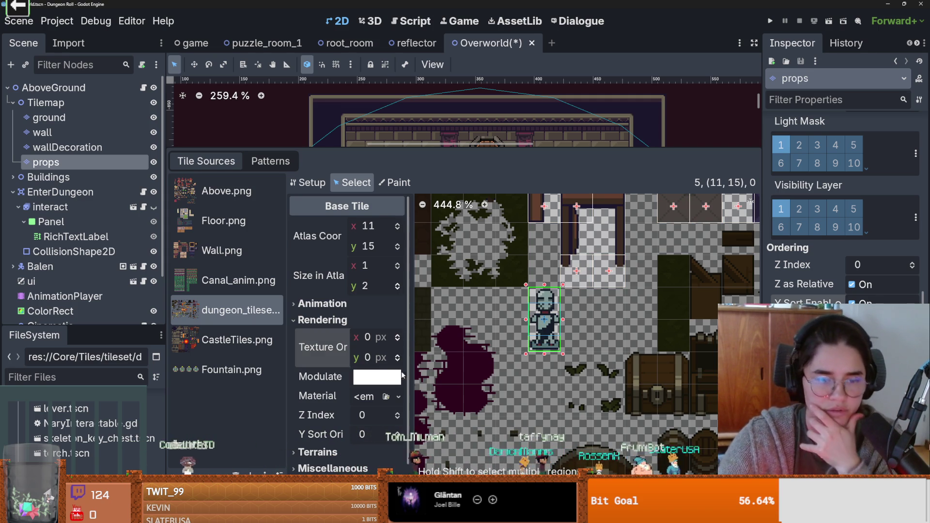
{"action": "double_click", "coordinate": [397, 432]}
{"action": "triple_click", "coordinate": [397, 433]}
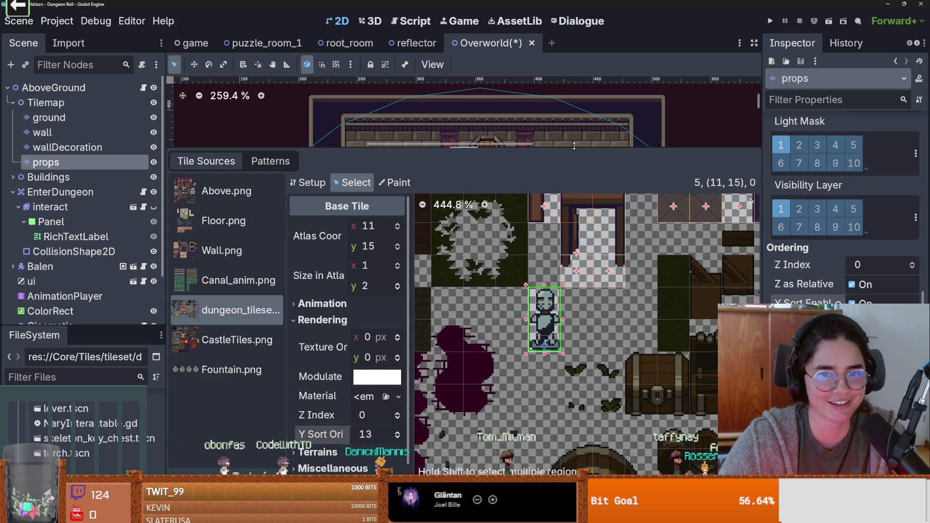
{"action": "left_click_drag", "start_coordinate": [575, 151], "coordinate": [581, 391]}
{"action": "left_click", "coordinate": [771, 26]}
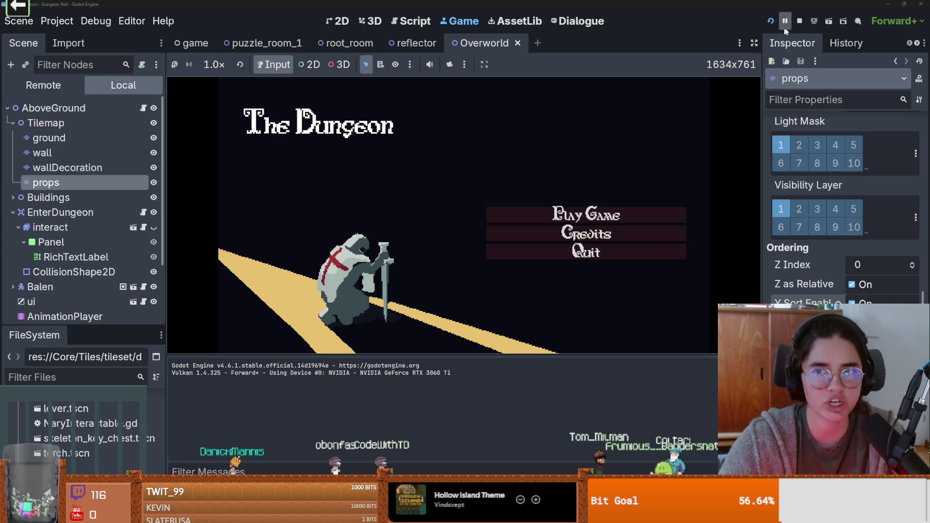
Stop the running game and save the Overworld scene.
{"action": "left_click", "coordinate": [800, 21]}
{"action": "key", "text": "ctrl+s"}
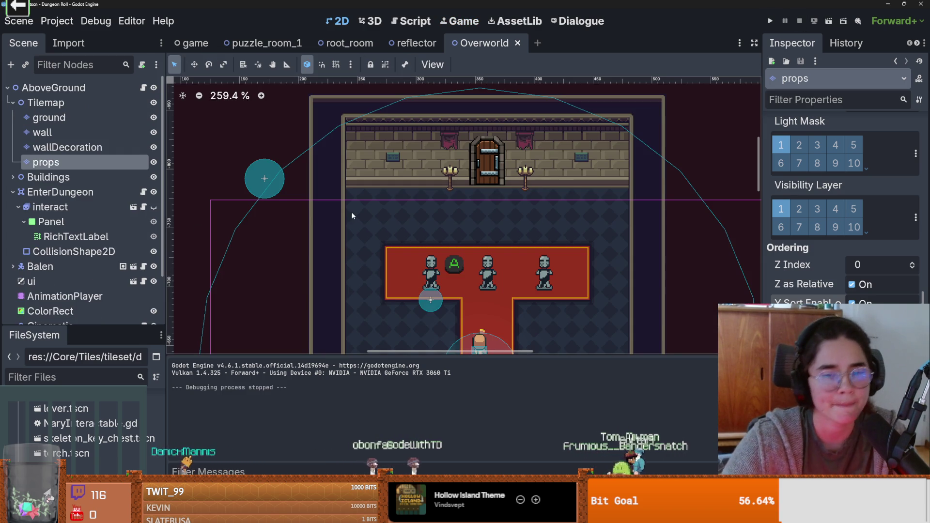
{"action": "scroll", "coordinate": [88, 293], "scroll_direction": "down", "scroll_amount": 3}
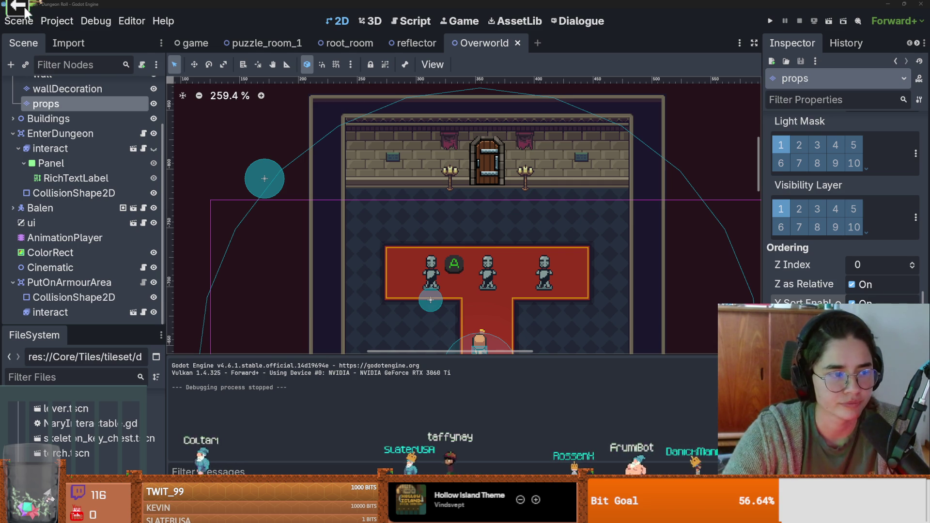
Launch the Cannon stream game for chat, exit it, then generate an explosion sound in sfxr.
{"action": "mouse_move", "coordinate": [24, 5]}
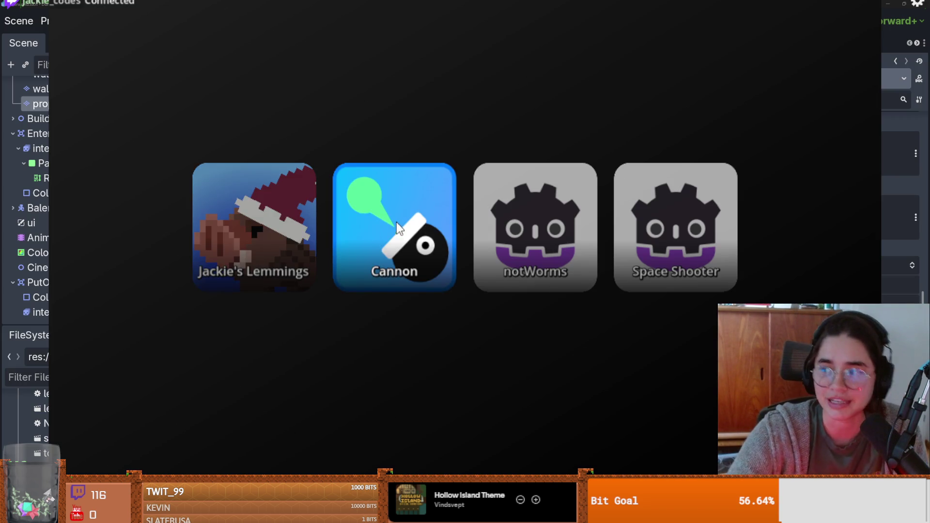
{"action": "left_click", "coordinate": [396, 224]}
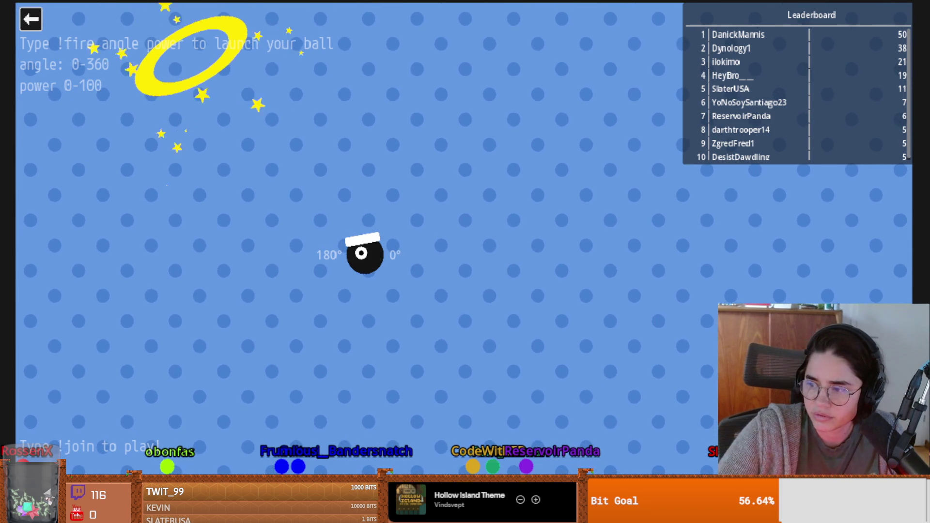
{"action": "left_click", "coordinate": [25, 21]}
{"action": "left_click", "coordinate": [252, 281]}
{"action": "left_click", "coordinate": [374, 200]}
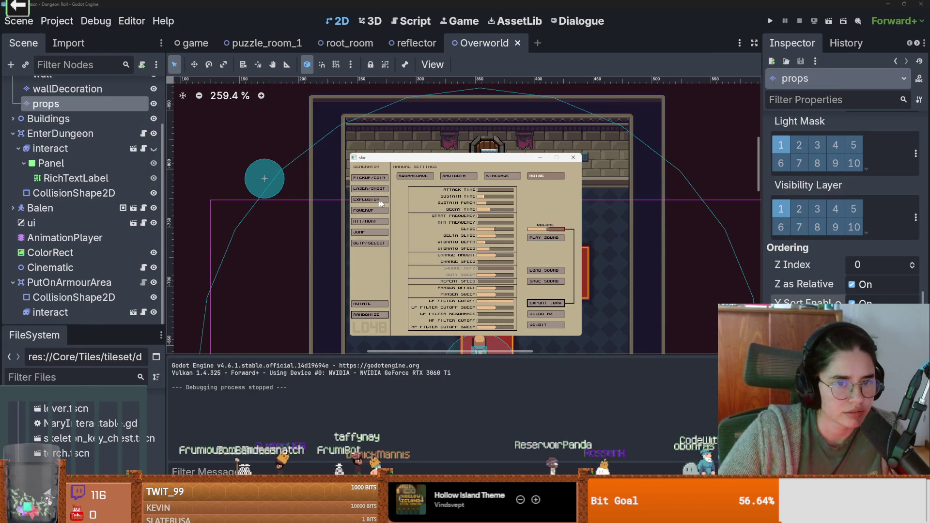
Generate a random power-up sound in sfxr, then close the sfxr window.
{"action": "left_click", "coordinate": [368, 212]}
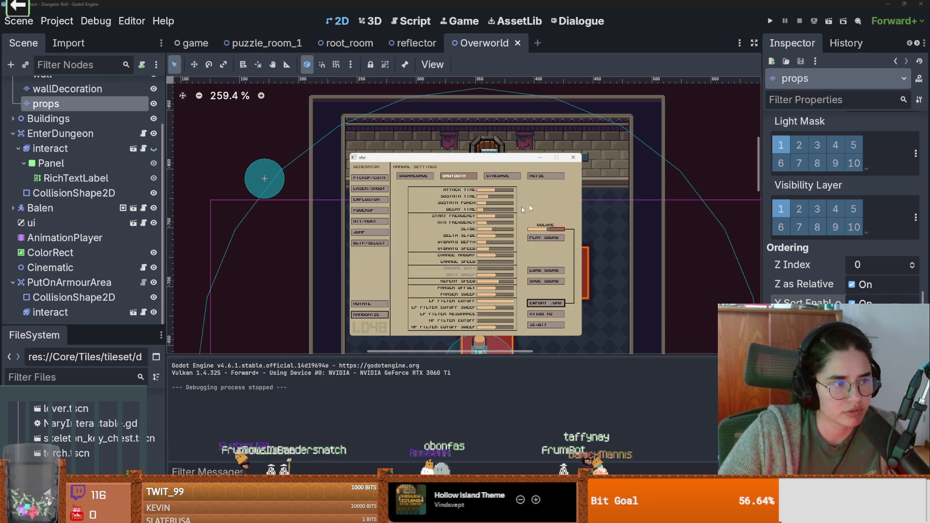
{"action": "left_click", "coordinate": [573, 158]}
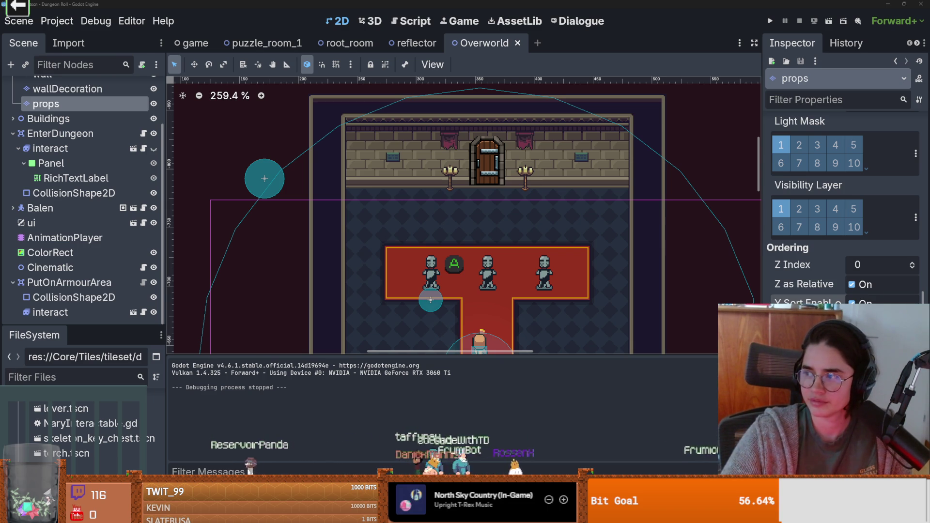
Switch to the browser and play the '27 Godot Games That Shut People Up' video fullscreen.
{"action": "key", "text": "alt+Tab"}
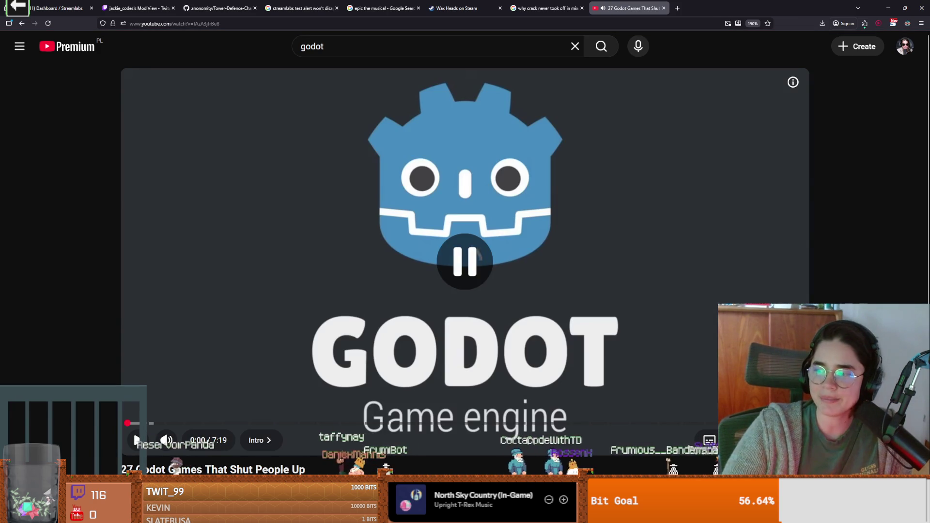
{"action": "left_click", "coordinate": [564, 290]}
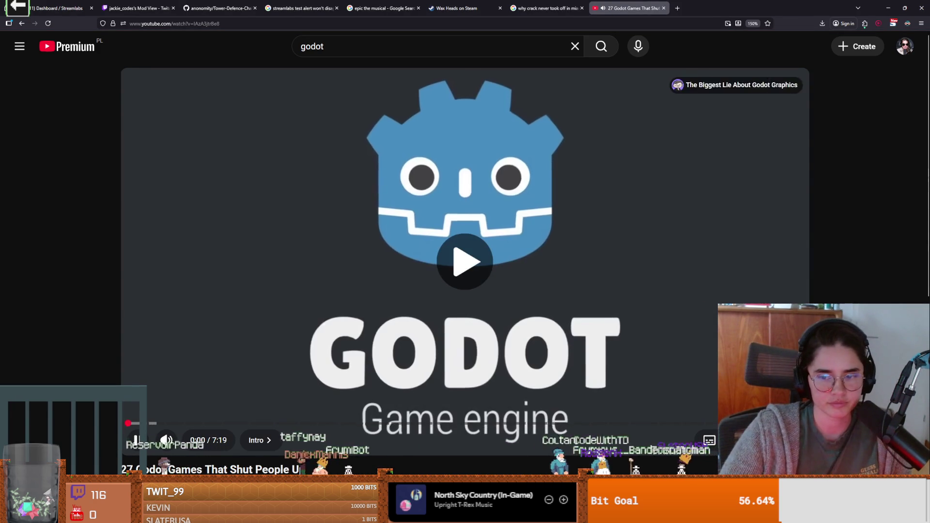
{"action": "key", "text": "f"}
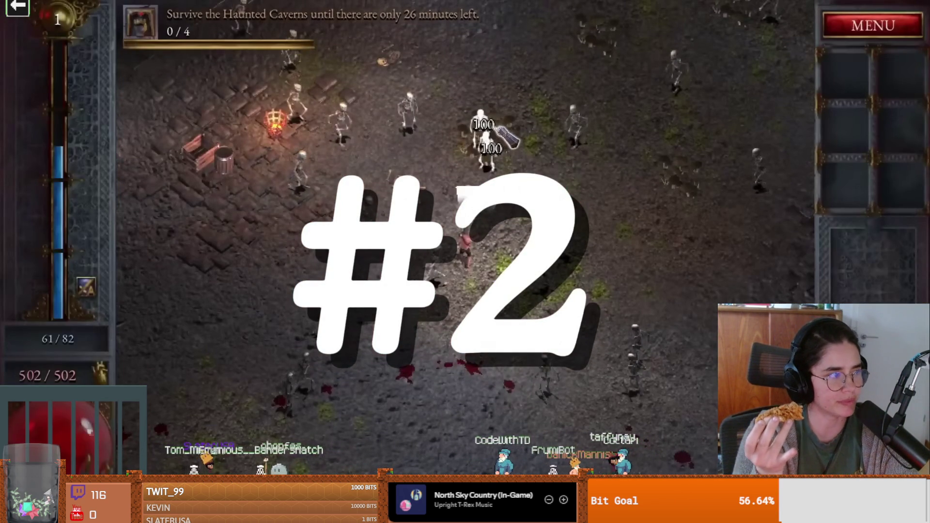
Pause and resume the video a couple of times while watching.
{"action": "left_click", "coordinate": [122, 271]}
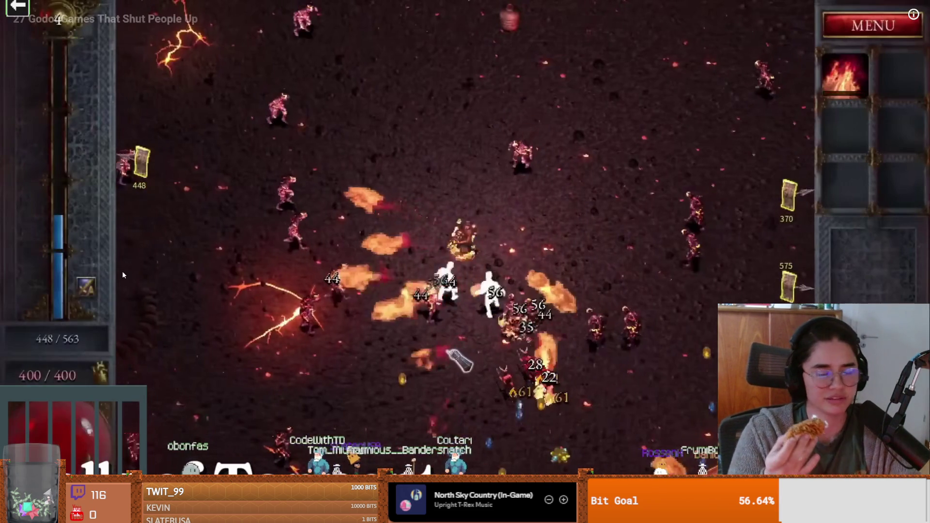
{"action": "left_click", "coordinate": [122, 272]}
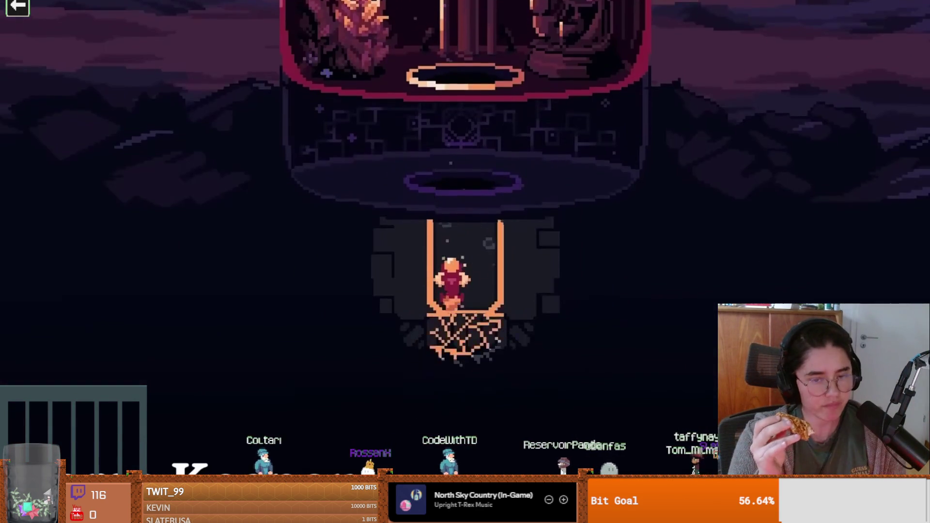
{"action": "left_click", "coordinate": [122, 274]}
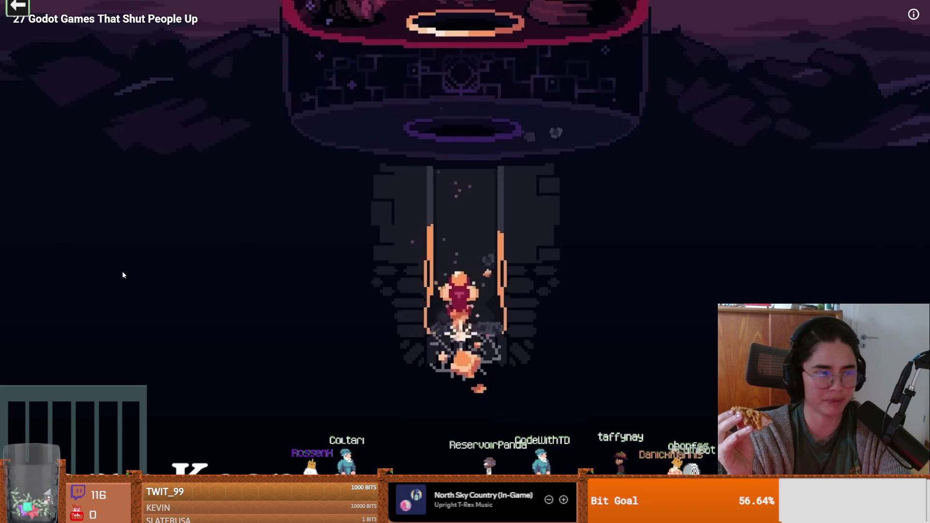
{"action": "left_click", "coordinate": [122, 274]}
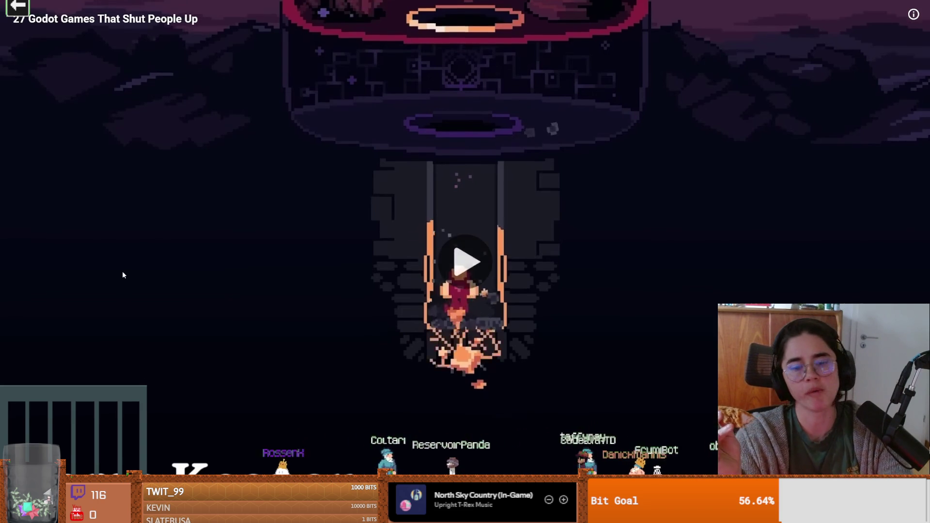